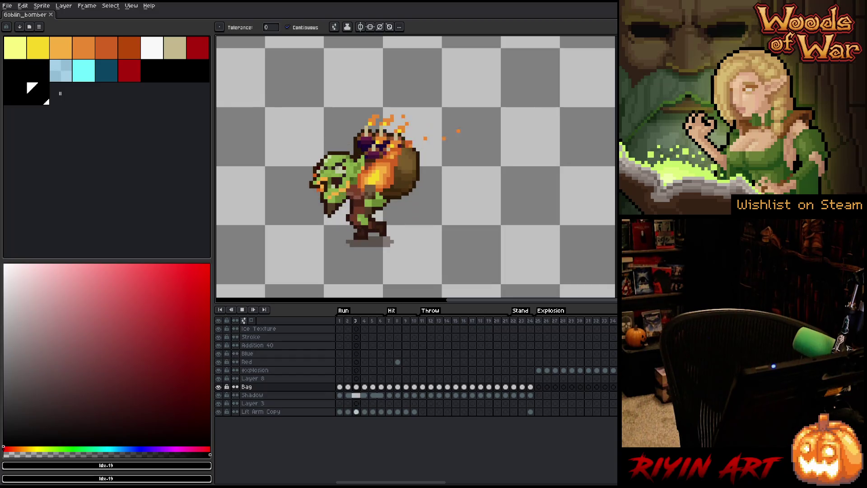
- Step back and forth through the run-cycle frames, then stop the run playback
key("Left")
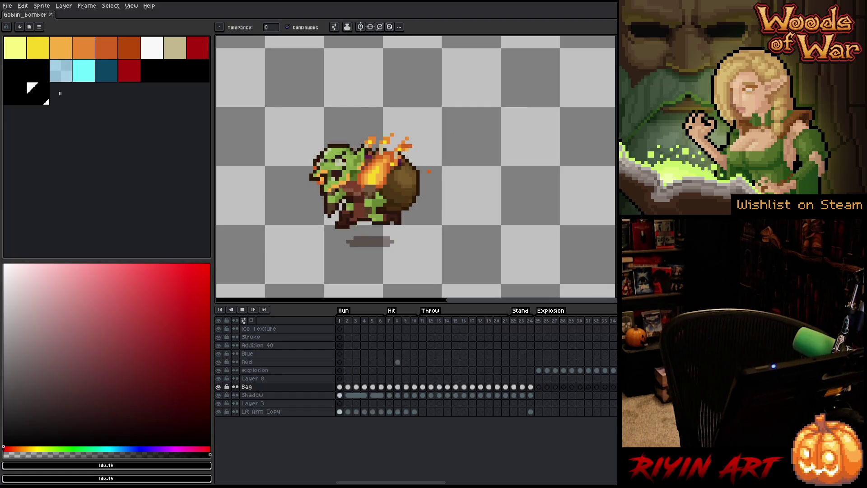
key("Left")
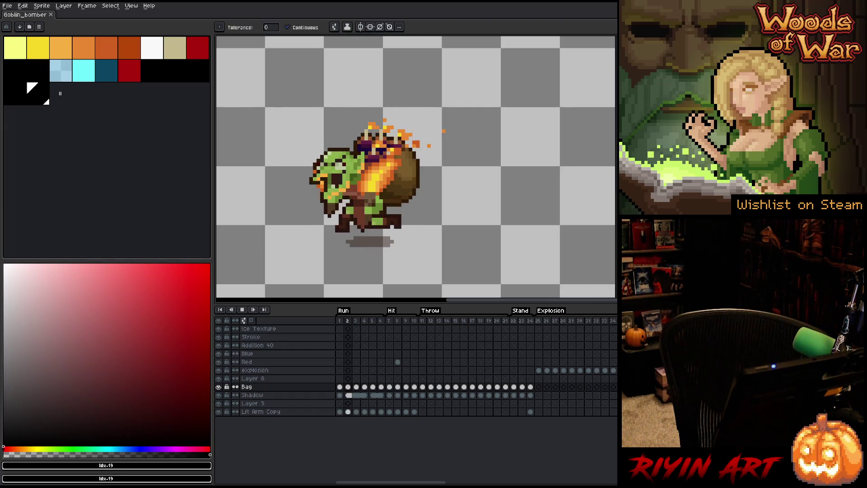
key("Left")
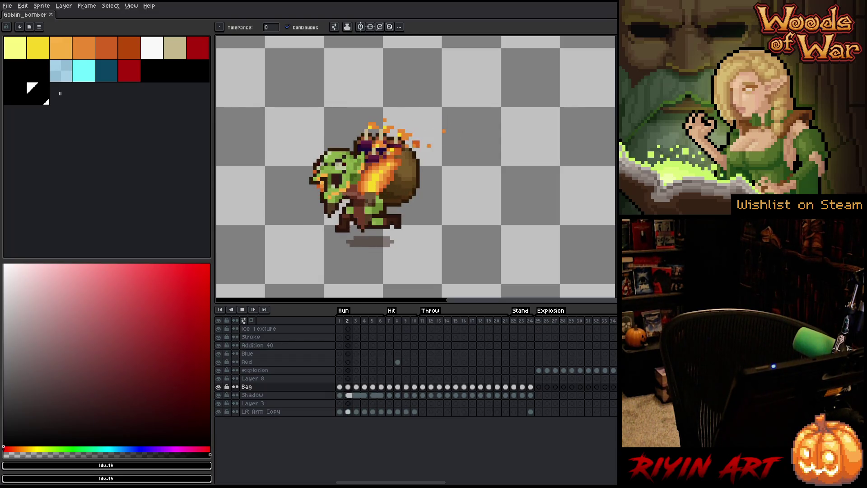
key("Left")
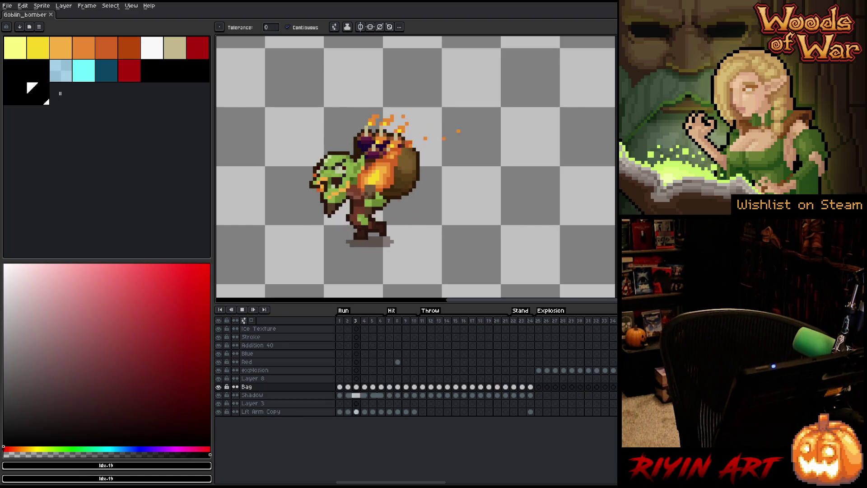
key("Right")
key("Right")
key("Right")
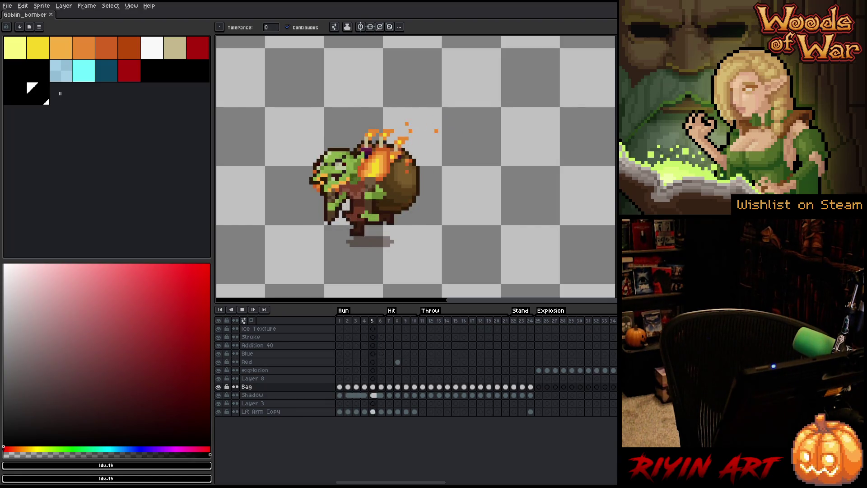
key("Left")
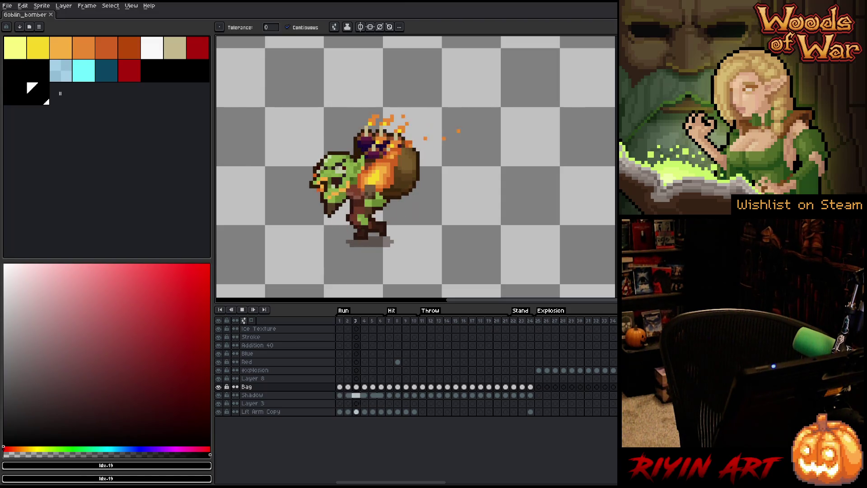
key("Left")
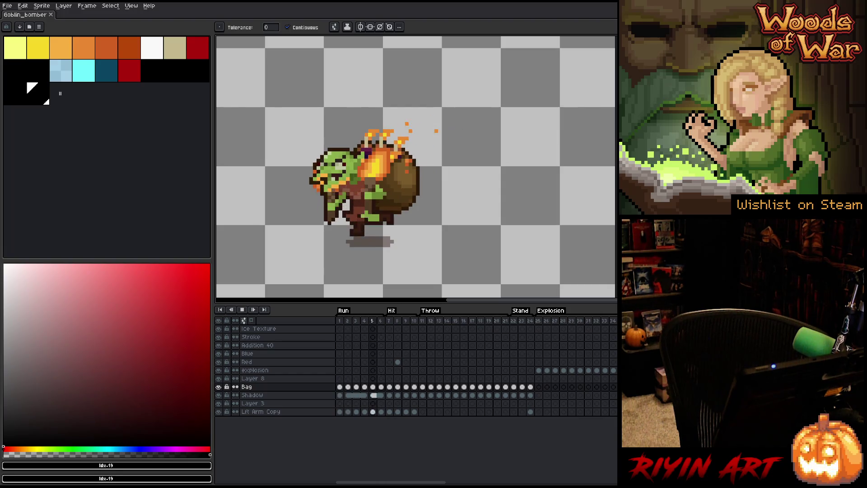
key("Left")
key("Left")
key("Left")
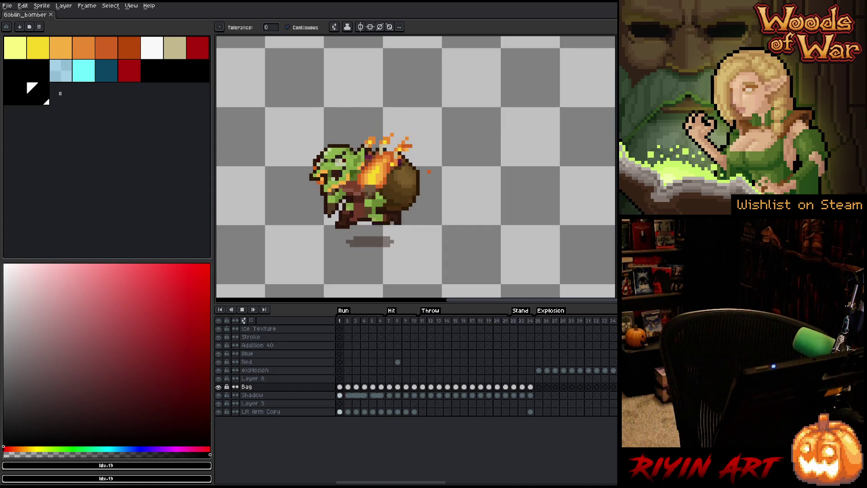
key("Left")
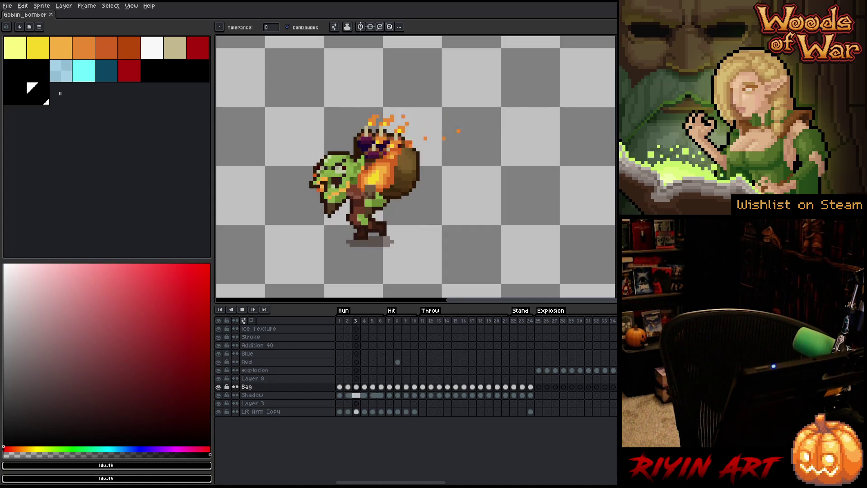
key("Left")
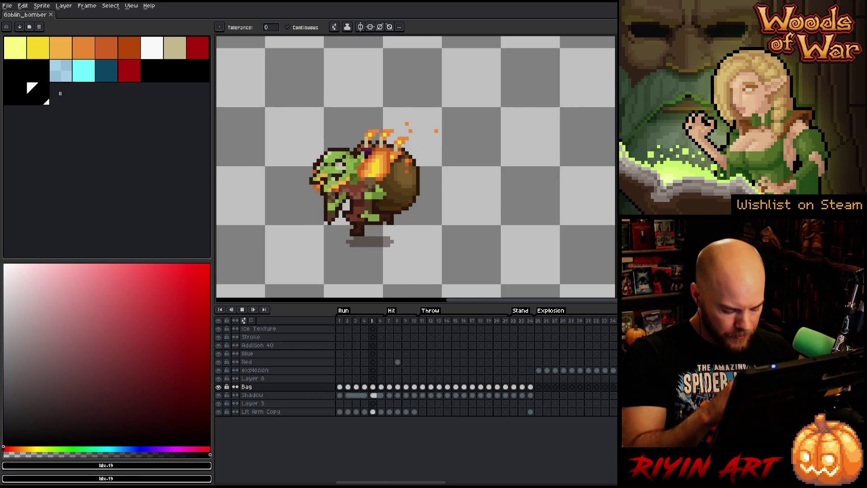
key("Left")
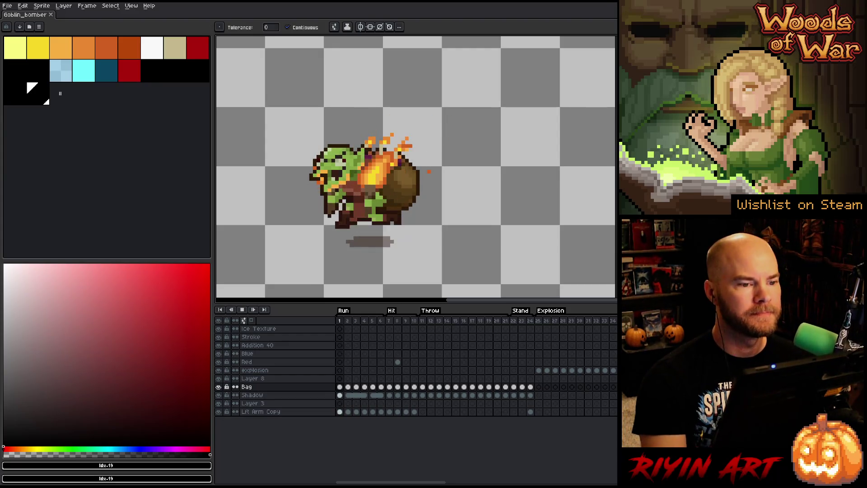
key("Return")
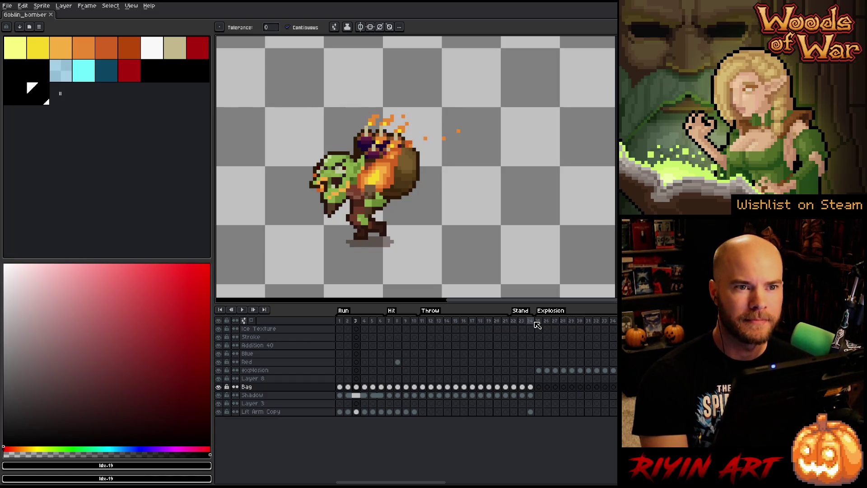
- Inspect Hit frames 12, 7 and 8, comparing the red flash on frame 8 with frame 9
left_click(433, 320)
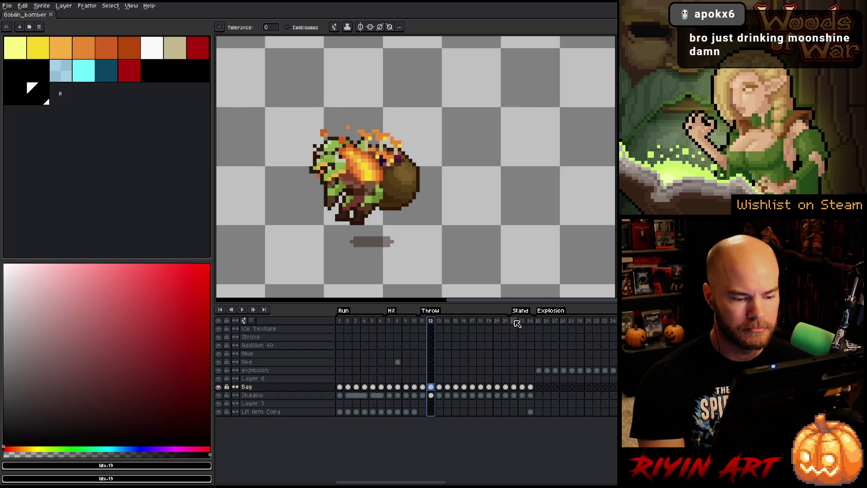
left_click(389, 321)
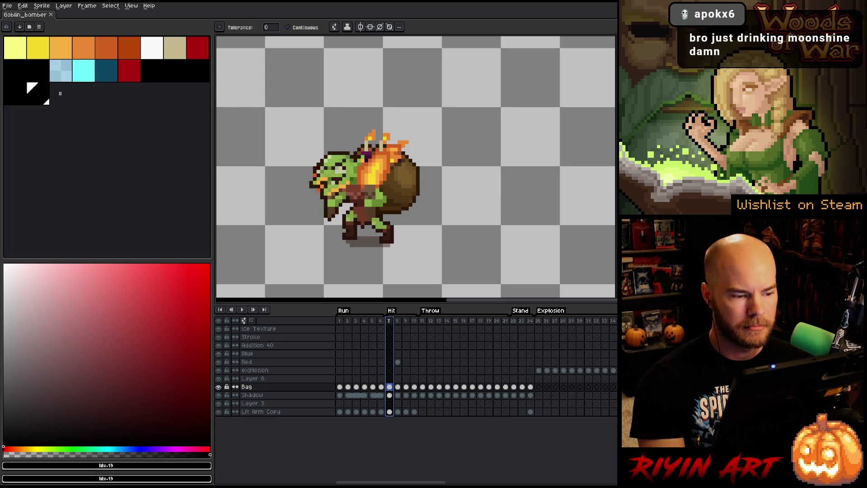
left_click(398, 336)
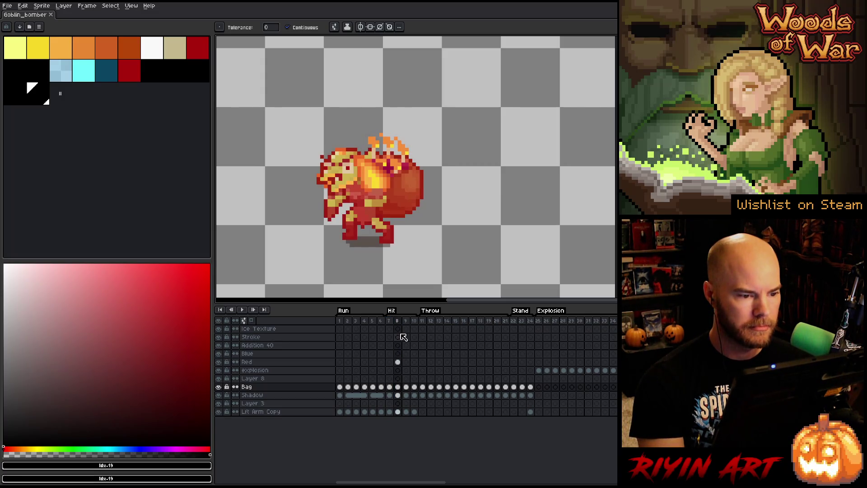
key("Right")
key("Left")
key("Right")
key("Right")
key("Left")
- Play the Hit animation and stop on frame 9, right after the red flash
key("Return")
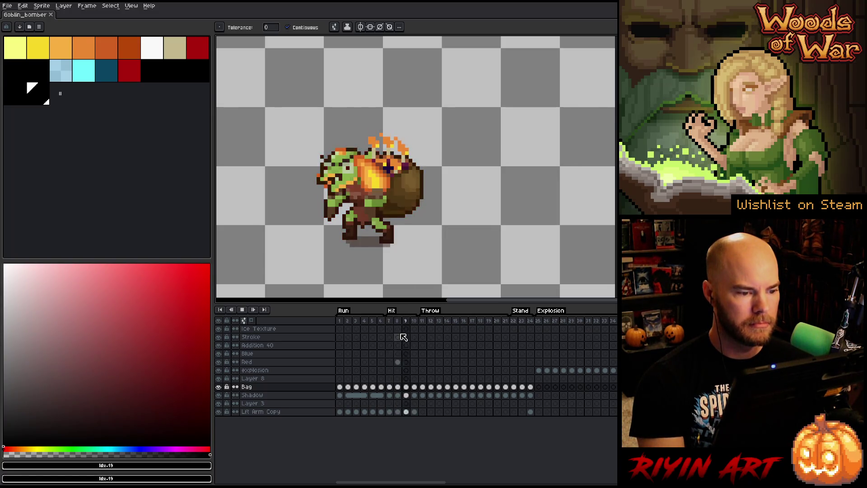
key("Return")
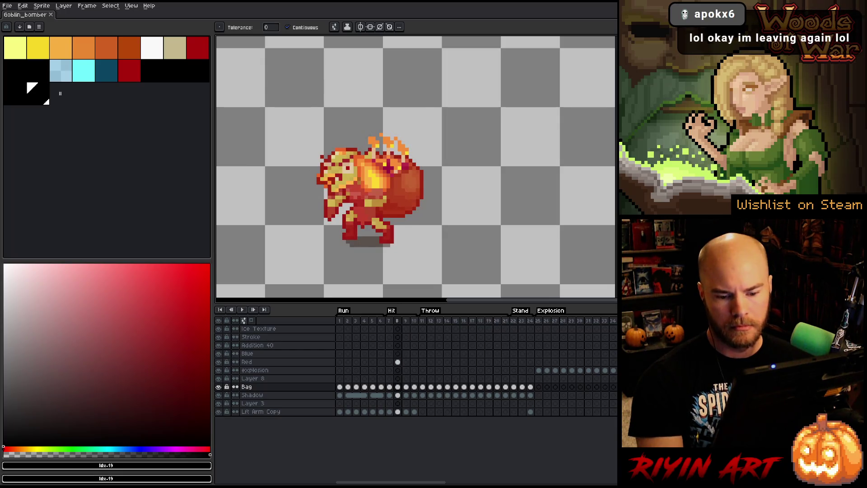
key("Right")
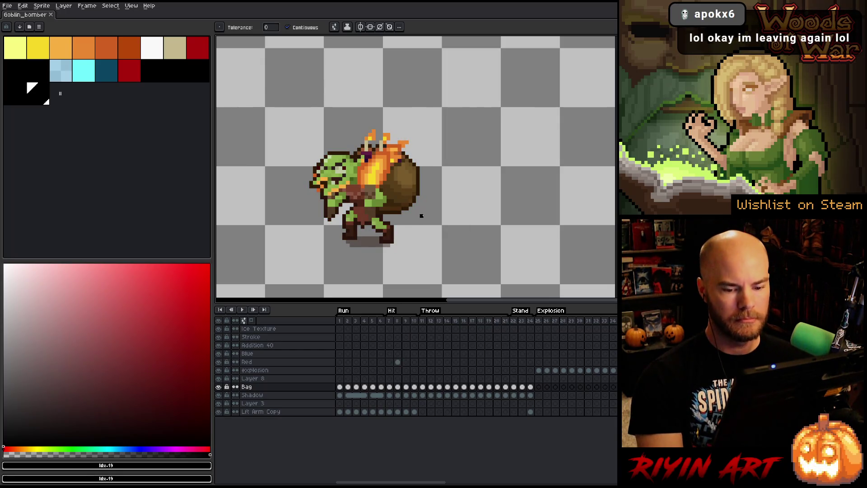
- Scroll to the Attack Idle Outline frames, zoom in on the goblin and select the Bag cel at frame 50
mouse_move(387, 482)
left_mouse_down()
mouse_move(474, 474)
mouse_move(451, 474)
left_mouse_up()
key("Return")
key("Return")
scroll(296, 181, "up", 1)
scroll(301, 159, "up", 1)
scroll(302, 159, "down", 1)
mouse_move(365, 223)
left_mouse_down()
mouse_move(349, 210)
mouse_move(351, 221)
left_mouse_up()
left_click(419, 388)
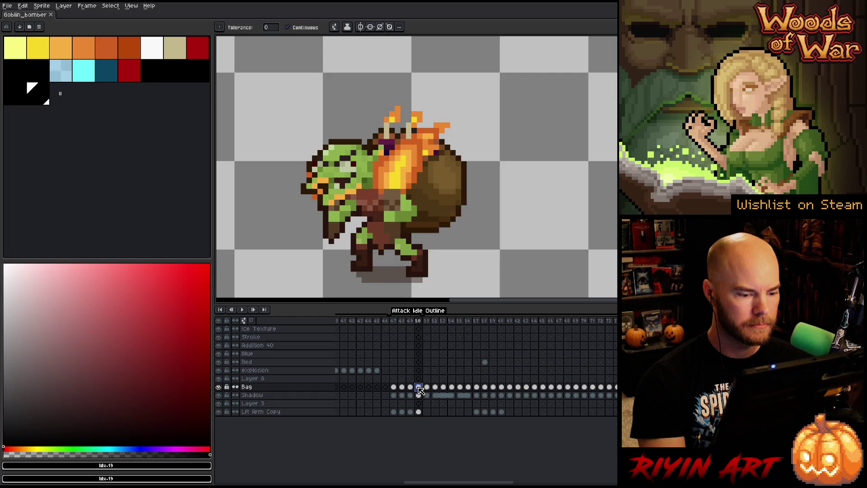
left_click_drag(429, 218, 441, 227)
- Go back to frame 47 and solo the Lft Arm Copy layer's torch arm
key("Left")
key("Left")
key("Left")
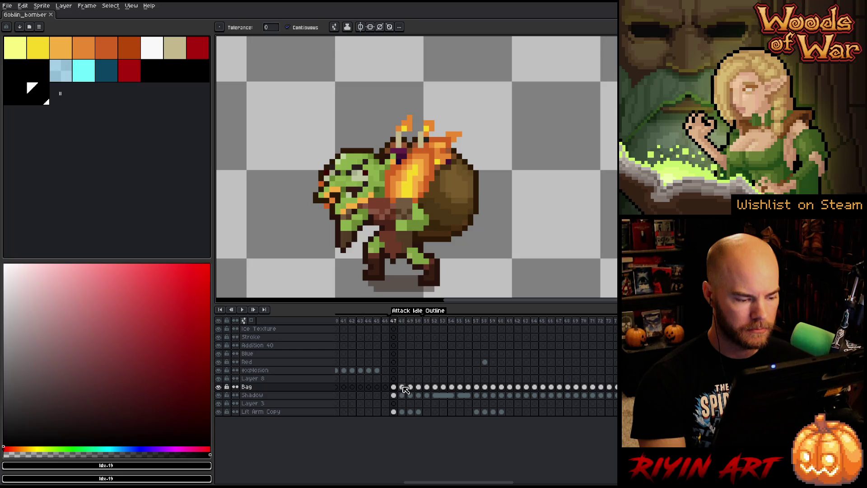
left_click(220, 411, "alt")
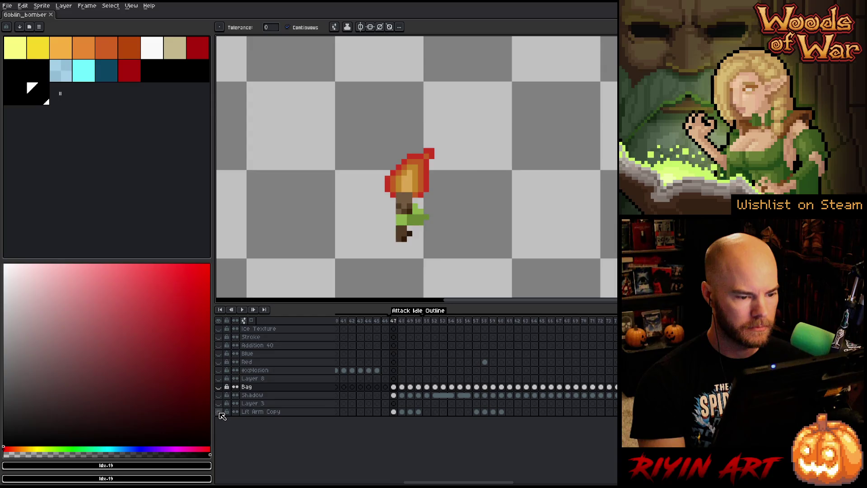
left_click(219, 411, "alt")
- Check the Lft Arm Copy layer alone, then clear its cels in frames 47–50
left_click(220, 412, "alt")
left_click(220, 412, "alt")
left_click(220, 412, "alt")
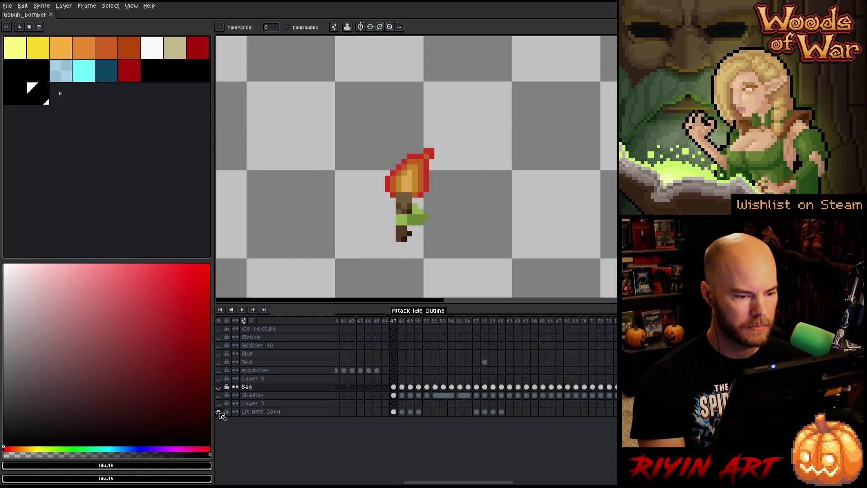
left_click(220, 412, "alt")
left_click(419, 412)
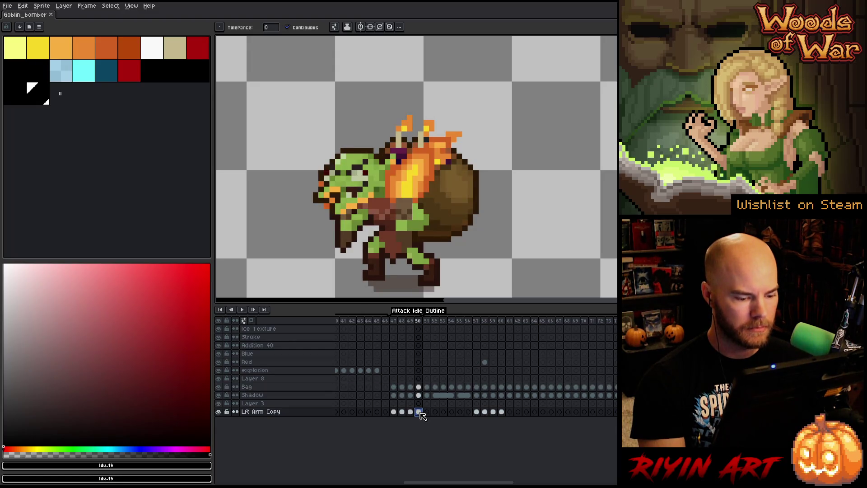
left_click_drag(422, 415, 393, 412)
key("Delete")
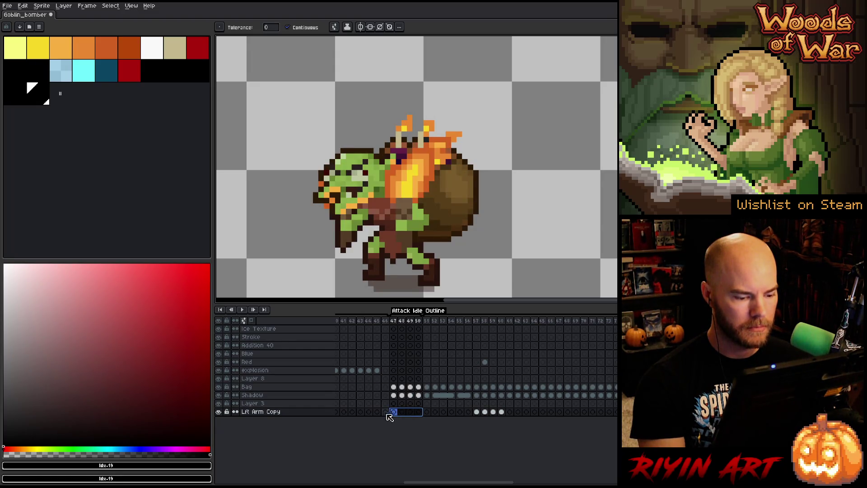
- Compare the Shadow layer alone, move the Bag cel from frame 50 to 47, and sample the flame's orange
left_click(410, 396)
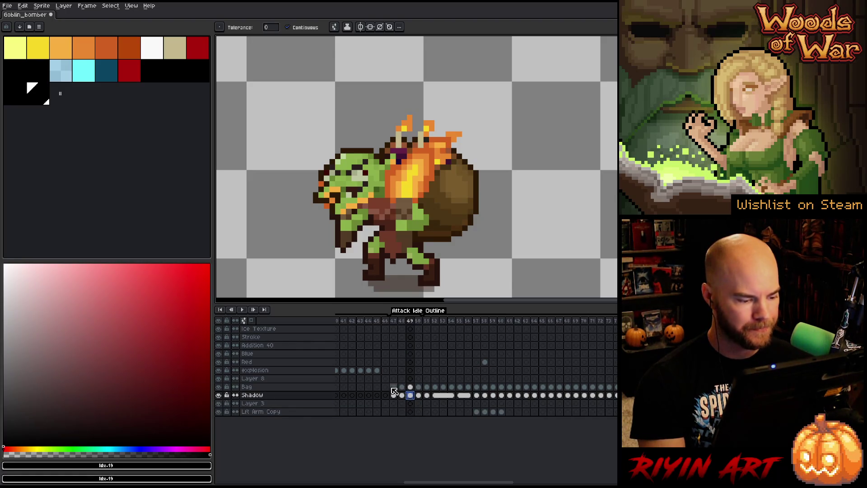
left_click(219, 396, "alt")
left_click(219, 395, "alt")
left_click(219, 395, "alt")
left_click(219, 395, "alt")
left_click(419, 388)
left_click_drag(420, 392, 394, 391)
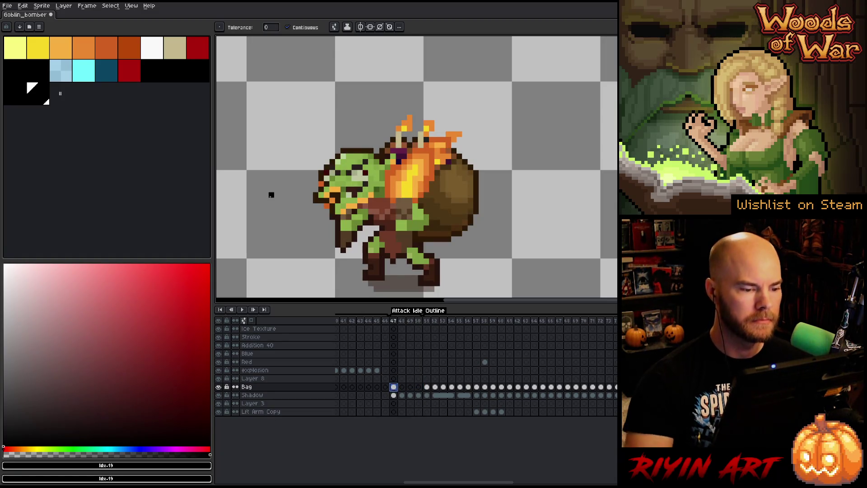
key("i")
left_click(434, 164)
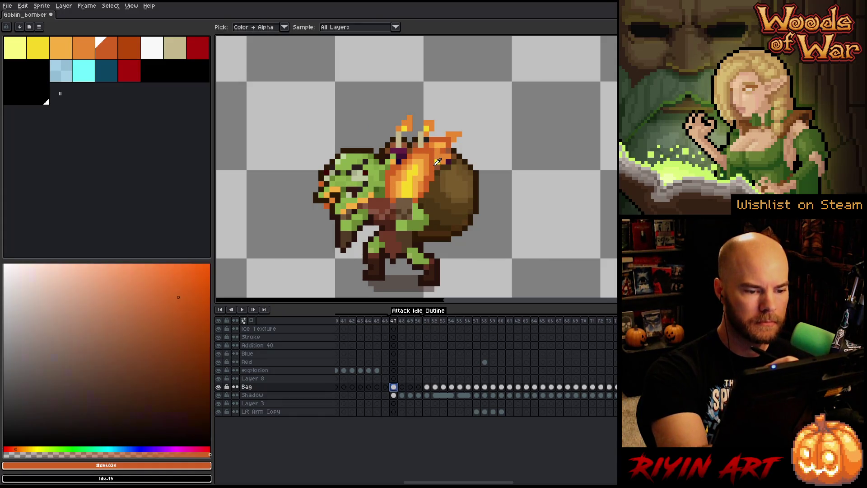
- Lasso and cut the torch and flame from the Bag cel on frame 47, then add Layer 9 above Bag
key("b")
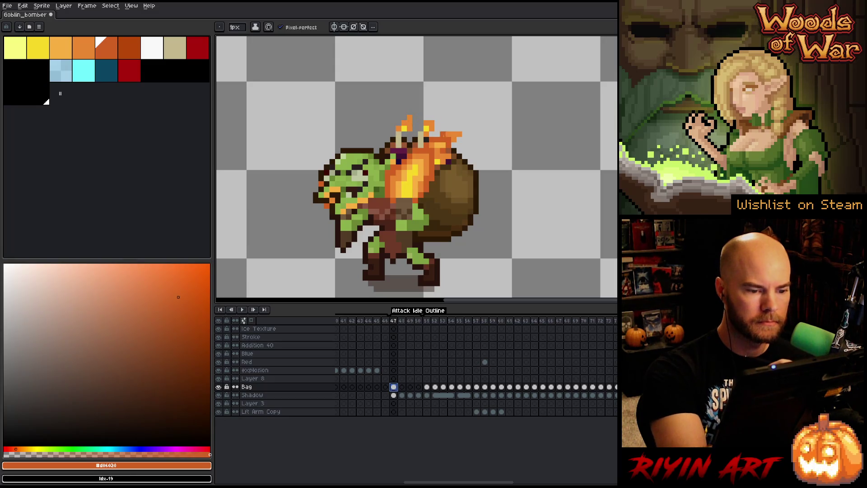
key("m")
mouse_move(432, 180)
left_mouse_down()
mouse_move(432, 148)
mouse_move(386, 173)
mouse_move(388, 197)
mouse_move(399, 202)
mouse_move(404, 251)
mouse_move(409, 220)
mouse_move(423, 220)
left_mouse_up()
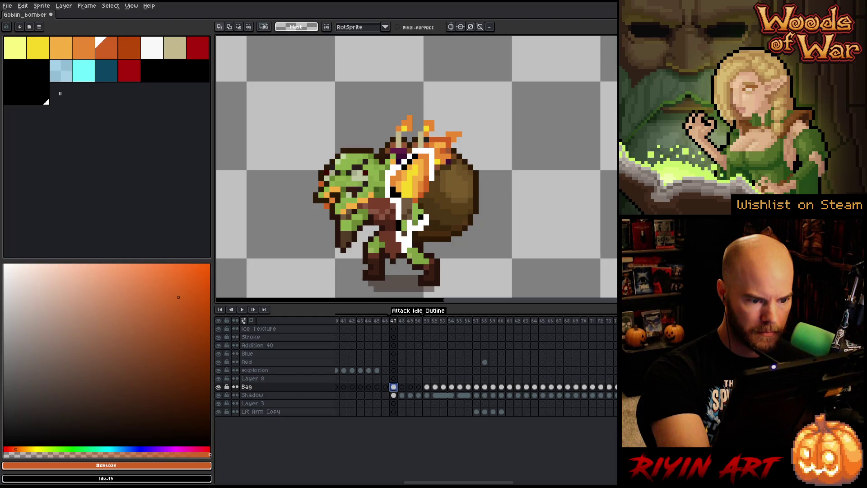
left_click_drag(416, 209, 414, 193)
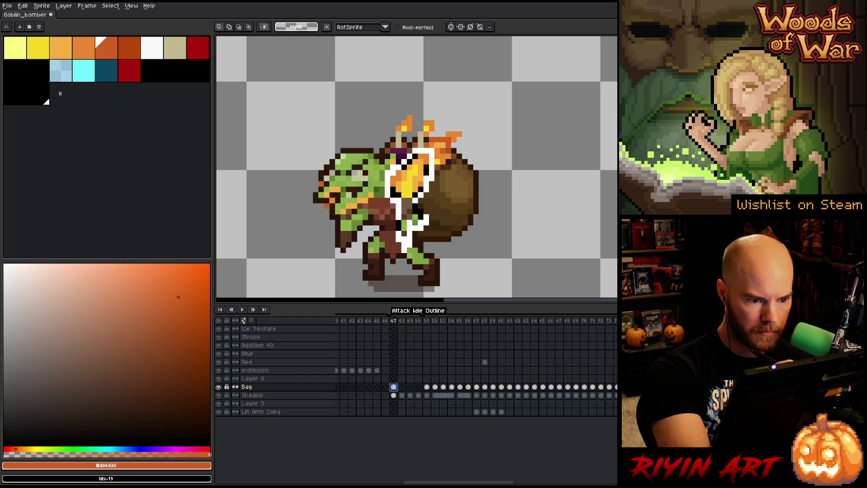
key("ctrl+v")
key("ctrl+z")
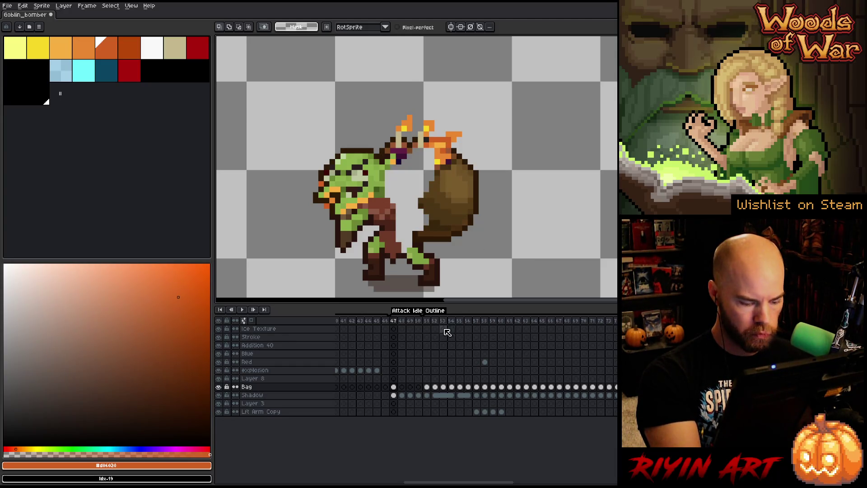
key("shift+n")
double_click(254, 388)
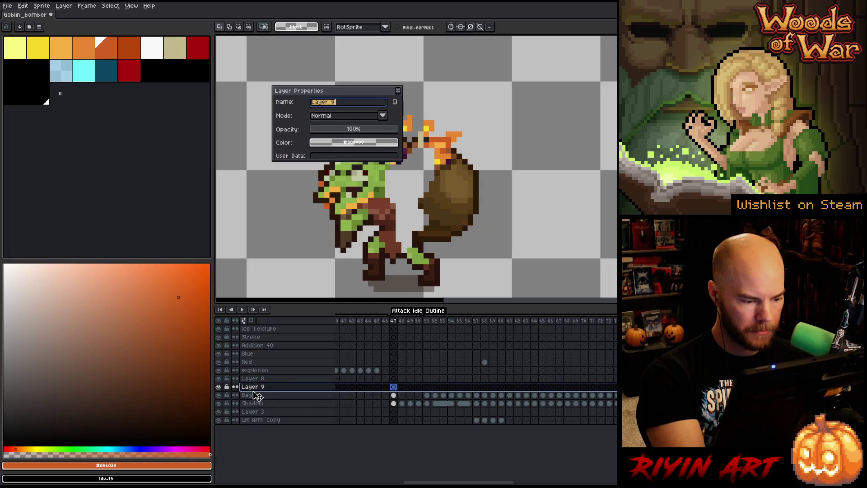
- Name the new layer 'torch', paste the torch and flame onto it, and hide it
type("torch")
key("Return")
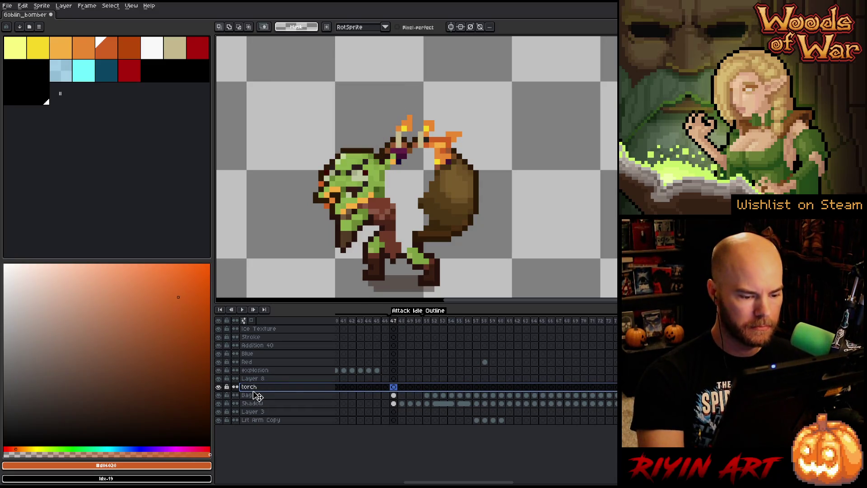
left_click(394, 388)
key("ctrl+v")
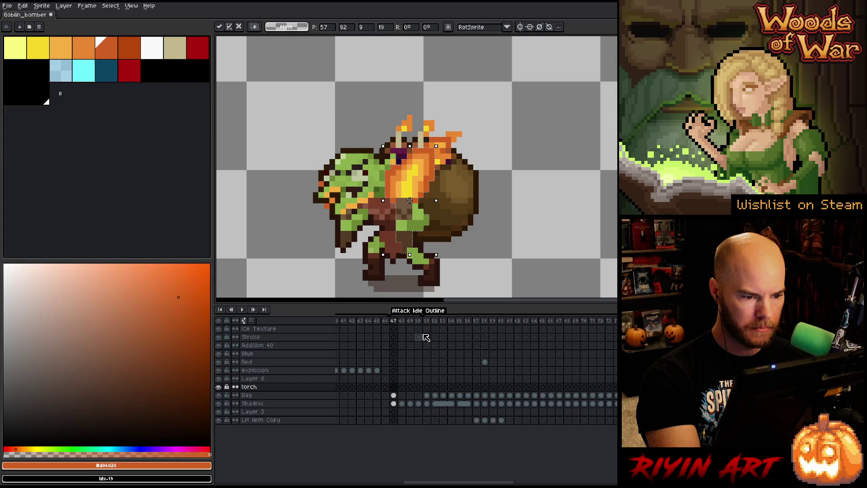
key("Return")
left_click(218, 387)
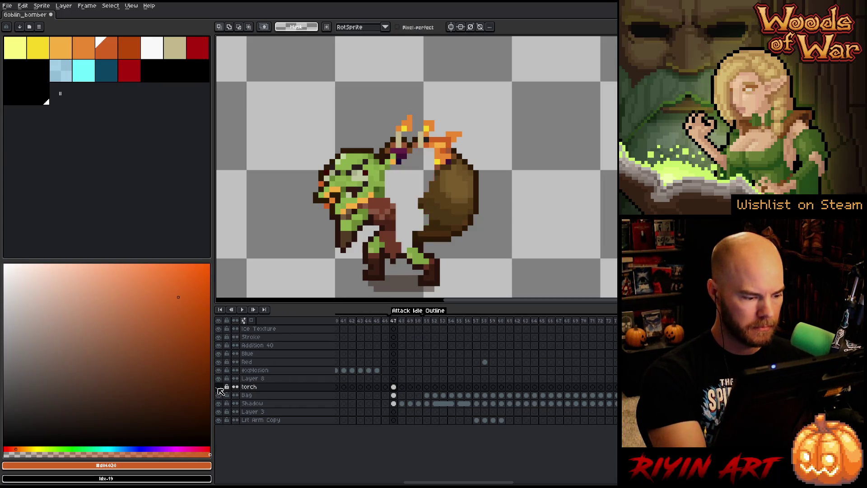
- Take the pencil with a dark red-brown colour and select the Bag layer
key("b")
left_click(400, 244, "alt")
left_click(394, 395)
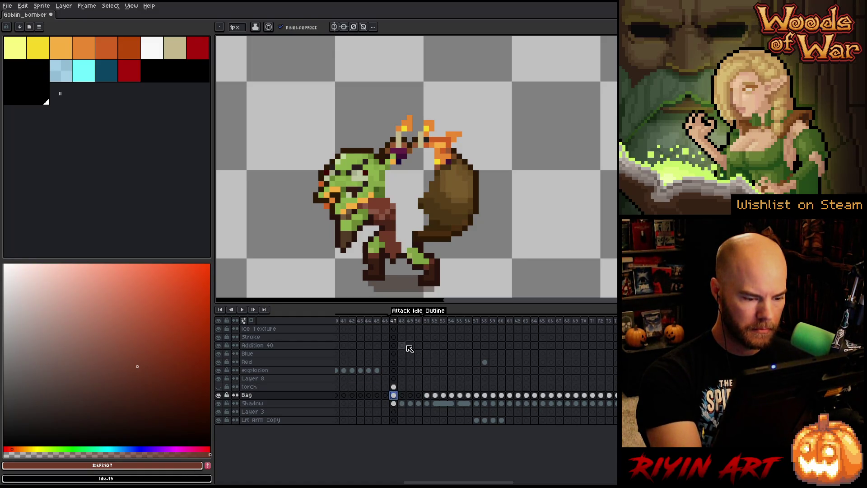
- Sample the goblin's body browns and paint the gap between body and bag
key("alt")
left_click(403, 247, "alt")
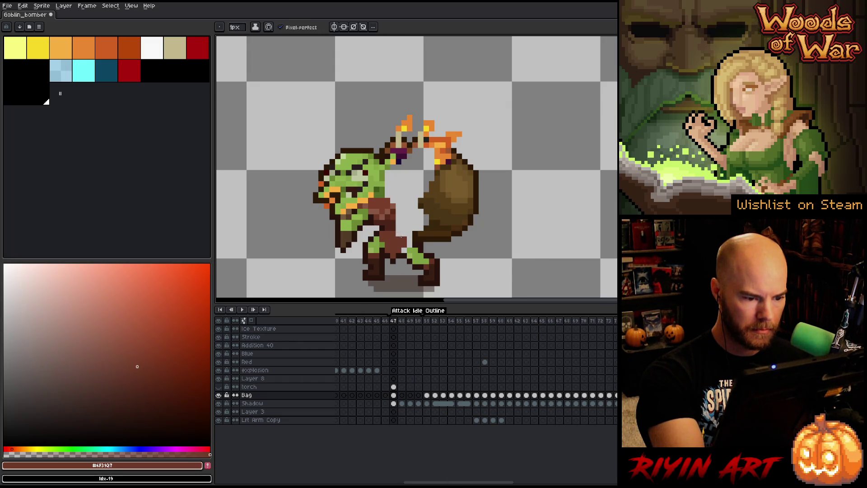
left_click(395, 225, "alt")
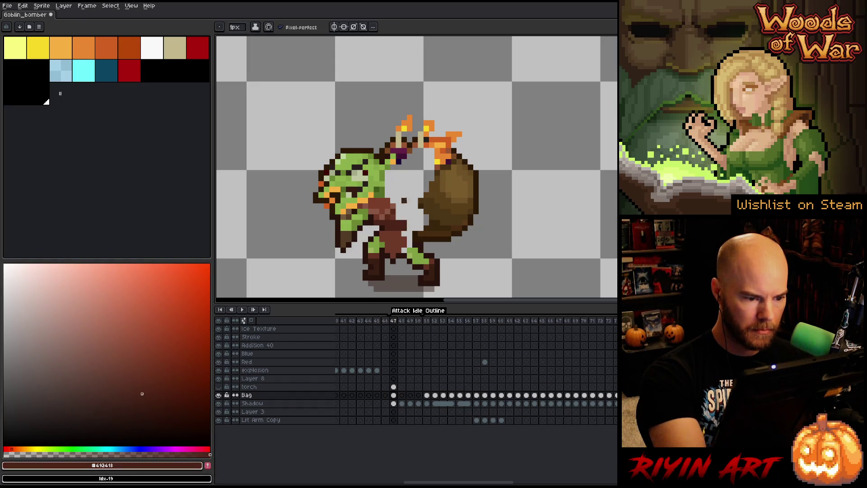
left_click(398, 211, "alt")
left_click(393, 200, "alt")
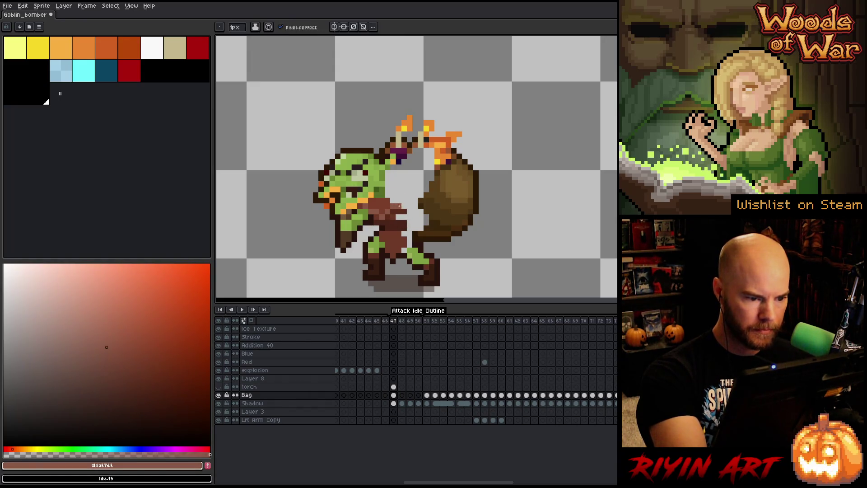
left_click(387, 196, "alt")
mouse_move(393, 189)
left_mouse_down()
mouse_move(406, 199)
mouse_move(402, 206)
mouse_move(408, 195)
left_mouse_up()
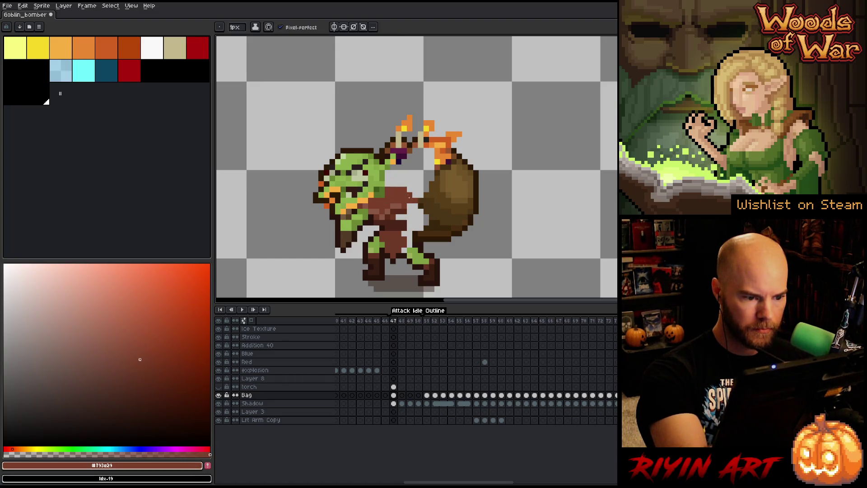
- Sample lighter, medium and darkest brown shades from the goblin's body for the patch
left_click(403, 204, "alt")
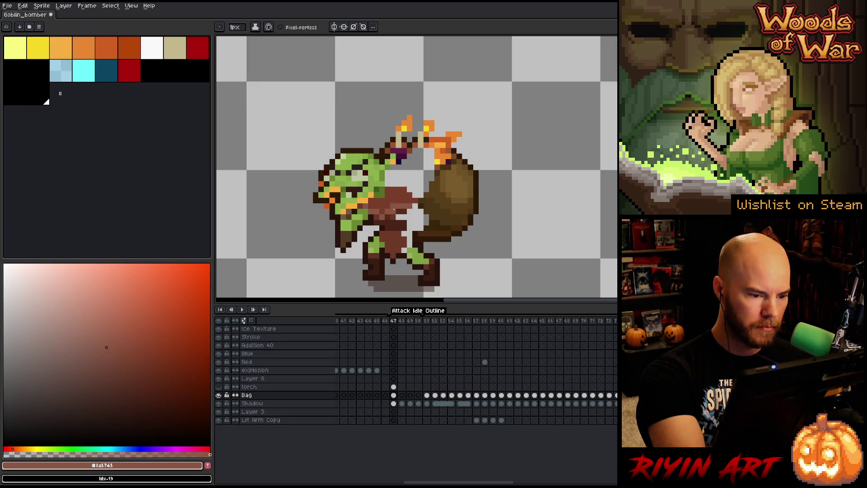
left_click(391, 217, "alt")
left_click(390, 219, "alt")
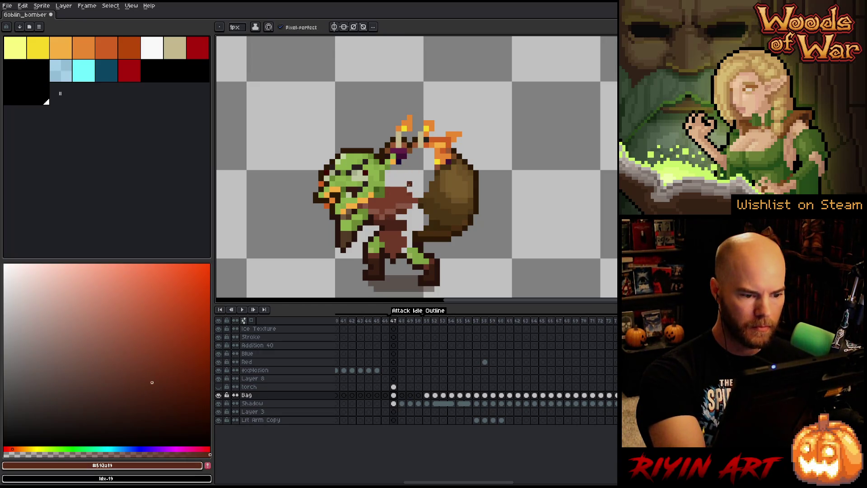
left_click(379, 213, "alt")
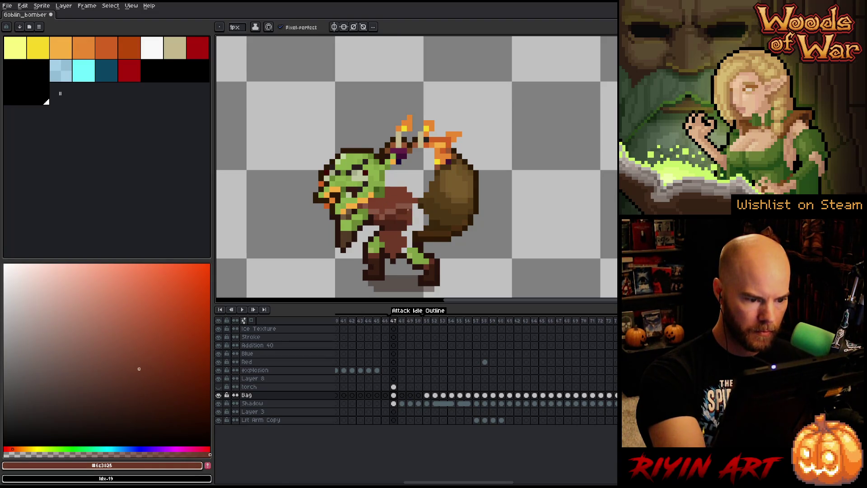
left_click(414, 211, "alt")
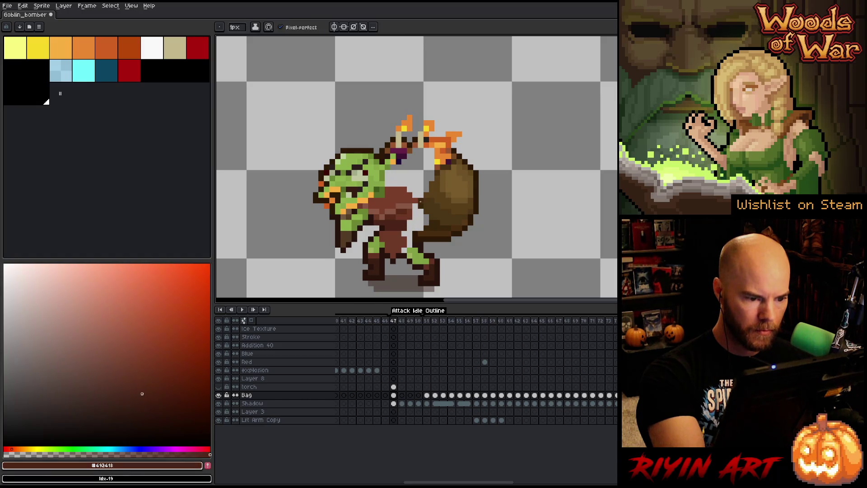
left_click(416, 195, "alt")
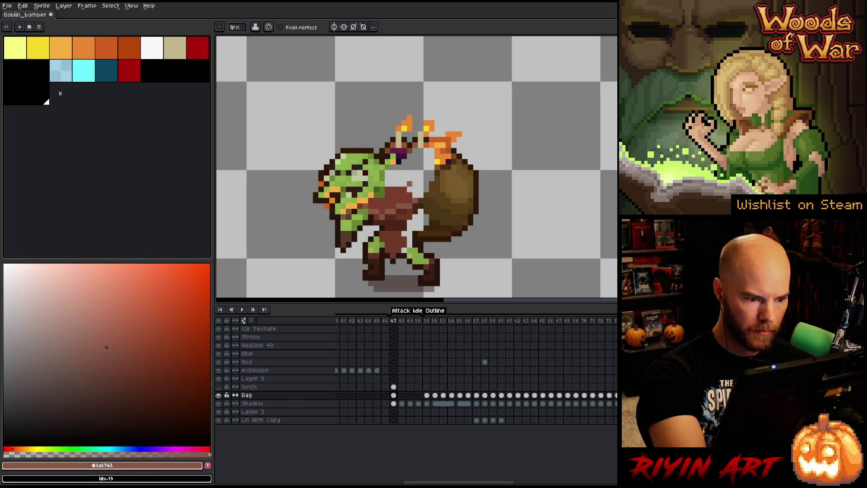
- Sample the goblin's green skin shades to patch the hand, then the flame's yellow
left_click(384, 179, "alt")
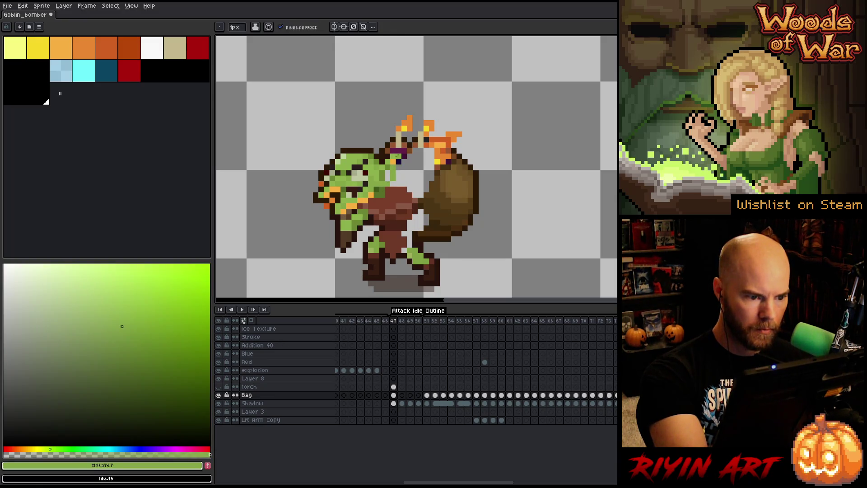
left_click(388, 173, "alt")
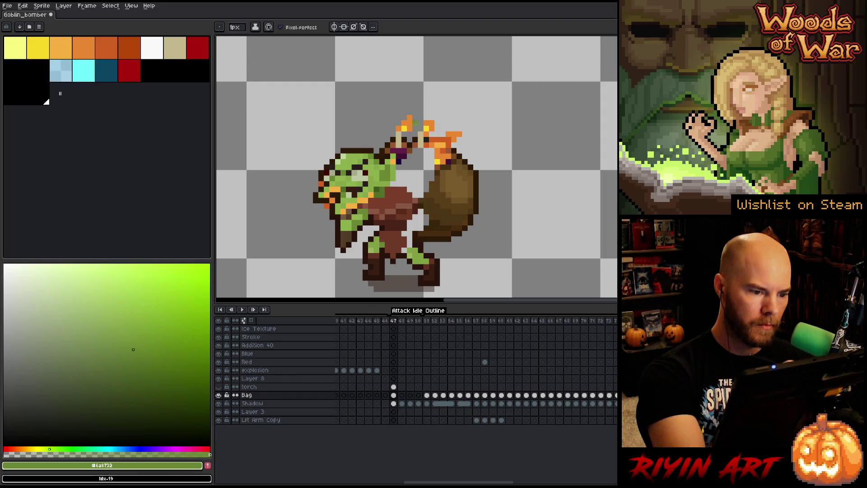
key("alt")
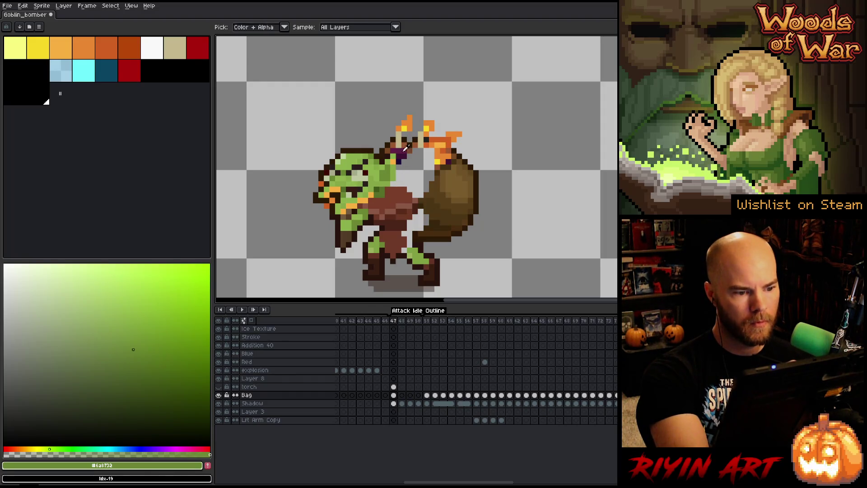
left_click(397, 167, "alt")
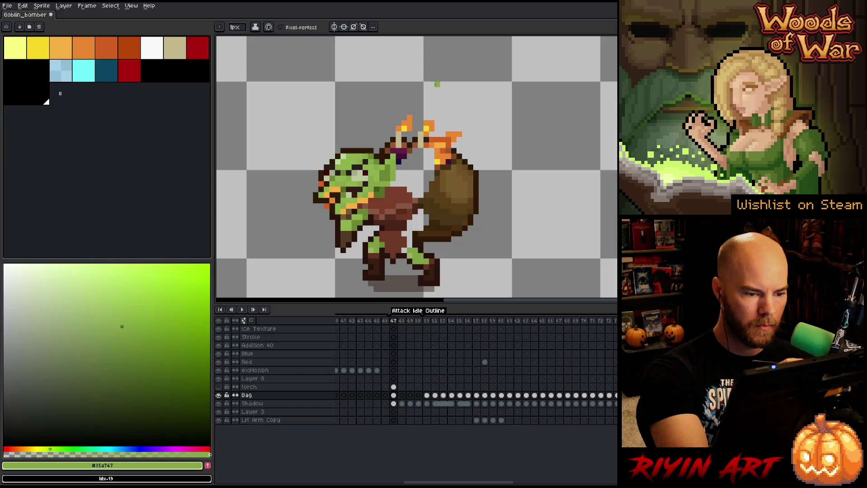
key("alt")
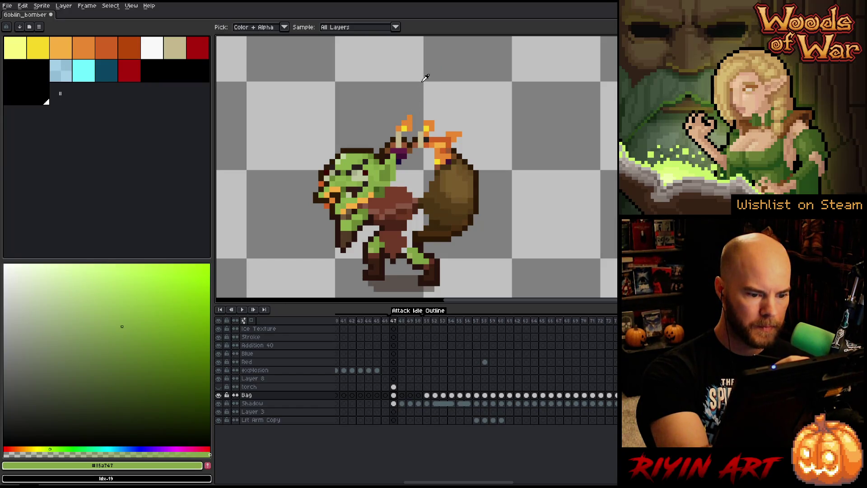
left_click(410, 119, "alt")
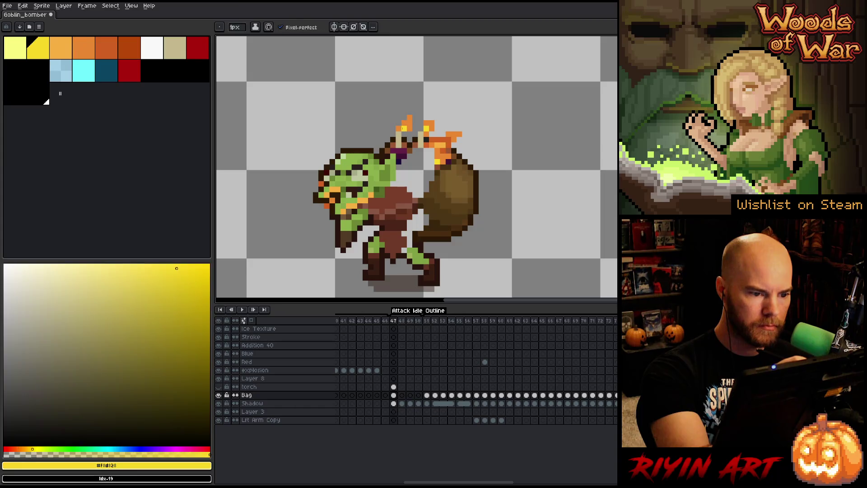
- Sample the flame orange and add orange pixels at the flame tips
left_click(410, 120, "alt")
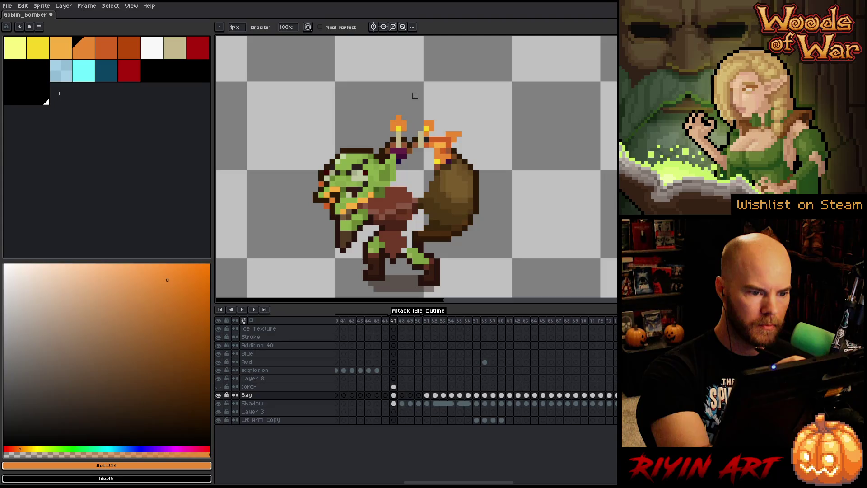
left_click(424, 130, "alt")
left_click(429, 128, "alt")
left_click(426, 117)
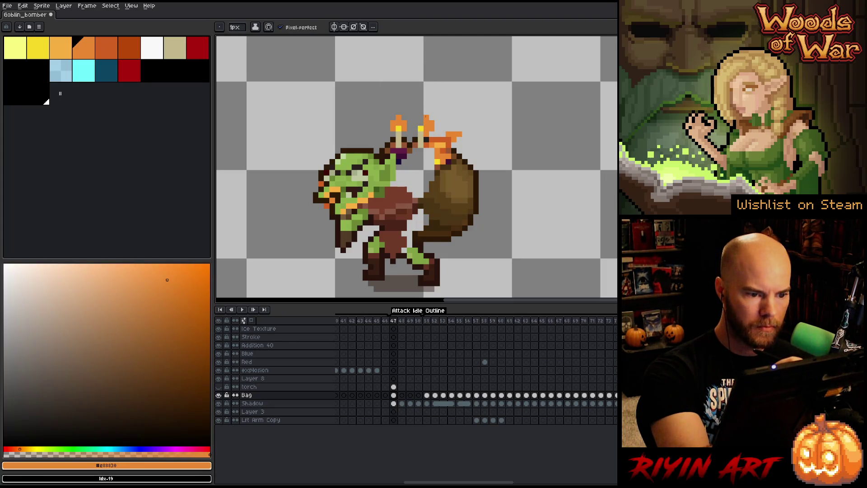
- Erase stray pixels at the right flame tip, then lasso the right flame above the bag
key("e")
left_click(421, 111)
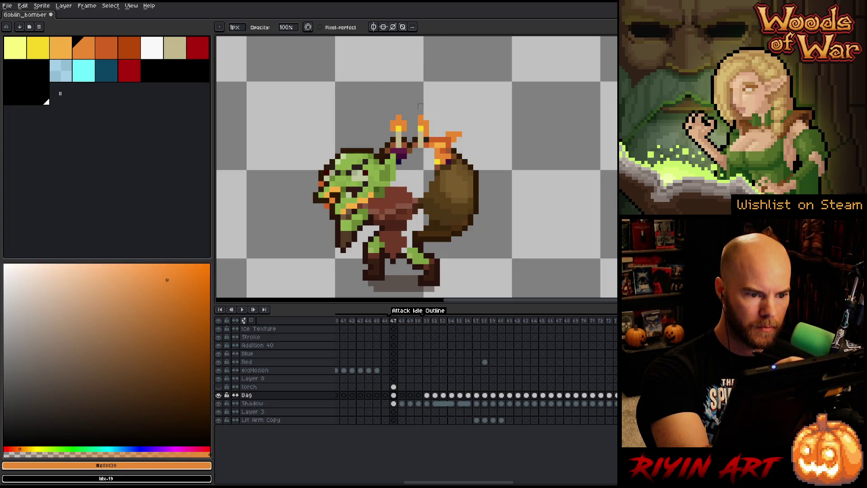
key("b")
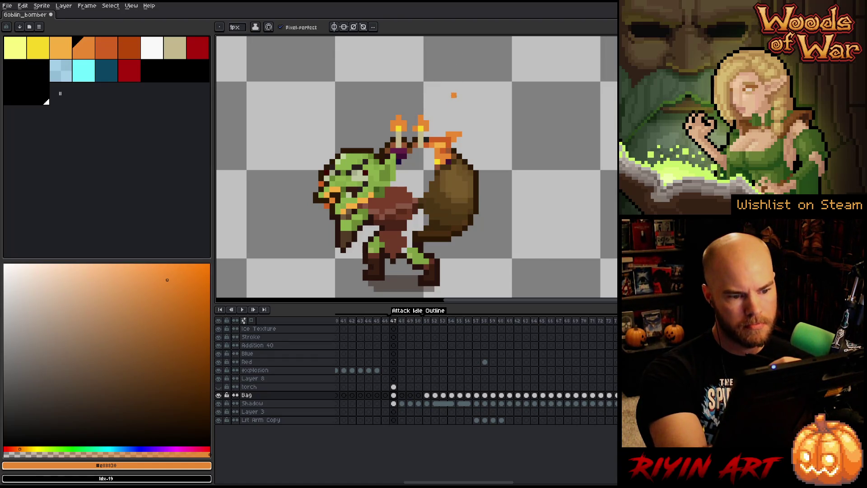
key("e")
left_click(458, 134)
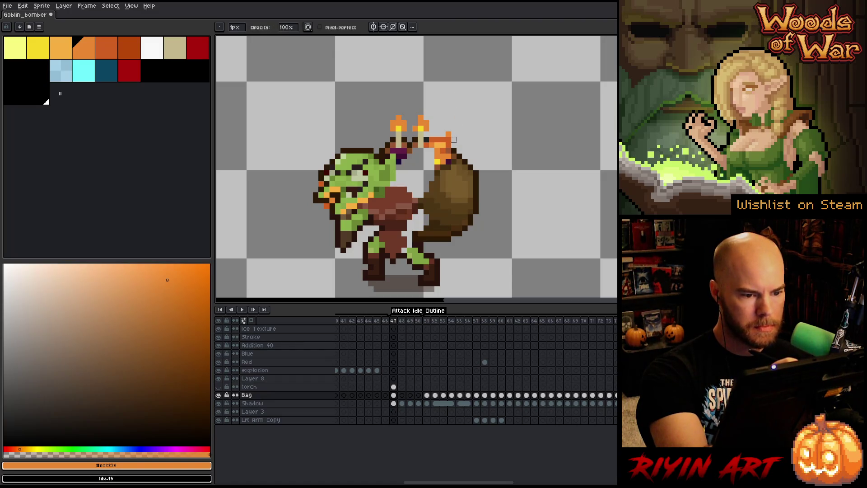
key("q")
mouse_move(465, 115)
left_mouse_down()
mouse_move(465, 134)
mouse_move(448, 139)
mouse_move(446, 157)
mouse_move(430, 144)
mouse_move(454, 130)
mouse_move(448, 139)
left_mouse_up()
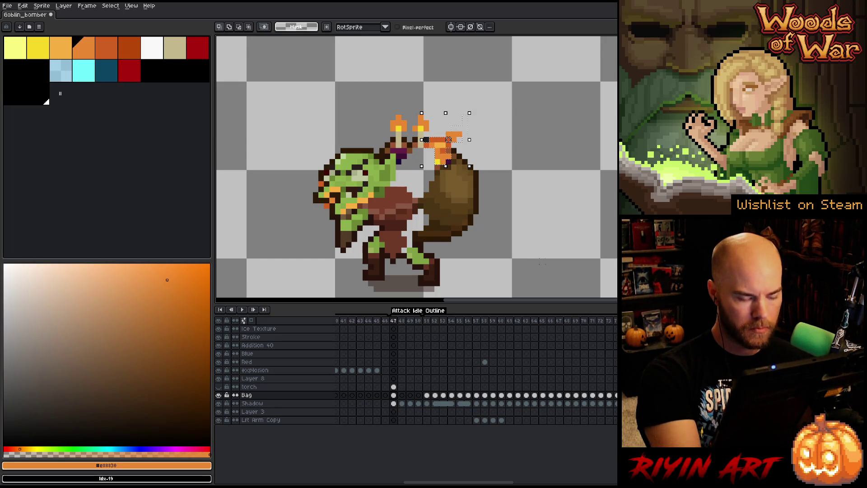
- Delete the selected flame-tip pixels, deselect, and pick the dark brown outline with the pencil
key("Delete")
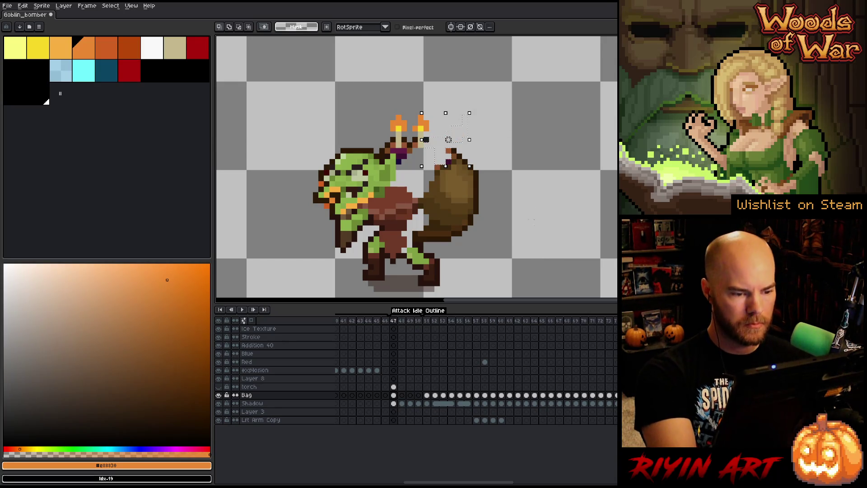
key("ctrl+d")
key("b")
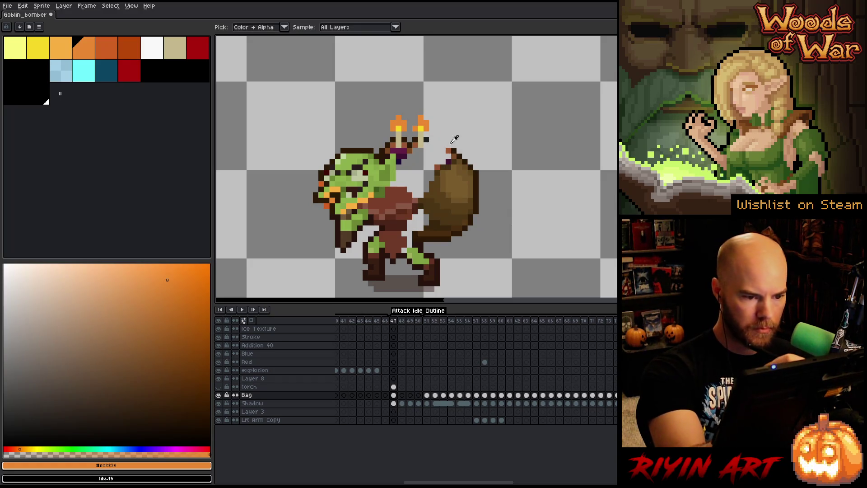
left_click(448, 140, "alt")
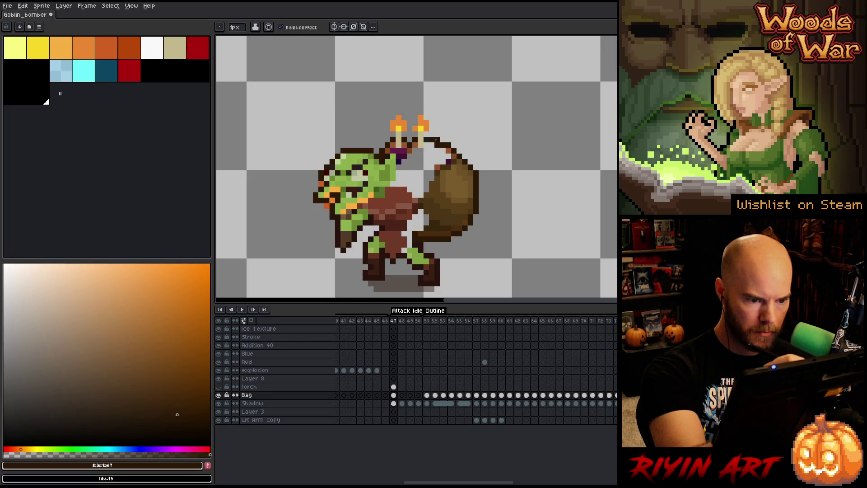
- Extend the dark purple band rightward under the candles and darken its underside
left_click(446, 148, "alt")
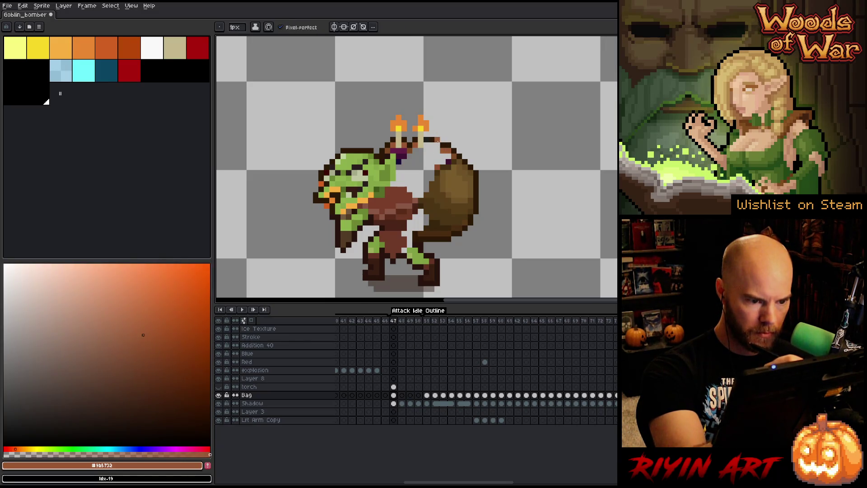
left_click(404, 153, "alt")
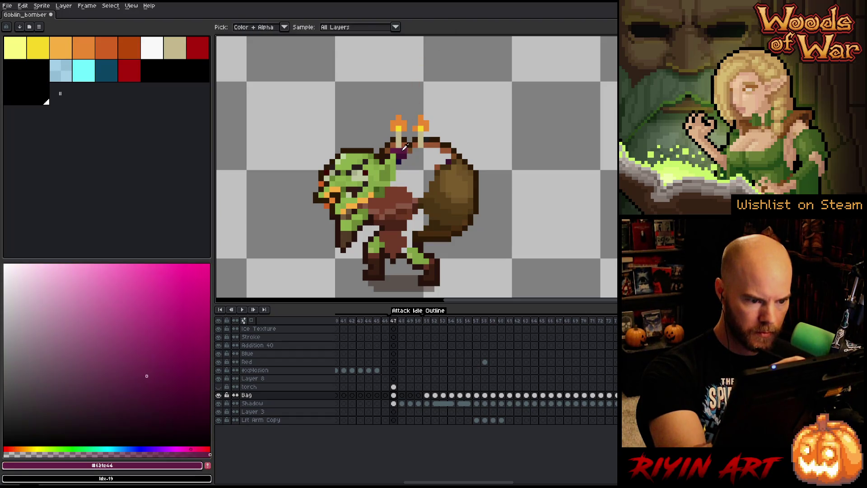
left_click(415, 146, "alt")
left_click_drag(415, 156, 431, 162)
left_click(437, 147)
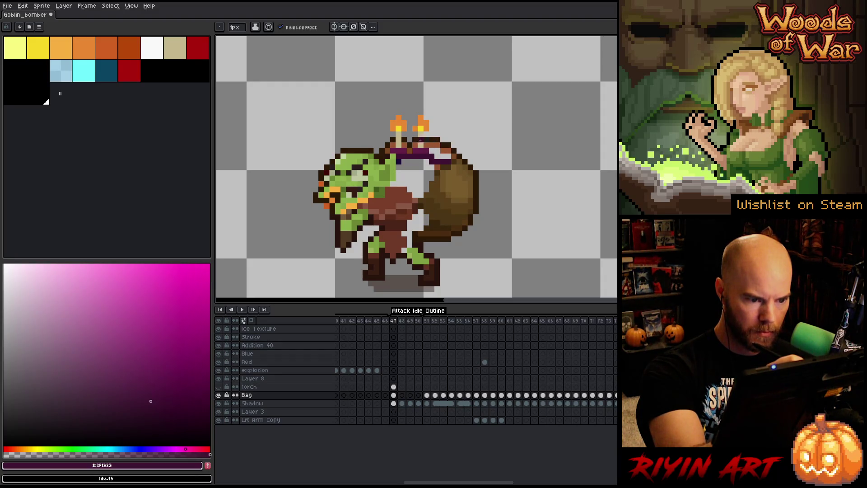
left_click(409, 157, "alt")
left_click_drag(413, 162, 408, 161)
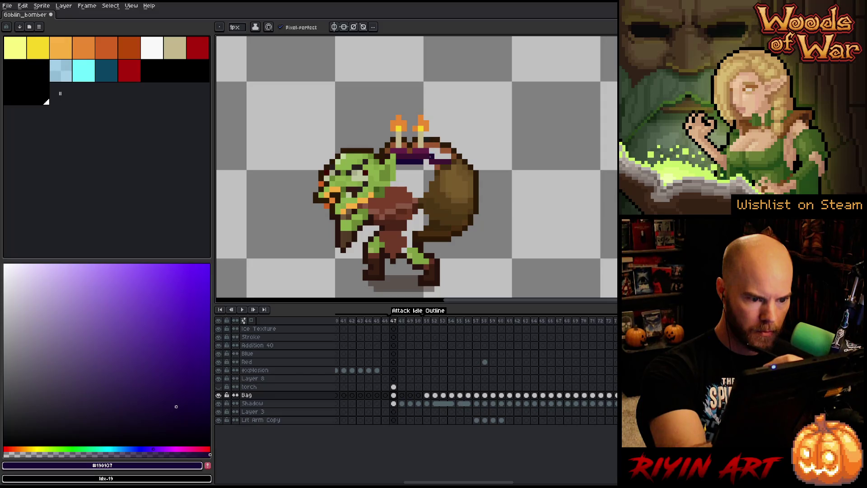
- Shade the area below the purple band with dark purple
left_click(432, 162, "alt")
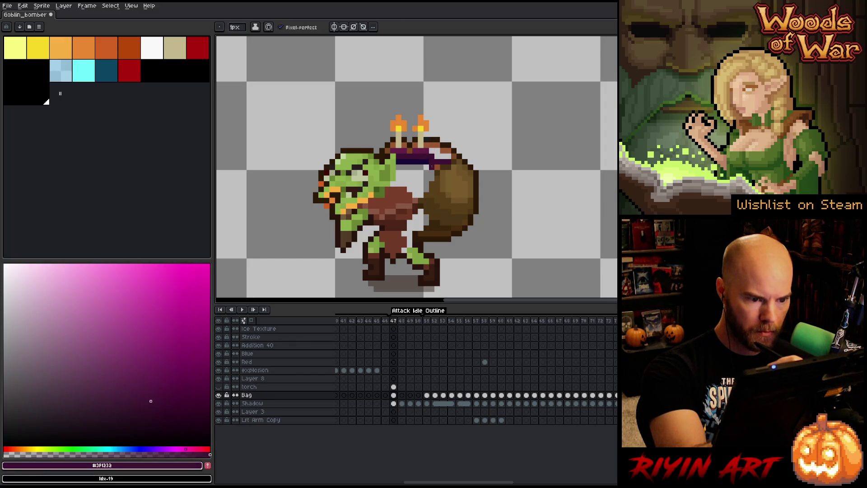
left_click(443, 145, "alt")
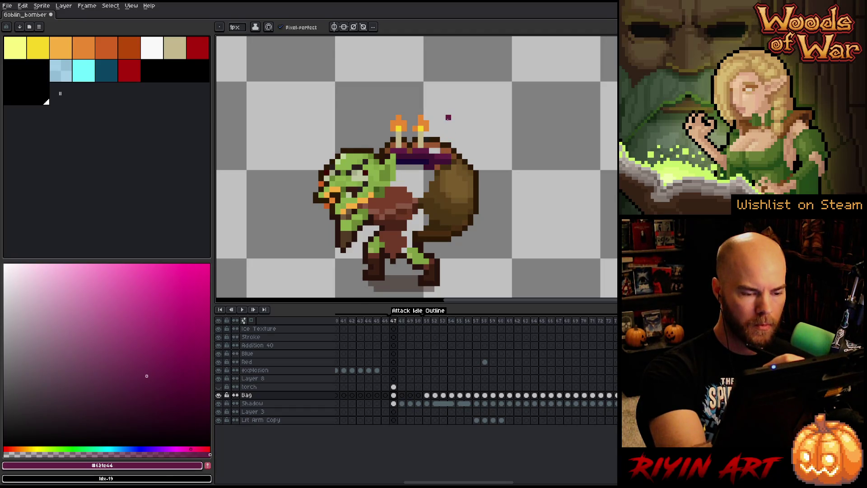
key("alt")
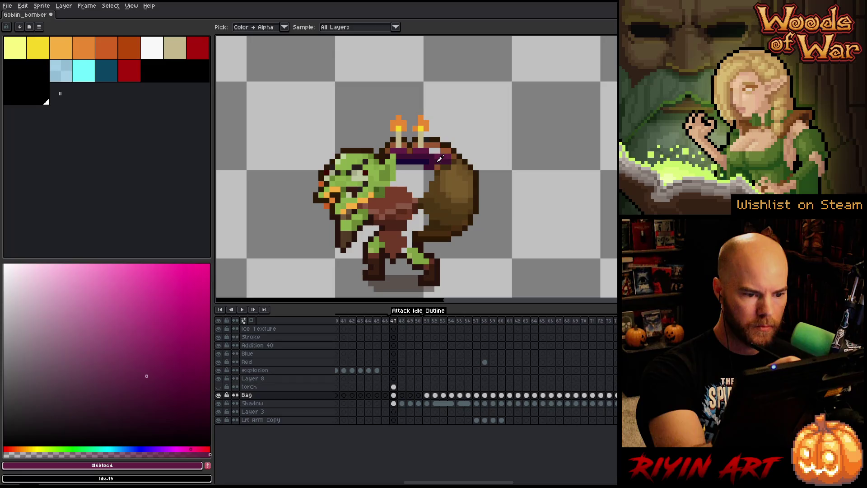
left_click(425, 157, "alt")
mouse_move(432, 173)
left_mouse_down()
mouse_move(421, 180)
mouse_move(426, 167)
mouse_move(420, 167)
left_mouse_up()
- Repaint pixels below the band in the sack's dark brown and sample lighter sack browns
left_click(444, 167, "alt")
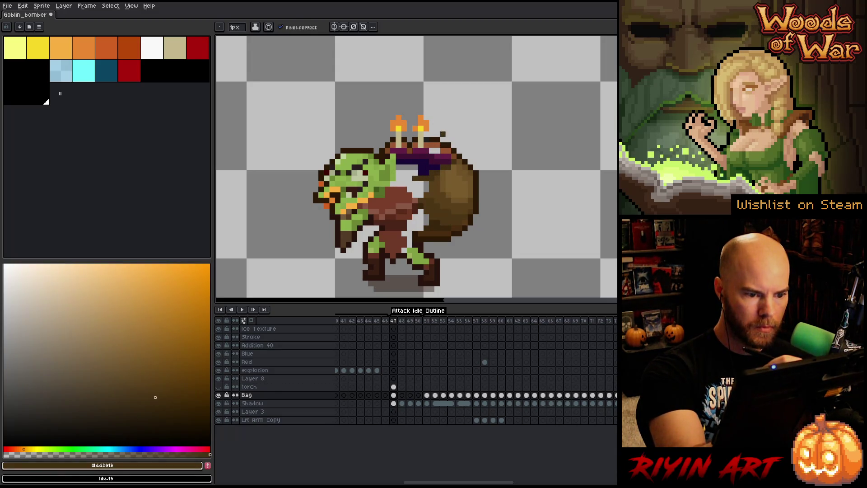
left_click(421, 167)
mouse_move(410, 179)
left_mouse_down()
mouse_move(399, 178)
mouse_move(400, 167)
left_mouse_up()
left_click(432, 181, "alt")
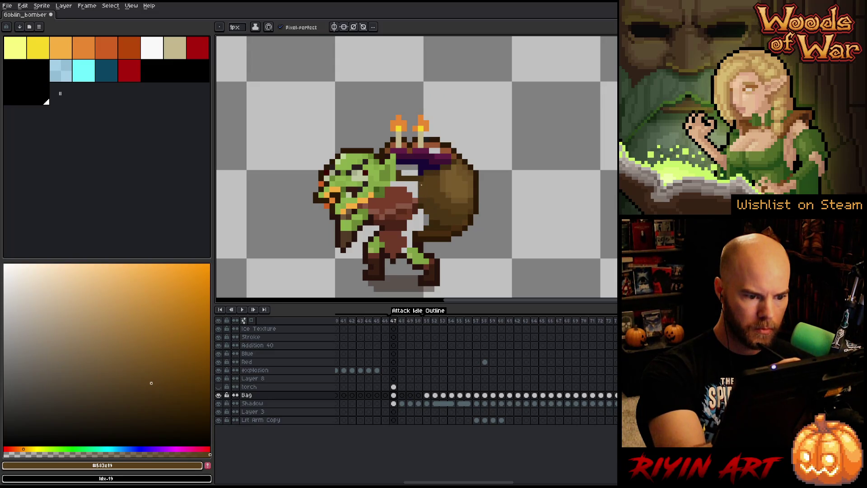
left_click(422, 195, "alt")
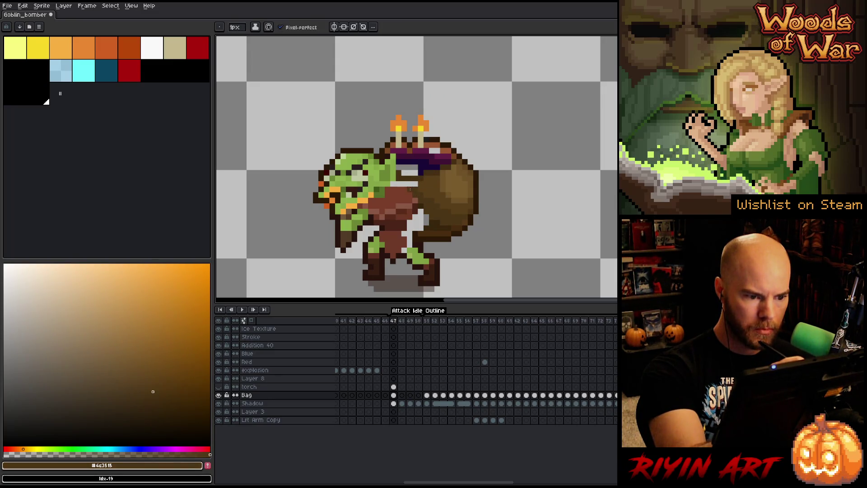
- Sample the sack's lighter brown, the band's dark purple and a warm mid brown
left_click(427, 166, "alt")
left_click(426, 156, "alt")
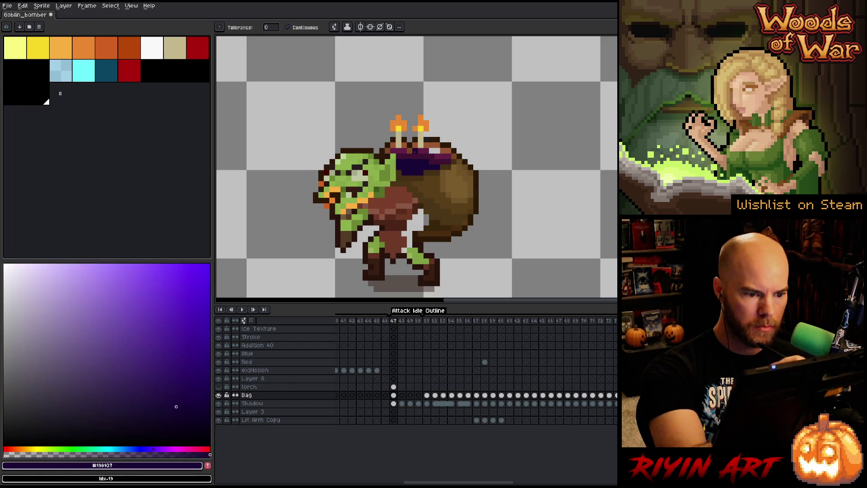
left_click(442, 141, "alt")
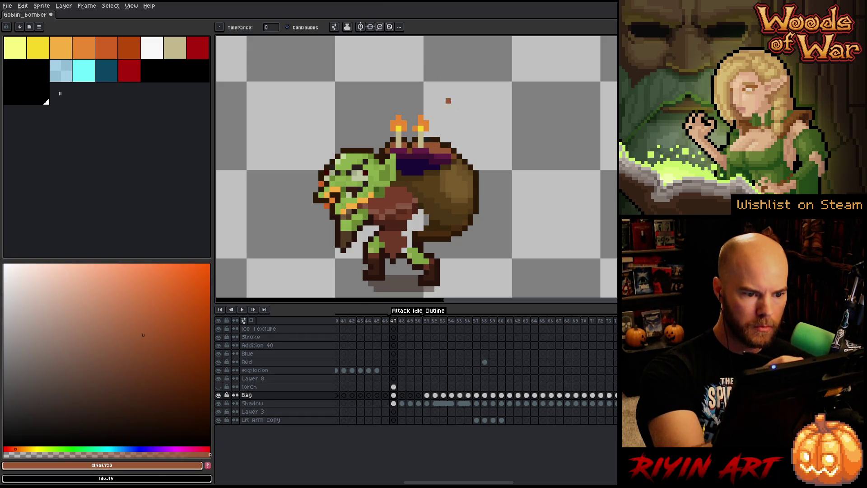
left_click(437, 143, "alt")
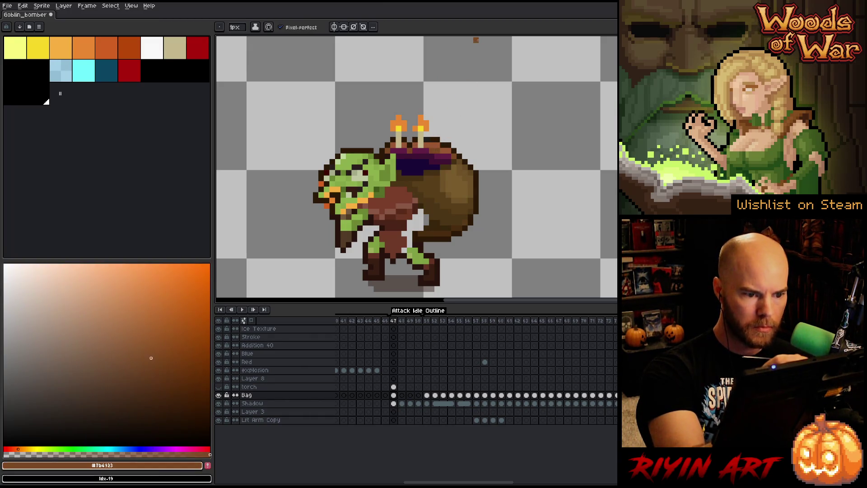
- Test an orange pixel on the right torch flame, undo it, and choose the tan palette colour
left_click(421, 123, "alt")
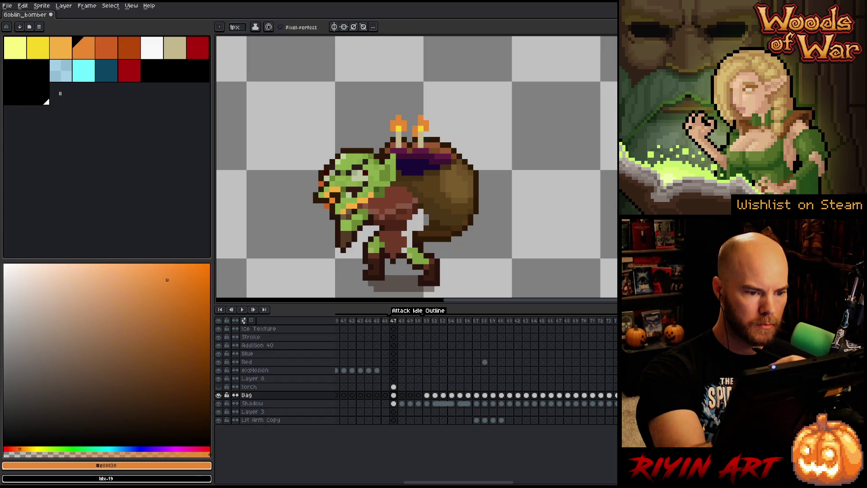
left_click(421, 129, "alt")
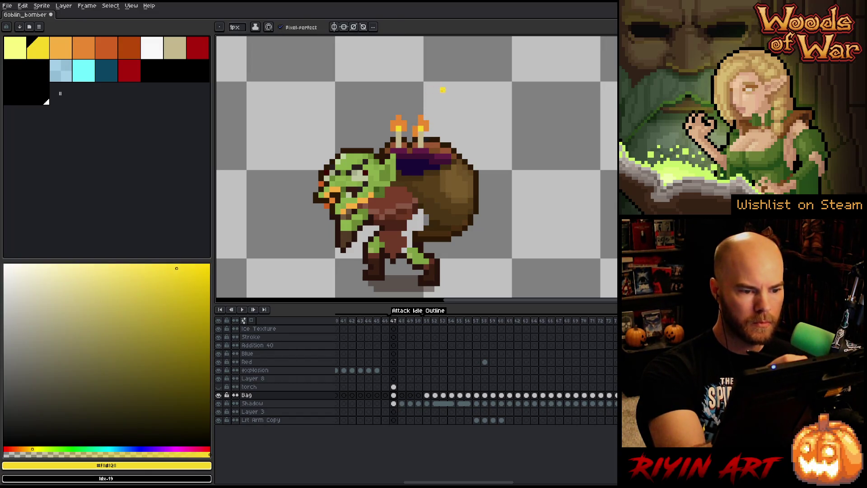
left_click(421, 123, "alt")
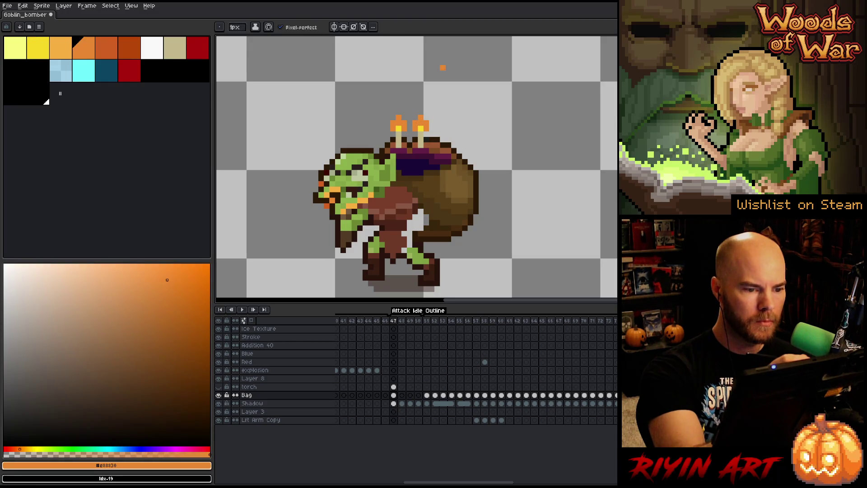
left_click(426, 117)
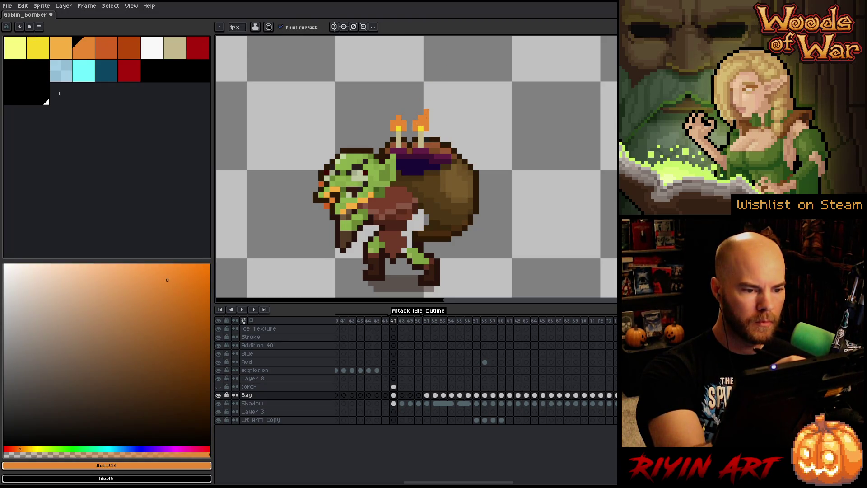
key("ctrl+z")
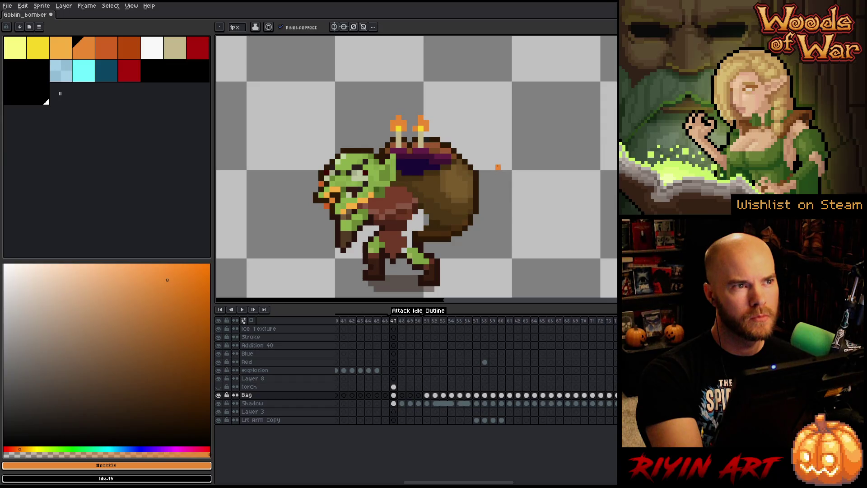
left_click(421, 135, "alt")
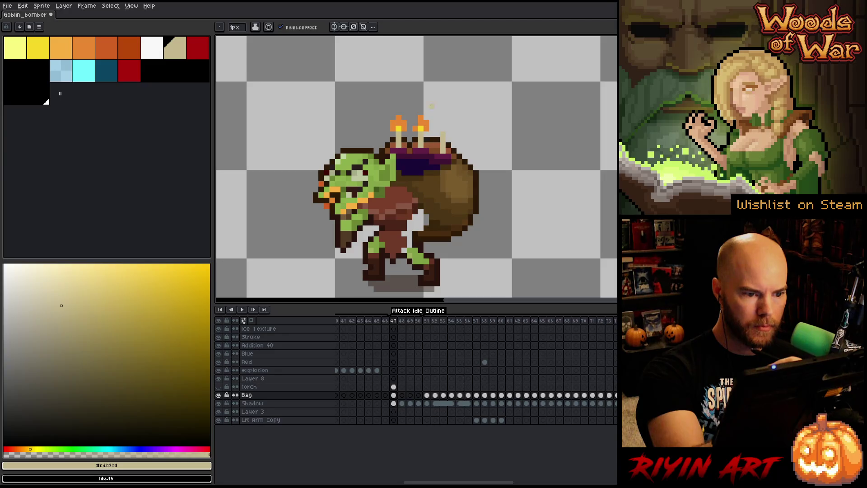
- Paint the third candle's flame orange and fill the white gap beside the sack dark brown
left_click(421, 129, "alt")
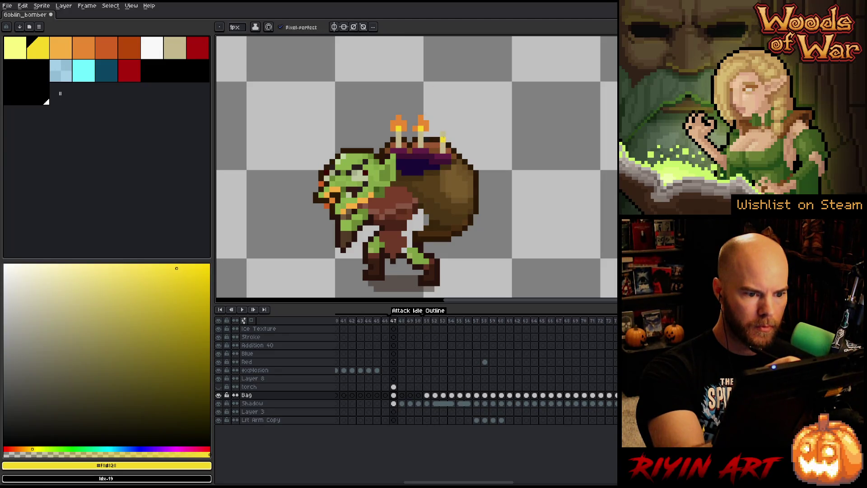
left_click(423, 121, "alt")
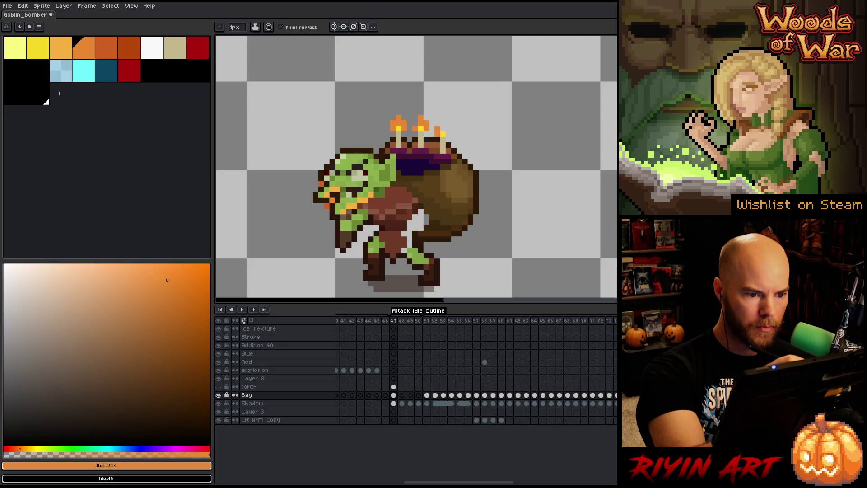
left_click_drag(437, 123, 443, 128)
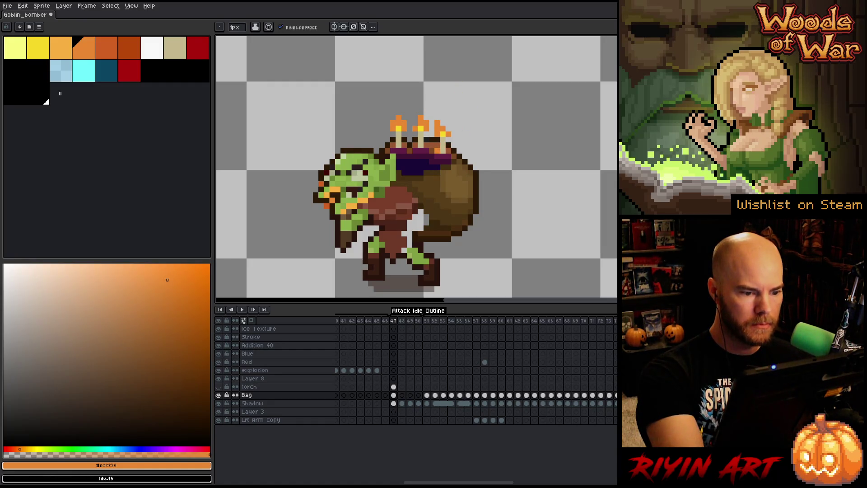
left_click(420, 218, "alt")
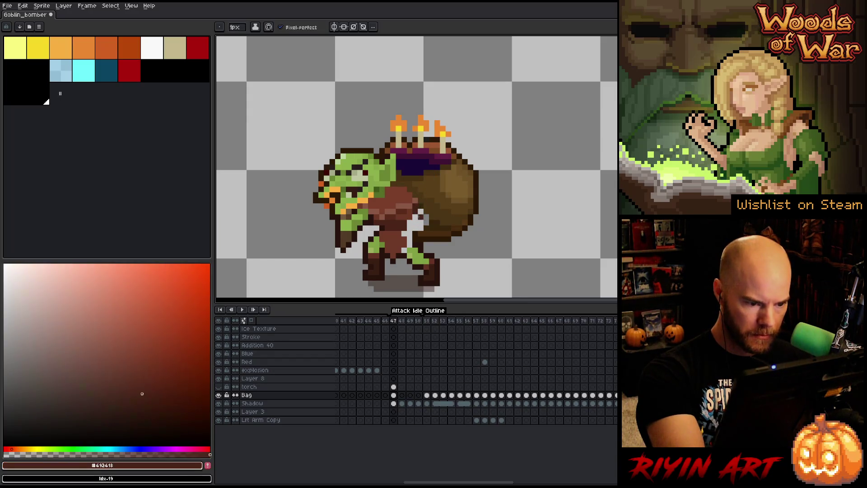
left_click_drag(421, 217, 420, 211)
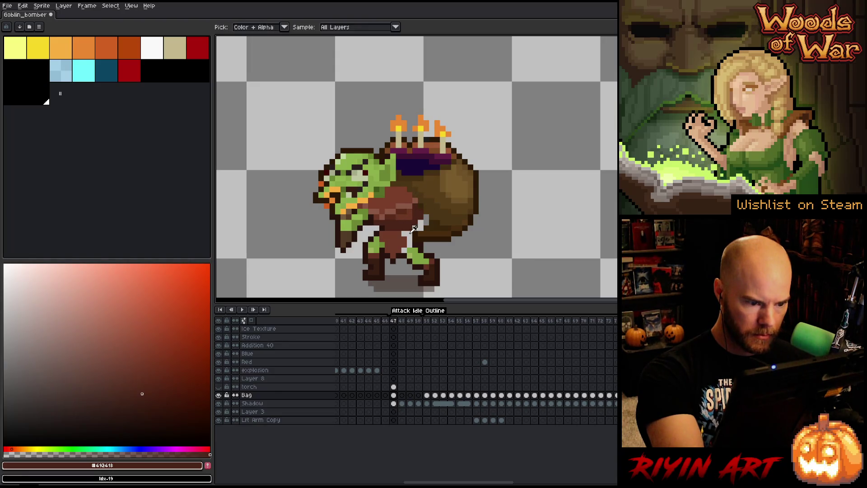
- Sample browns, greens and the torso red from the goblin and sack, then save the sprite
left_click(409, 232, "alt")
left_click(410, 243, "alt")
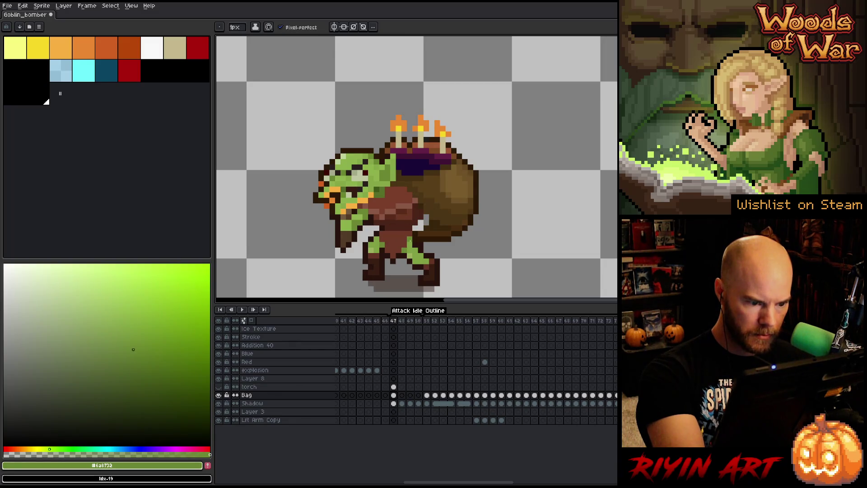
key("e")
key("b")
left_click(421, 229, "alt")
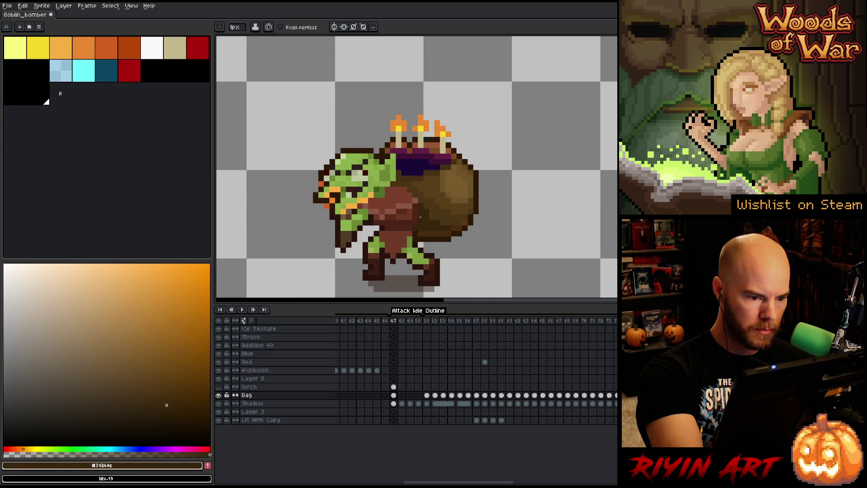
left_click(433, 206, "alt")
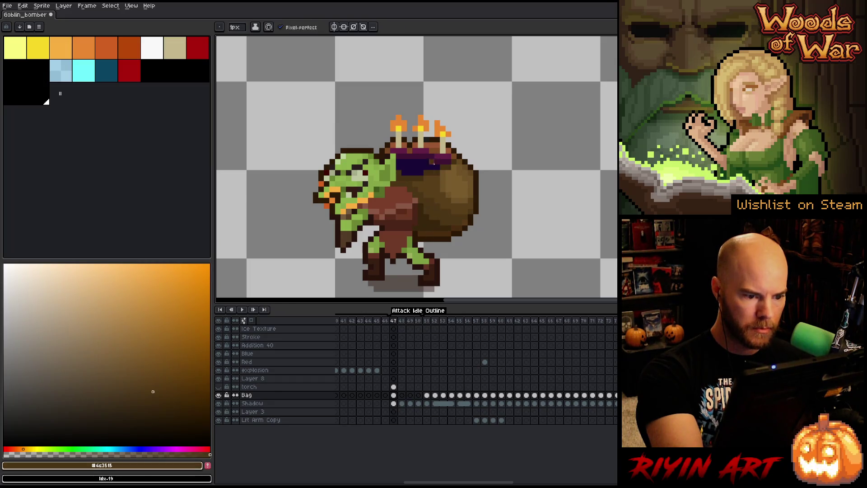
left_click(409, 189, "alt")
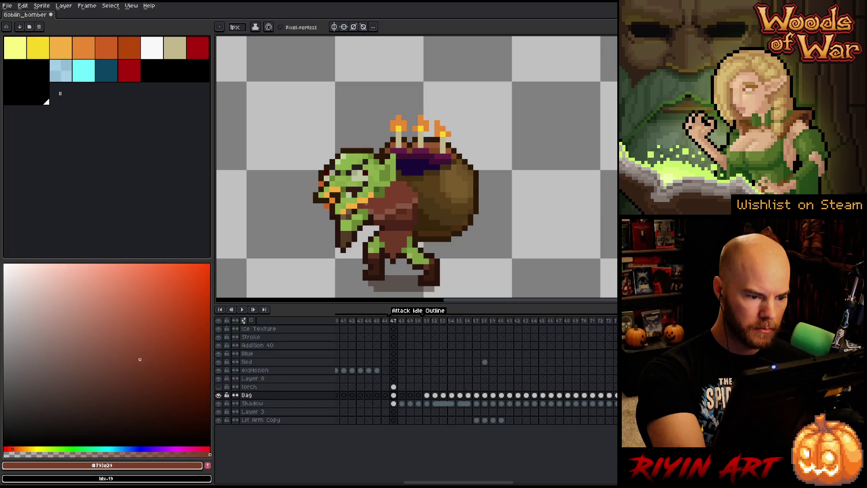
left_click(380, 192, "alt")
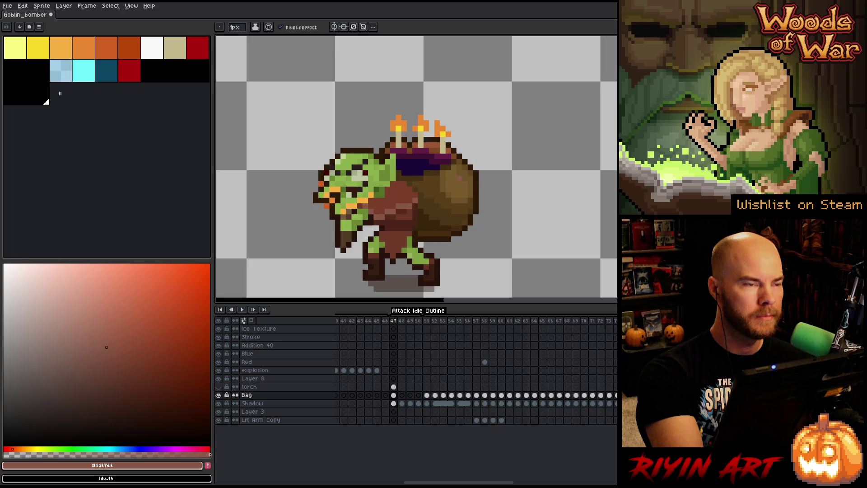
left_click(364, 212, "alt")
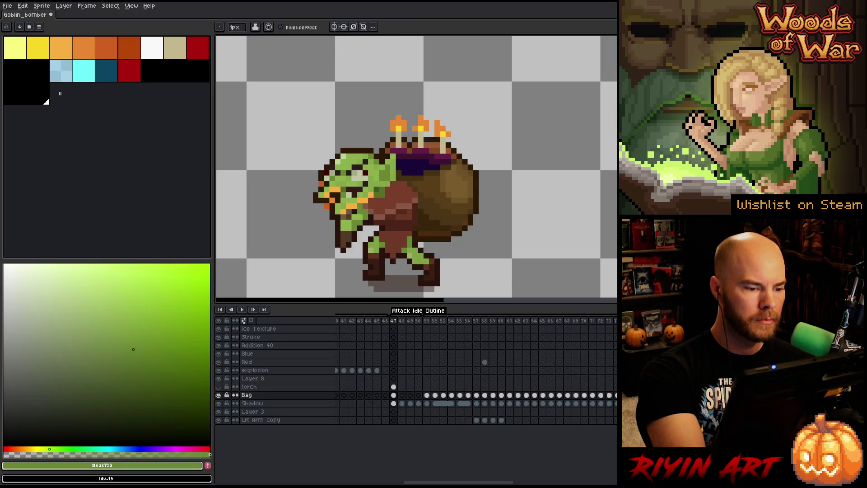
right_click(509, 206)
key("ctrl+s")
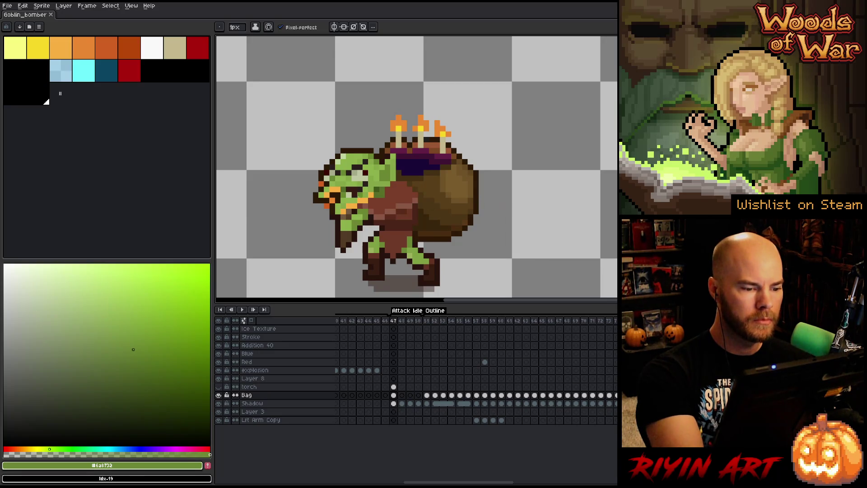
- Pick orange and three brown shades from the goblin artwork, then save again
left_click(363, 201, "alt")
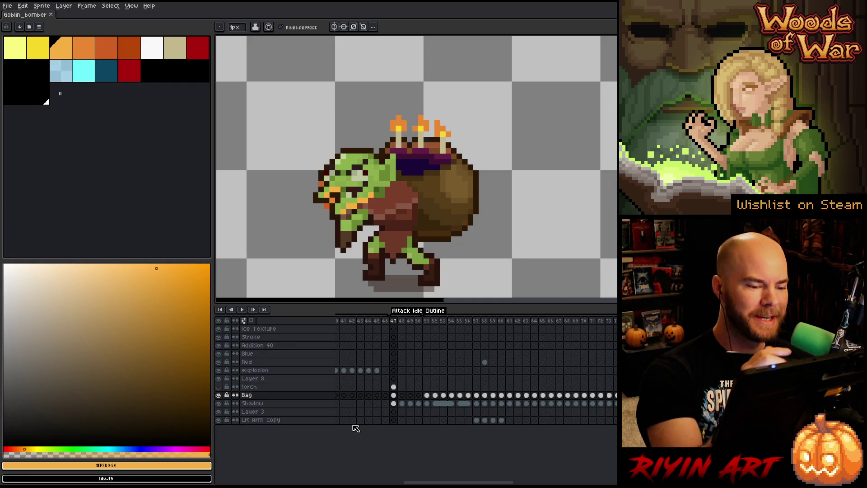
left_click_drag(443, 228, 491, 181)
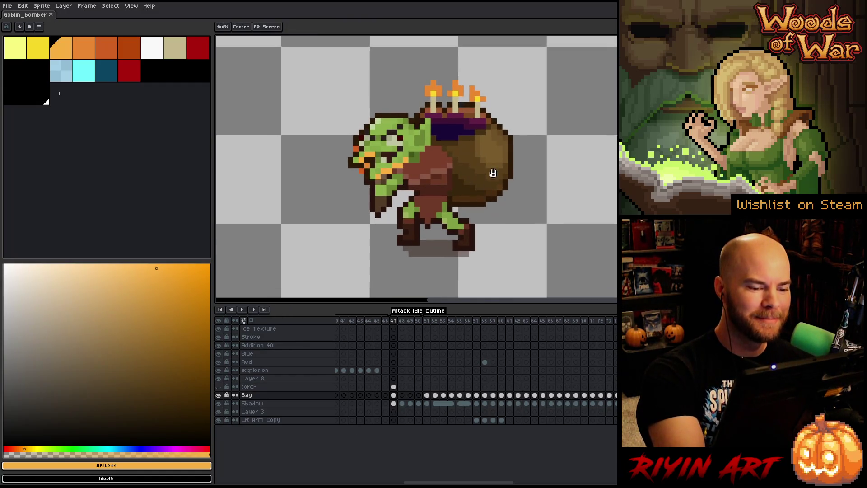
key("alt")
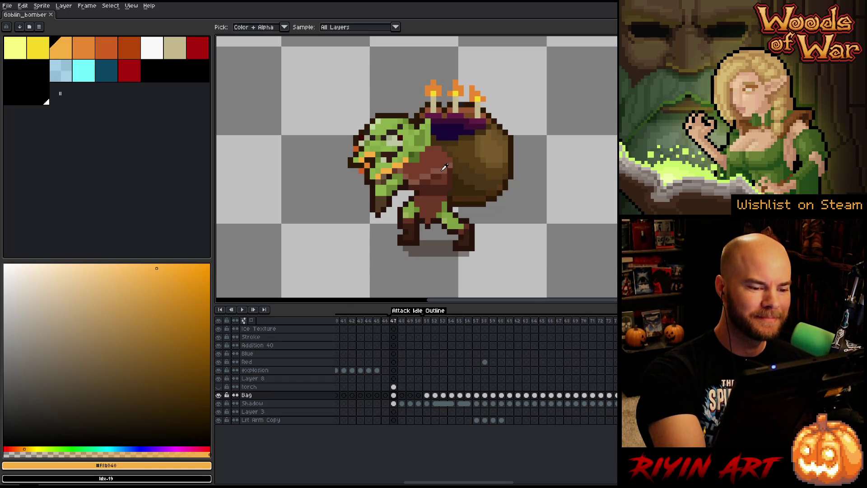
left_click(442, 171, "alt")
left_click(451, 160, "alt")
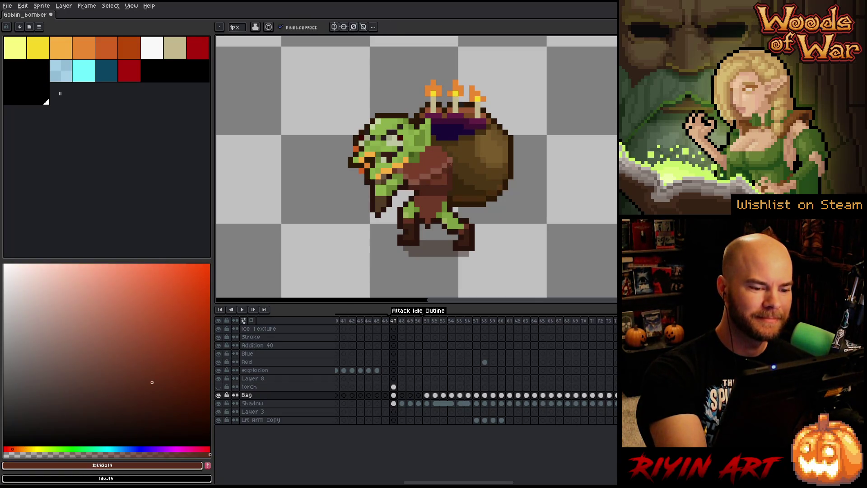
left_click(451, 181, "alt")
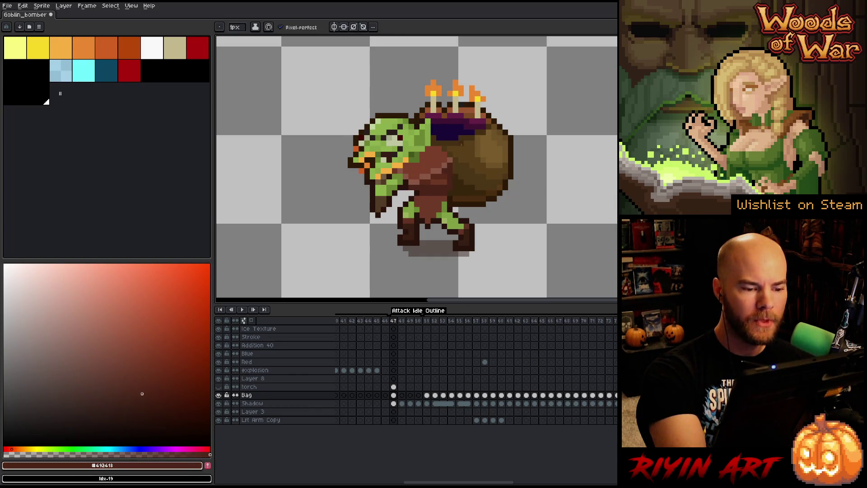
key("ctrl+s")
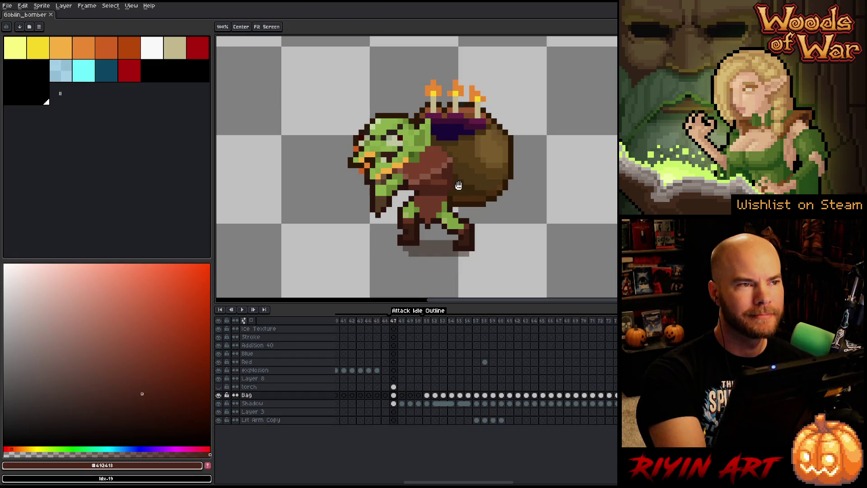
- Sample the goblin's reddish brown and make the torch layer's flames visible
left_click_drag(468, 131, 457, 129)
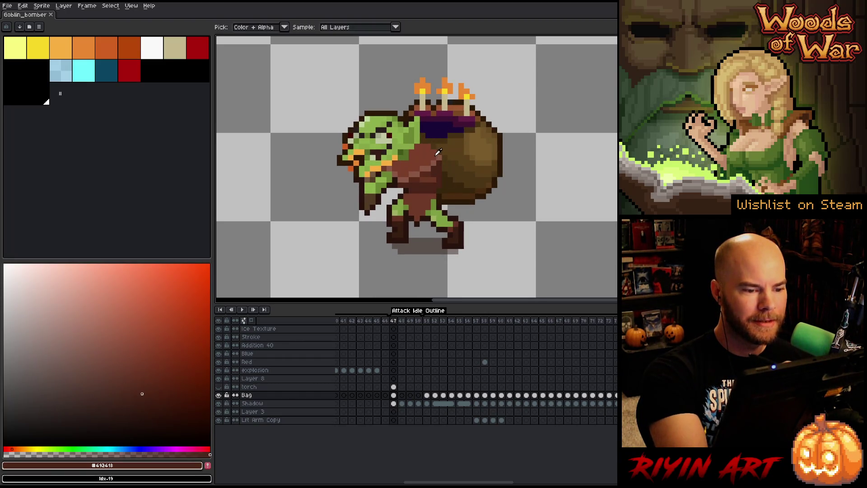
left_click(440, 140, "alt")
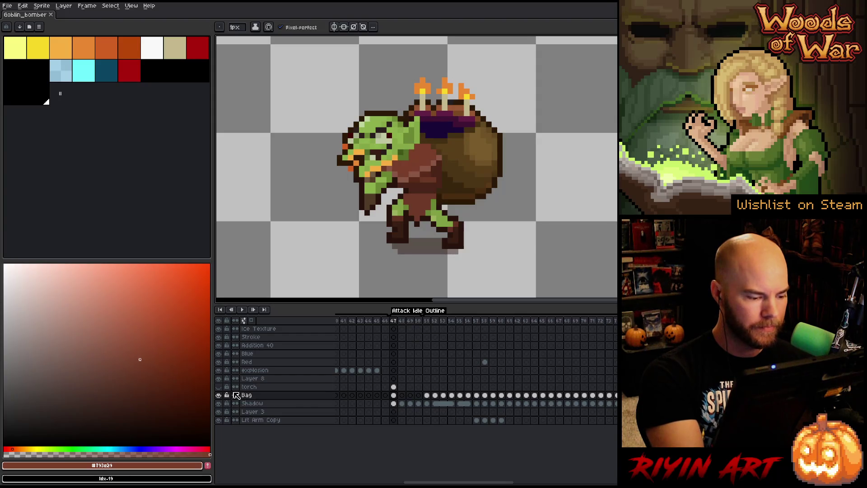
left_click(219, 387)
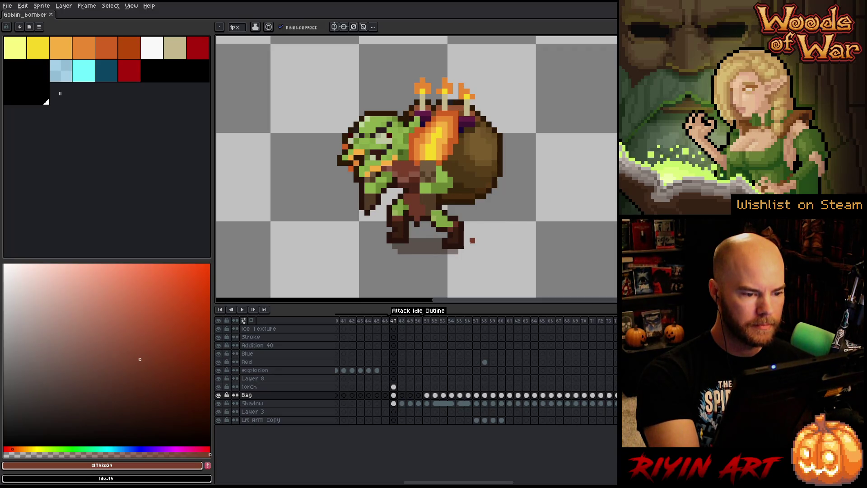
- Toggle the Bag layer's visibility and make Bag the active layer
left_click(218, 395)
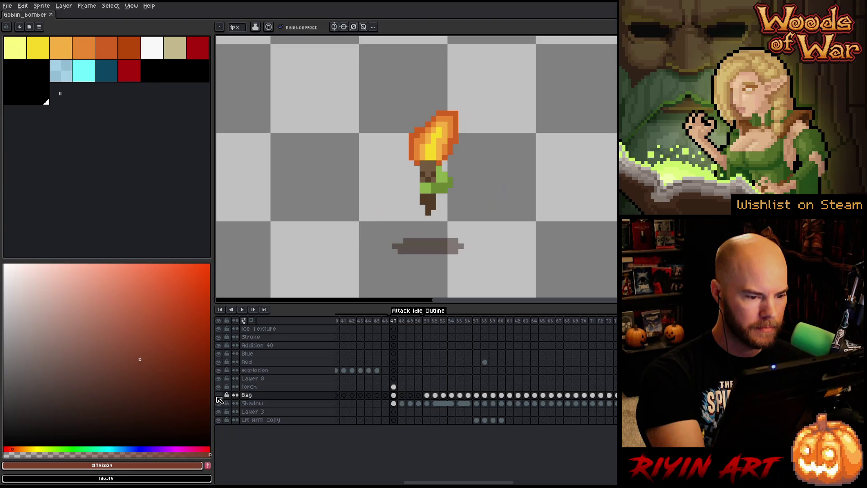
left_click(219, 395)
left_click(247, 395)
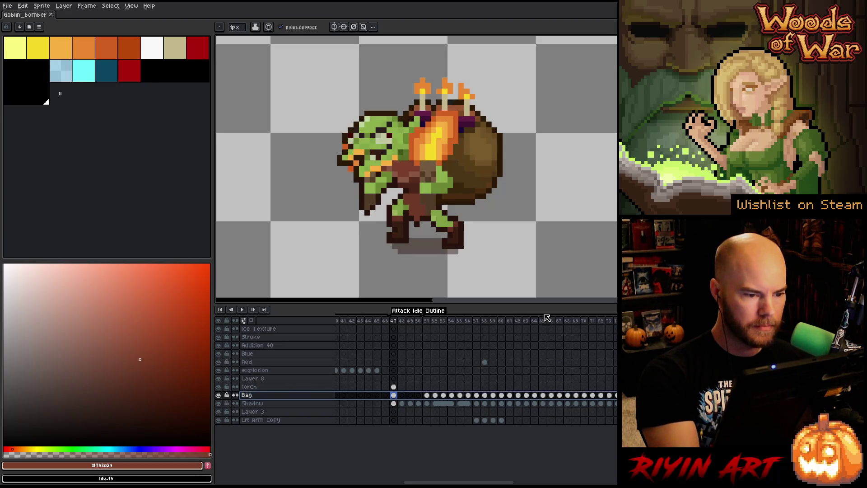
key("shift+r")
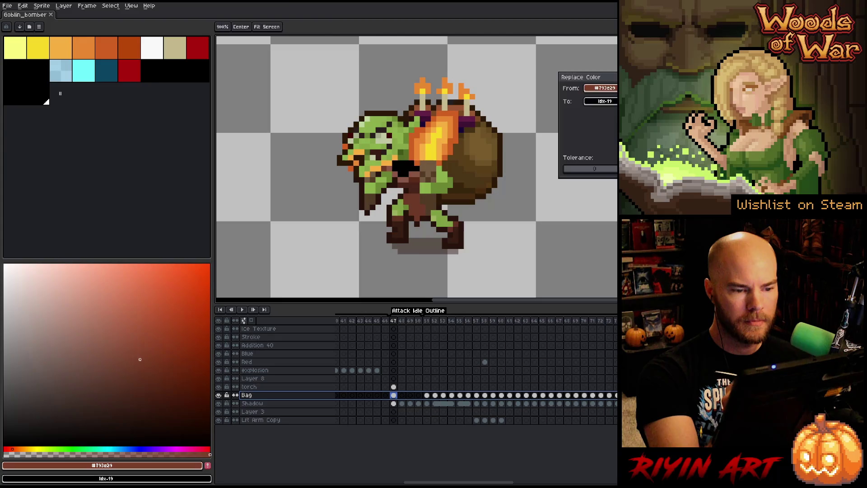
key("Escape")
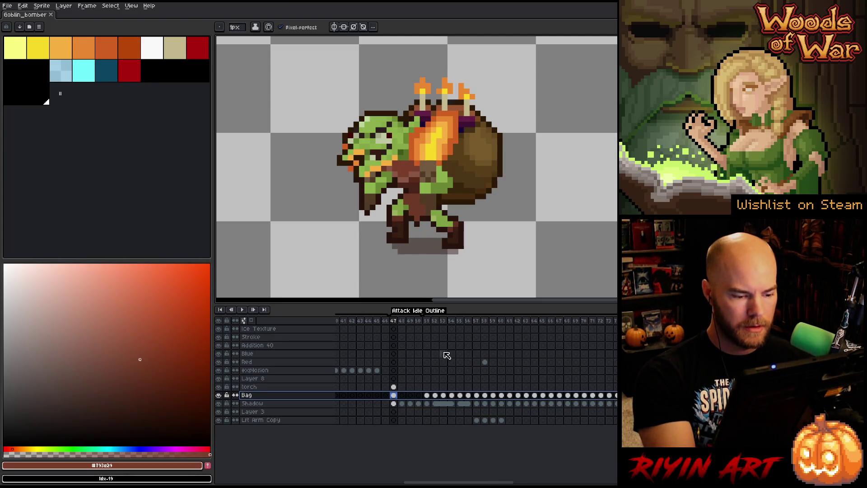
- On frame 7, select the Bag and Shadow cels and draw a marquee around the goblin
left_click(401, 320)
left_click(394, 396)
scroll(388, 406, "left", 10)
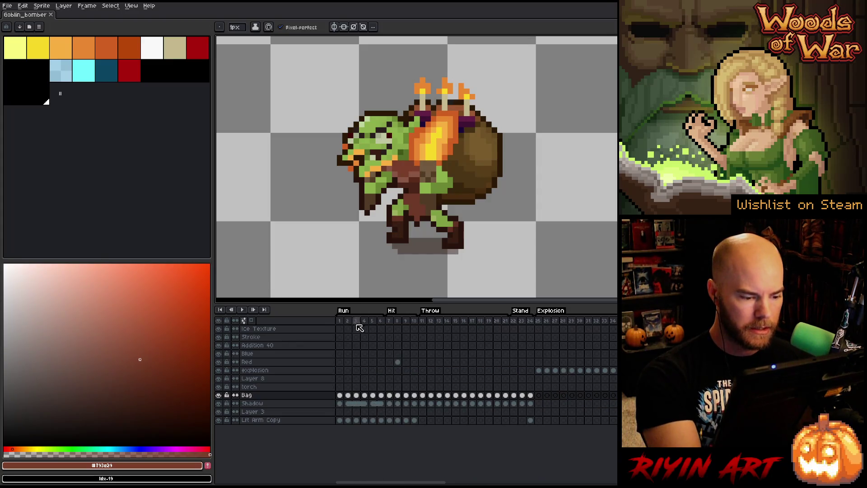
left_click(389, 320)
left_click(389, 396)
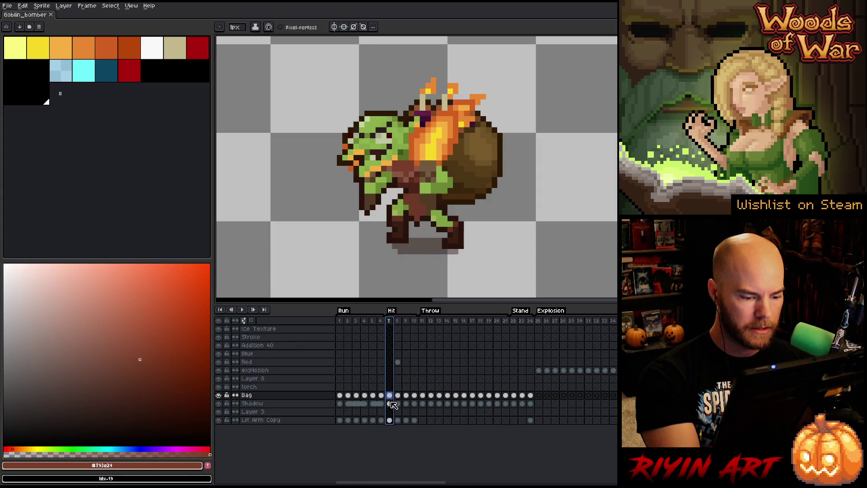
left_click(389, 403, "shift")
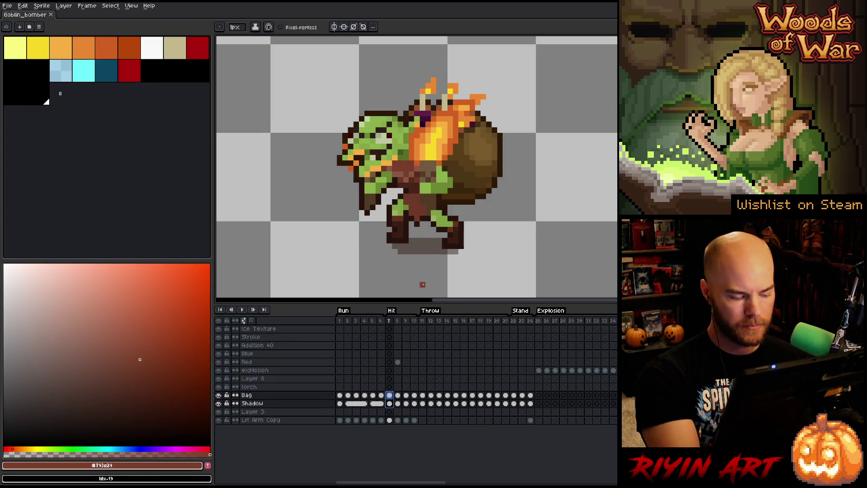
key("m")
mouse_move(543, 289)
left_mouse_down()
mouse_move(397, 233)
mouse_move(324, 59)
left_mouse_up()
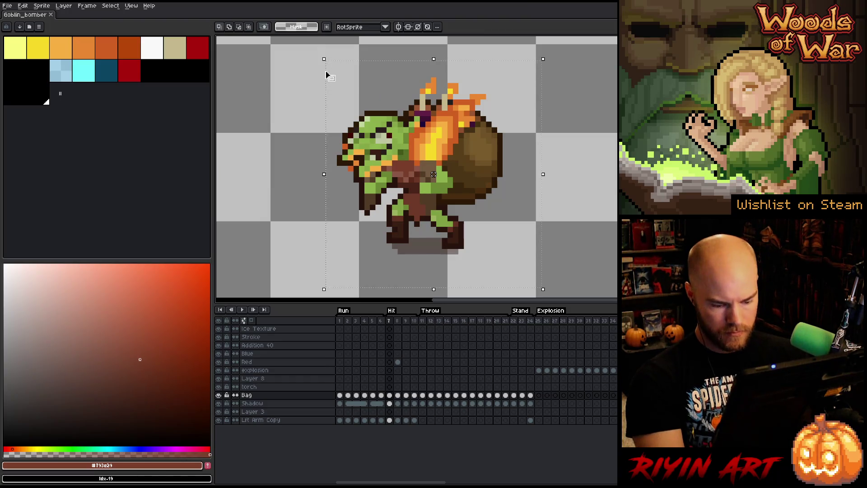
- Open a wider_battle mockup file from the TreeRevenge folder
key("ctrl+o")
left_click(593, 116)
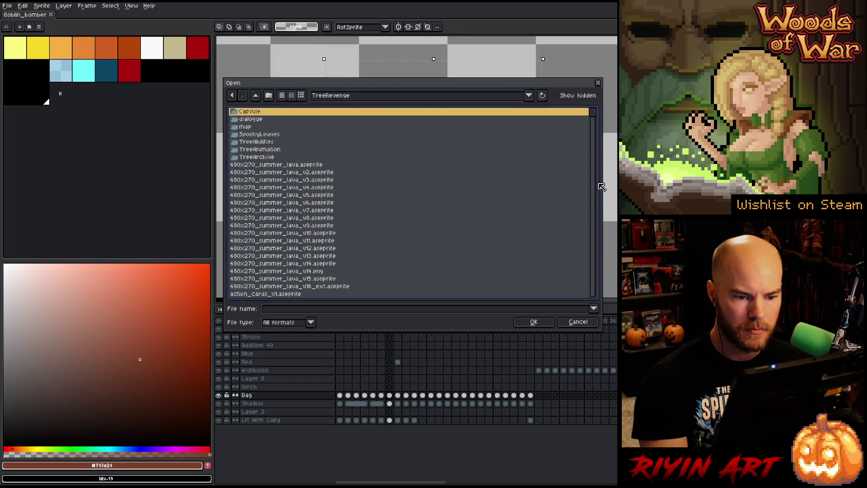
left_click_drag(592, 113, 592, 302)
scroll(314, 251, "up", 5)
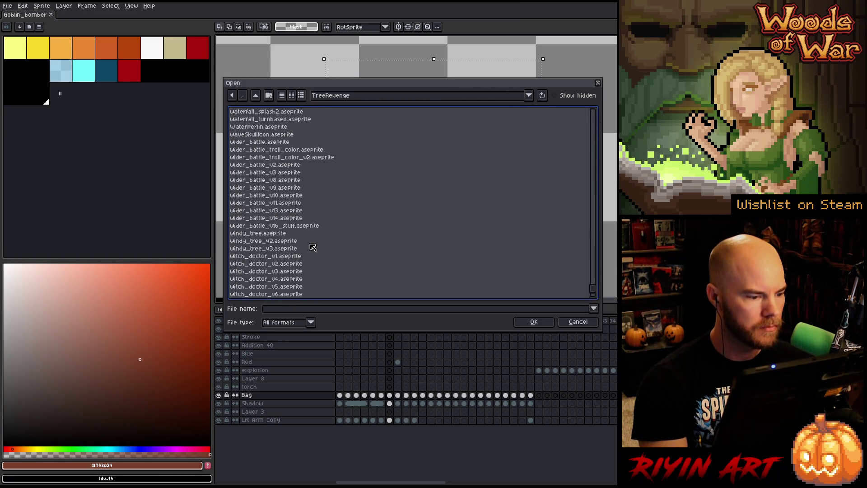
double_click(299, 228)
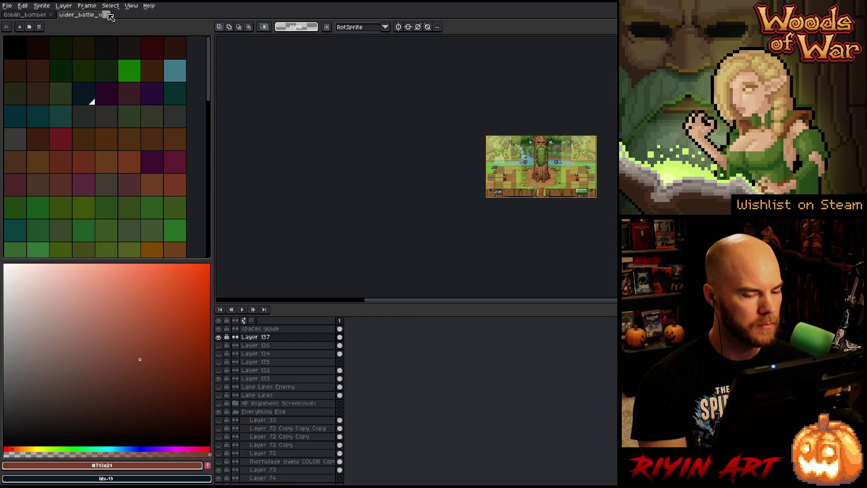
- Close that mockup and open another wider_battle file through File > Open
left_click(111, 16)
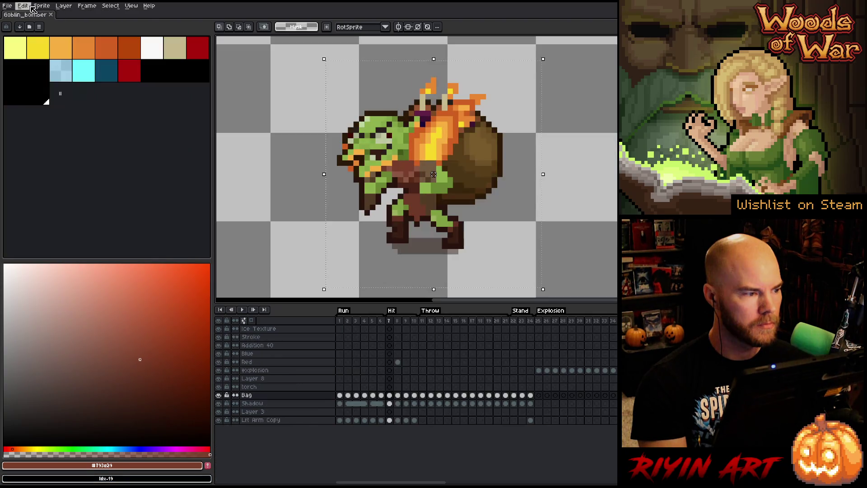
left_click(7, 5)
left_click(16, 23)
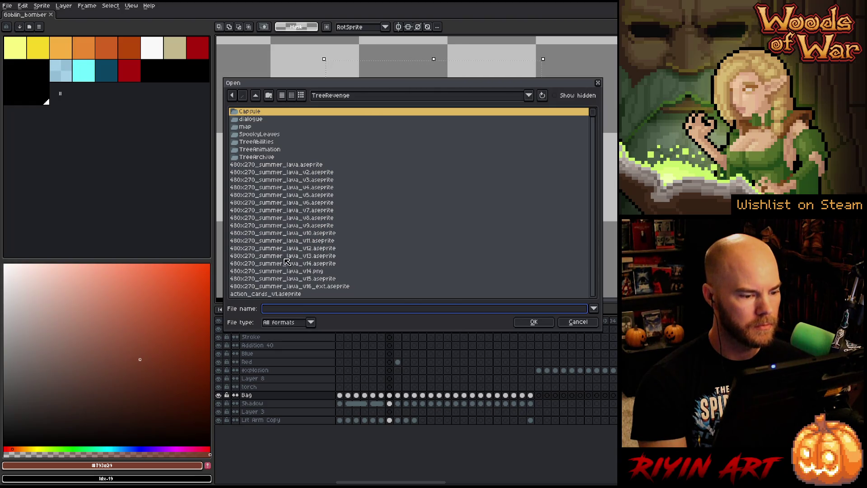
mouse_move(593, 112)
left_mouse_down()
mouse_move(595, 296)
mouse_move(564, 286)
left_mouse_up()
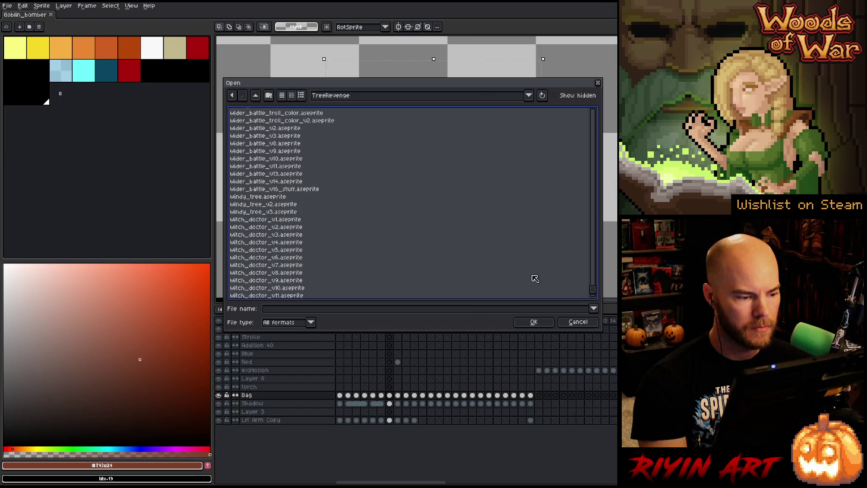
scroll(347, 238, "up", 3)
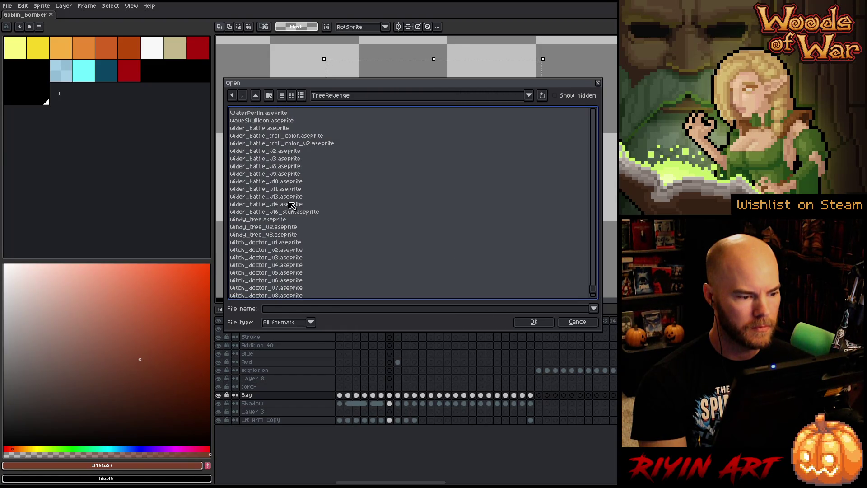
double_click(293, 206)
scroll(541, 166, "up", 3)
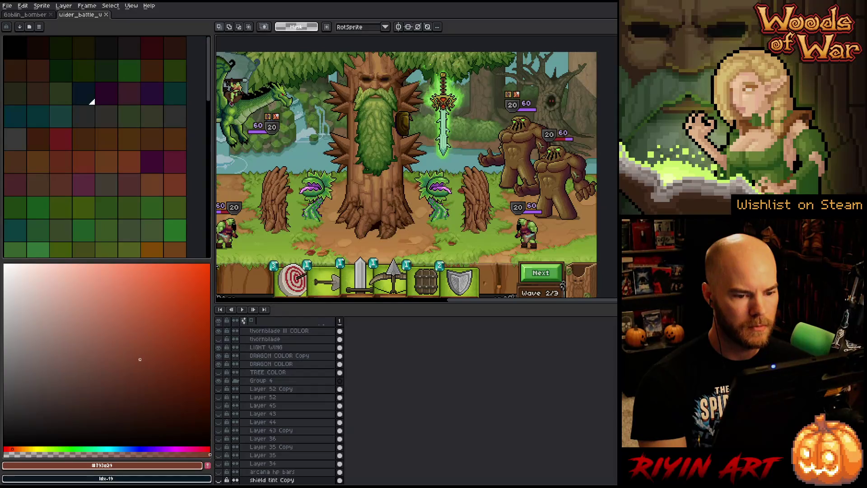
- Add Layer 73 and move it out of the Everything Else group
left_click_drag(417, 174, 411, 175)
scroll(410, 175, "up", 4)
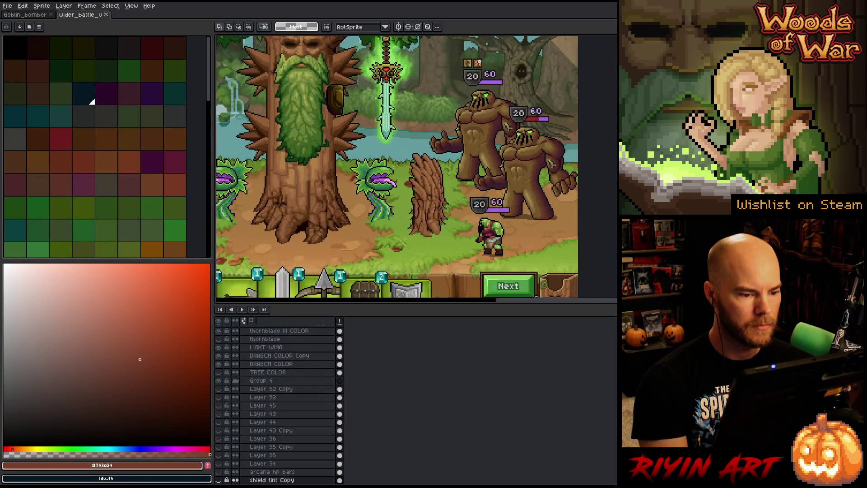
scroll(271, 366, "up", 4)
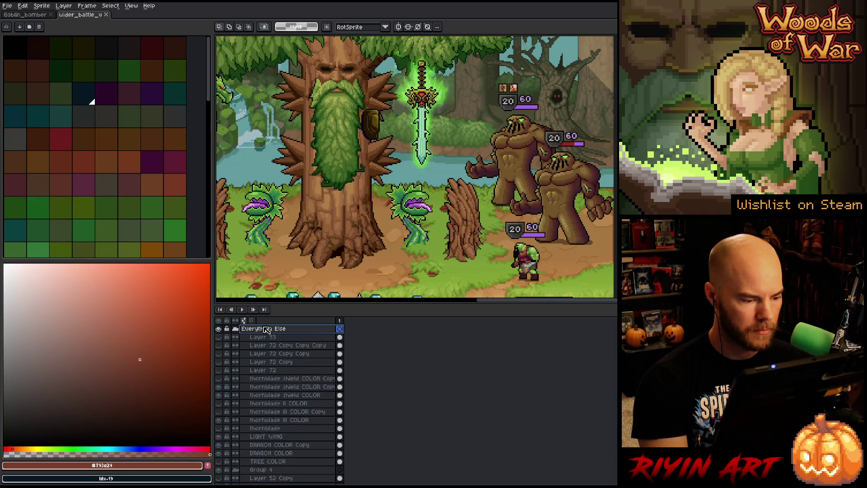
key("shift+n")
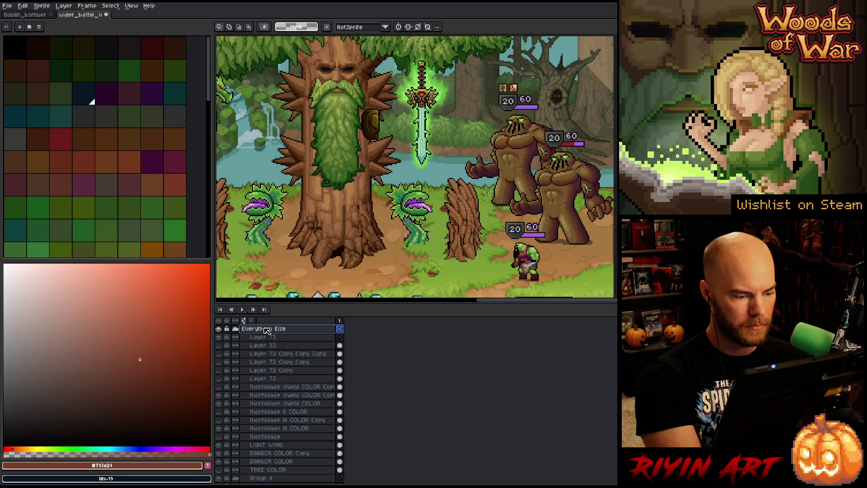
double_click(268, 338)
left_click_drag(268, 338, 265, 330)
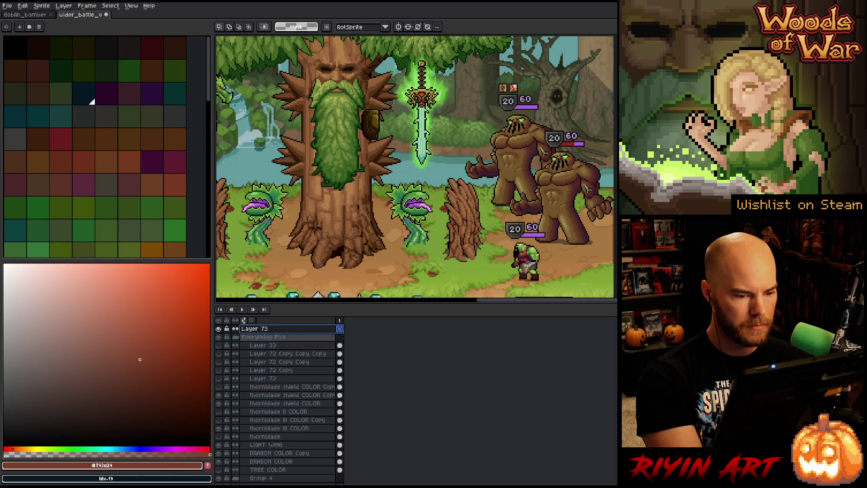
- Paste the goblin bomber beside the orc, commit it, and hide its layer
key("ctrl+v")
mouse_move(531, 163)
left_mouse_down()
mouse_move(513, 250)
mouse_move(500, 266)
mouse_move(580, 259)
left_mouse_up()
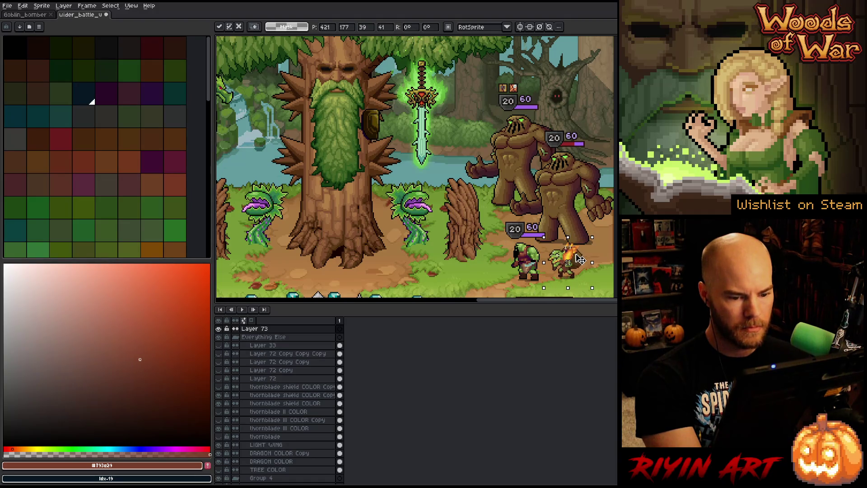
key("ctrl+d")
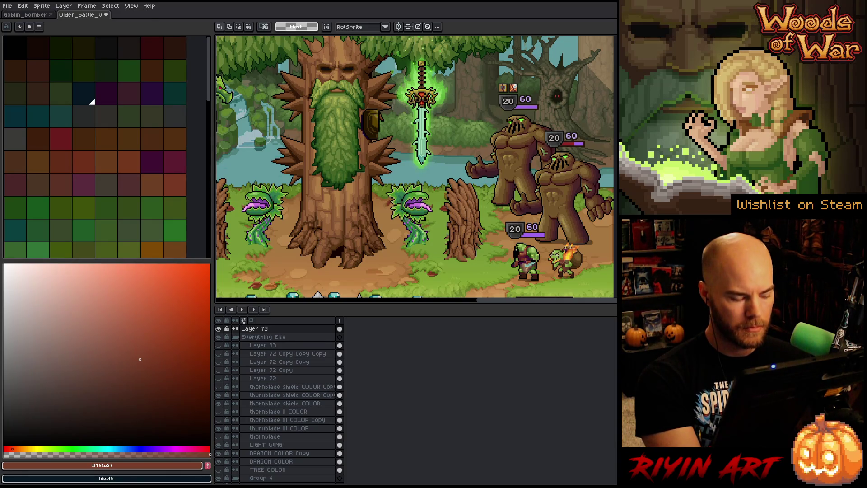
left_click(219, 329)
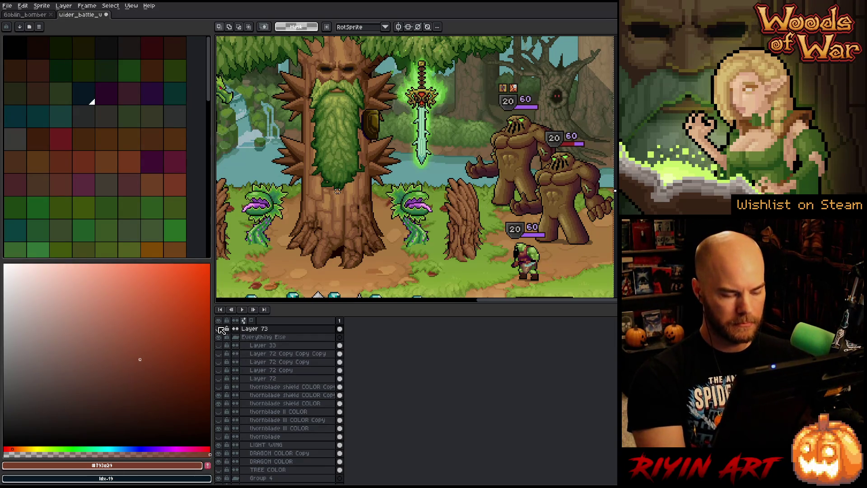
- Create a new sprite from the clipboard and paste the battle scene into it
key("ctrl+n")
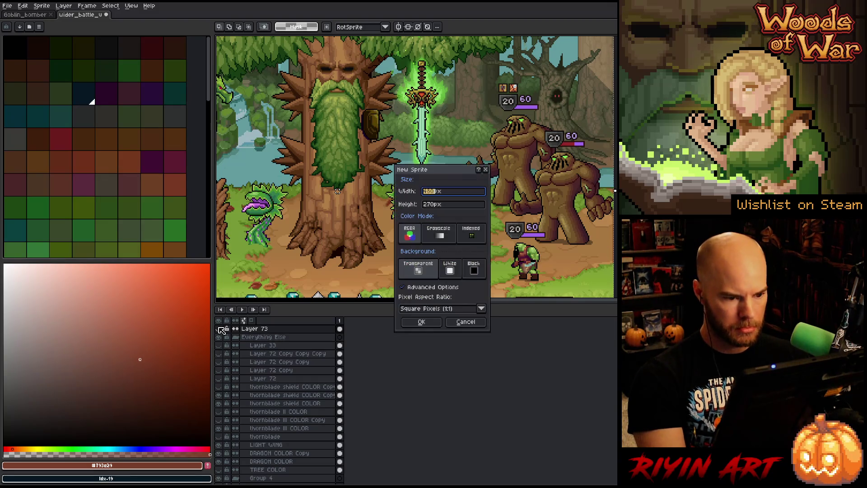
key("Return")
key("ctrl+v")
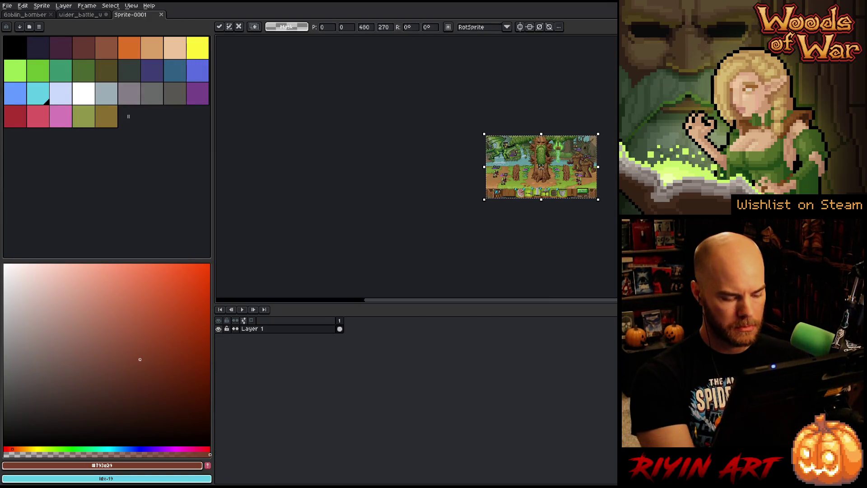
key("shift+n")
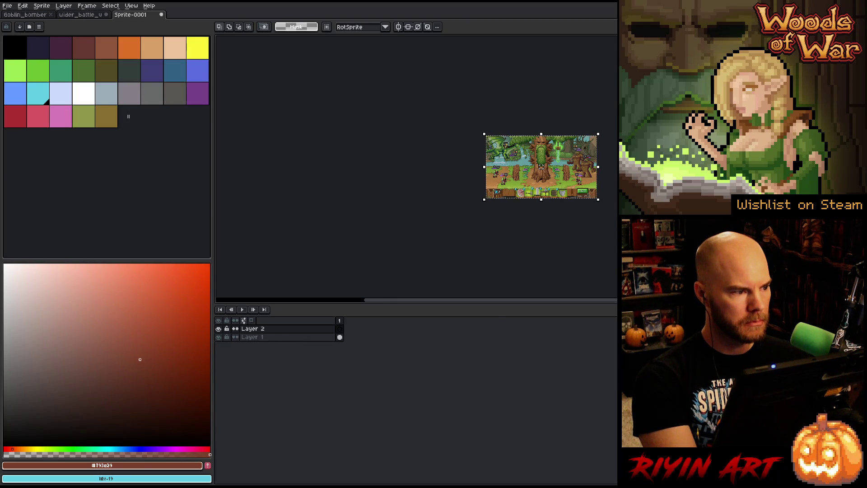
- Show the goblin layer again, then close the wider_battle mockup without saving
key("ctrl+shift+Tab")
left_click(340, 329)
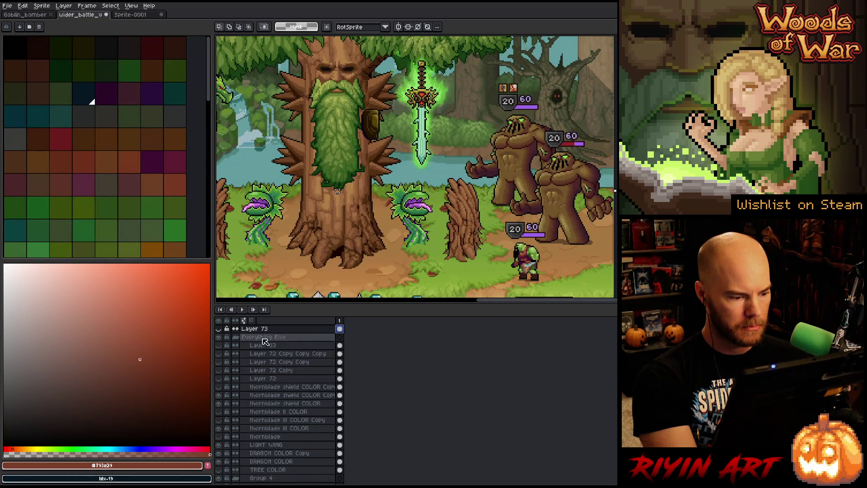
left_click(219, 329)
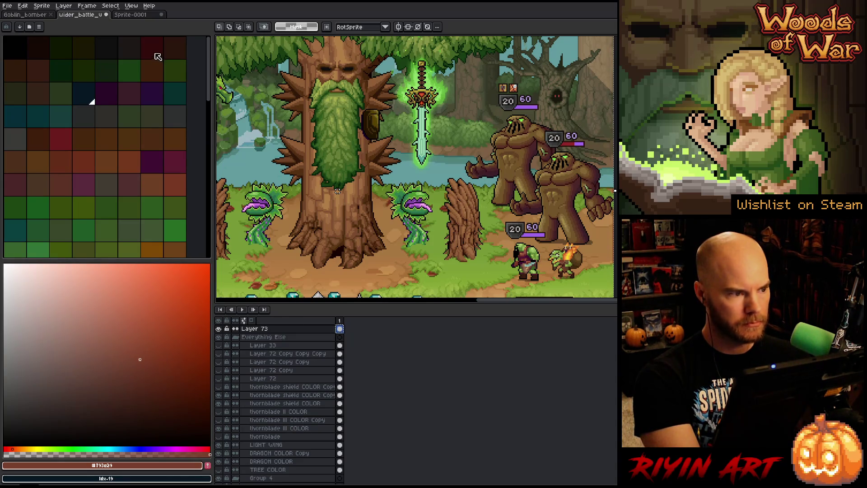
key("ctrl+Tab")
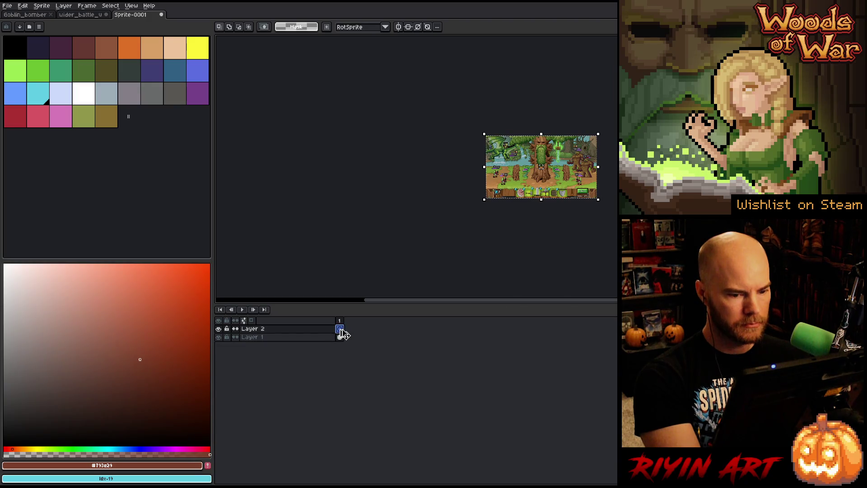
left_click(108, 14)
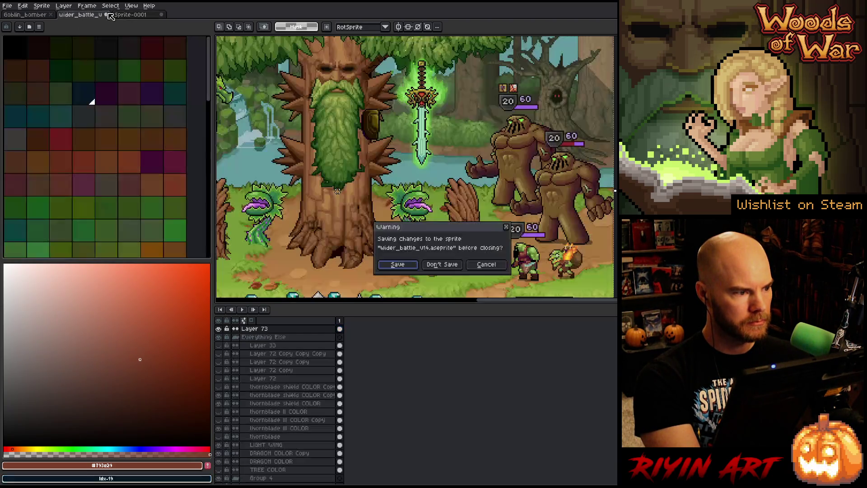
left_click(461, 268)
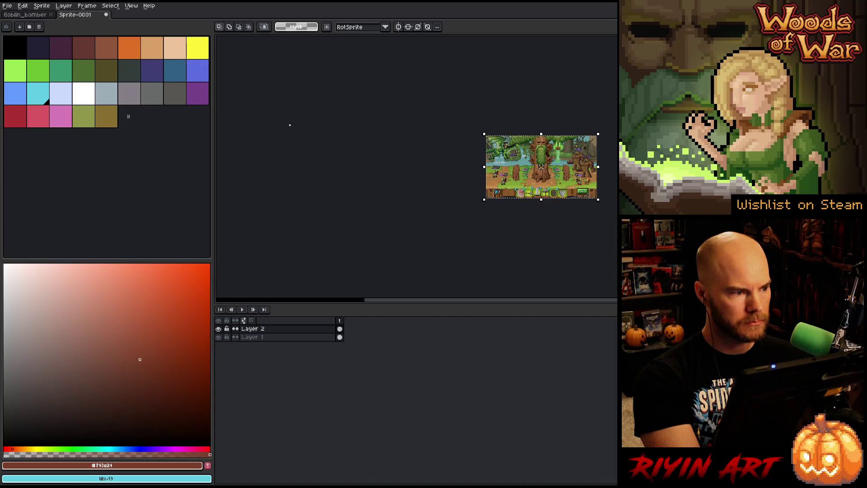
- Recentre the view on the two goblins and reduce the palette to black and deep navy
scroll(541, 168, "up", 5)
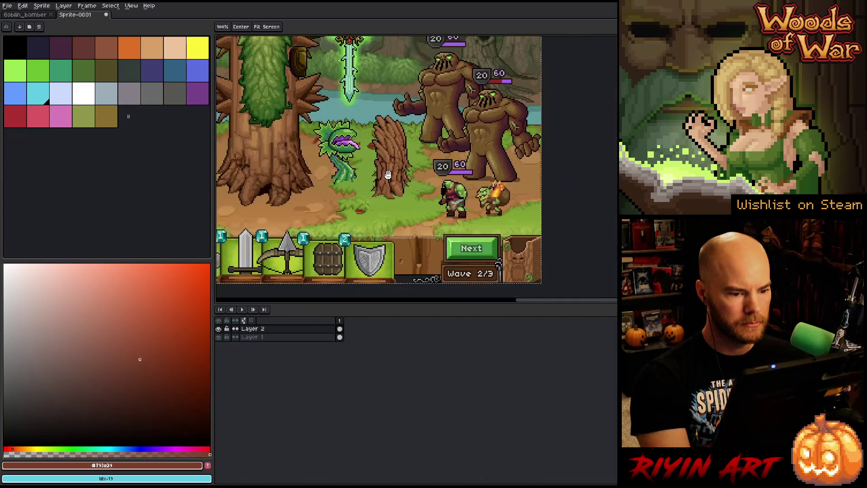
scroll(493, 182, "up", 3)
scroll(493, 182, "down", 3)
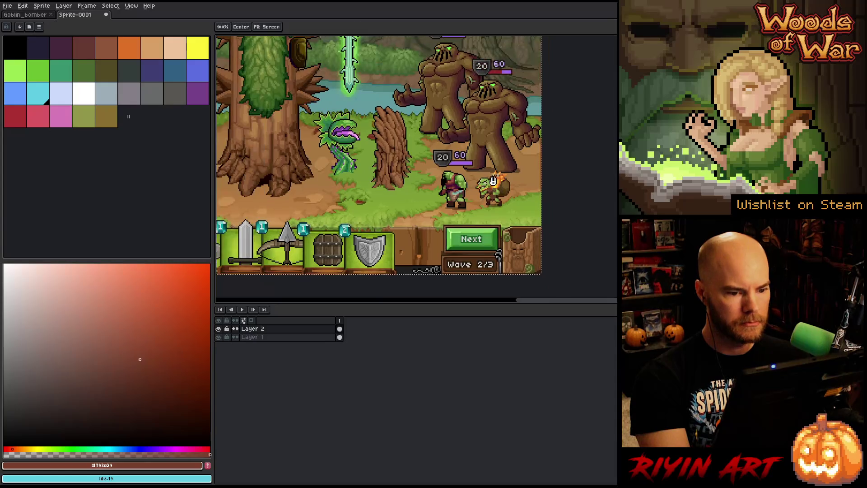
left_click_drag(494, 182, 494, 234)
left_click_drag(378, 301, 366, 416)
left_click_drag(388, 240, 388, 252)
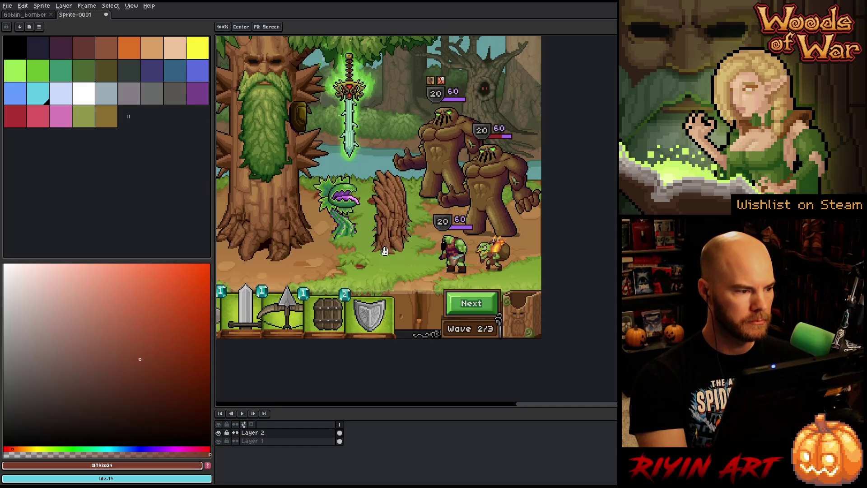
scroll(502, 224, "up", 3)
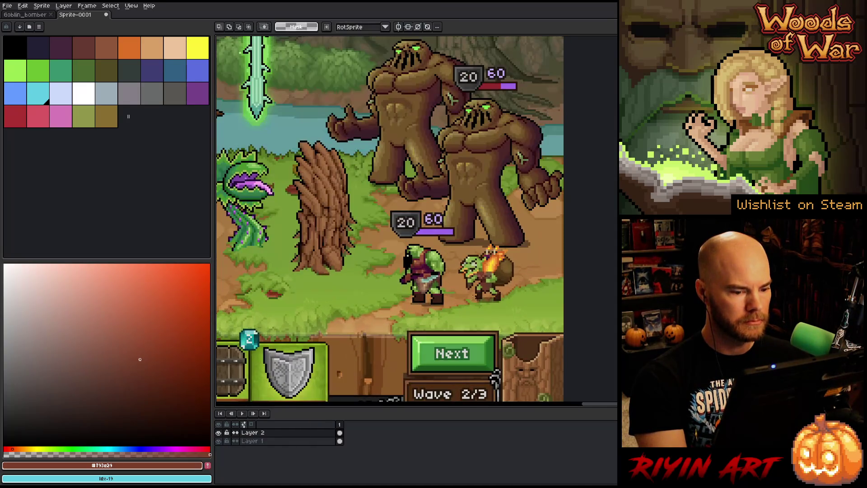
left_click_drag(501, 224, 479, 235)
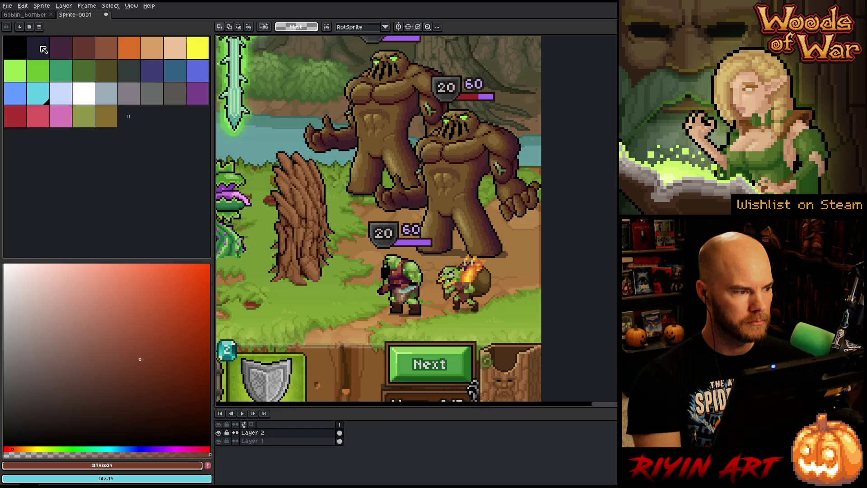
left_click(107, 117)
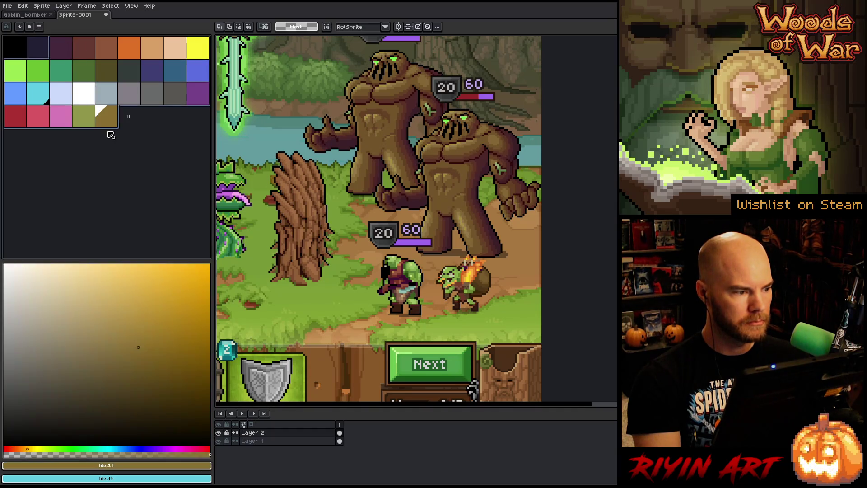
key("ctrl+z")
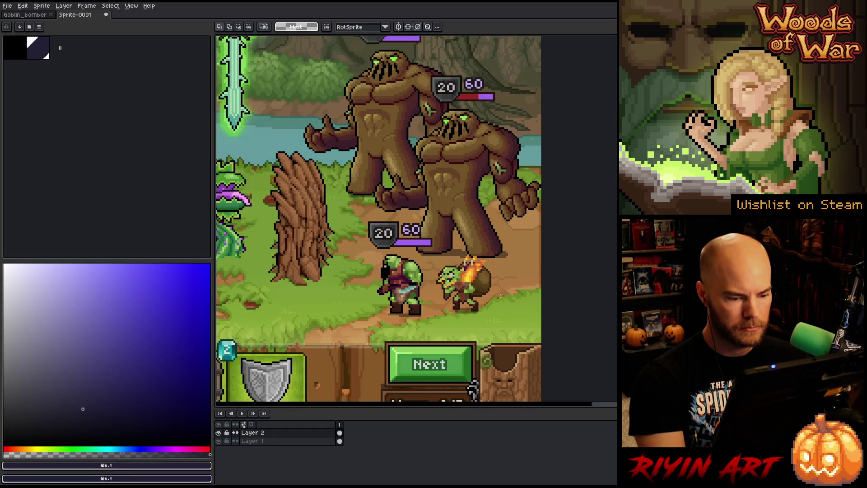
scroll(478, 284, "up", 2)
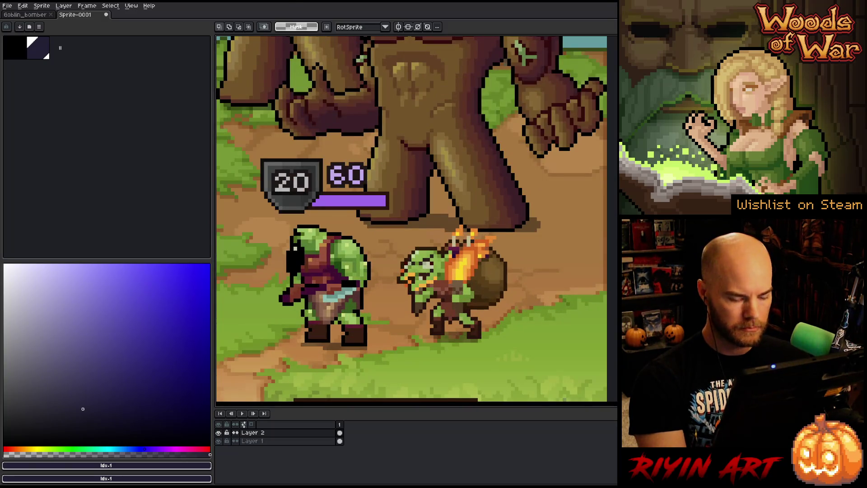
- Replace the goblin's green skin with the orc's lighter green
key("i")
left_click(423, 254)
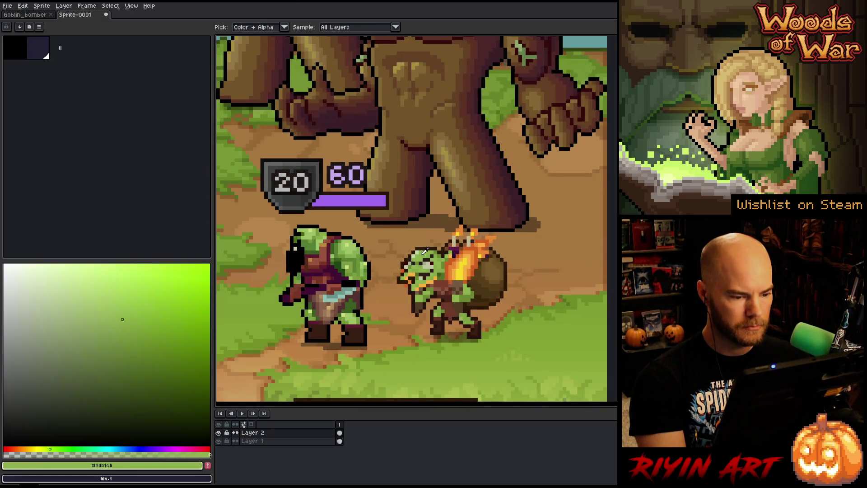
left_click(350, 245)
left_click(424, 253)
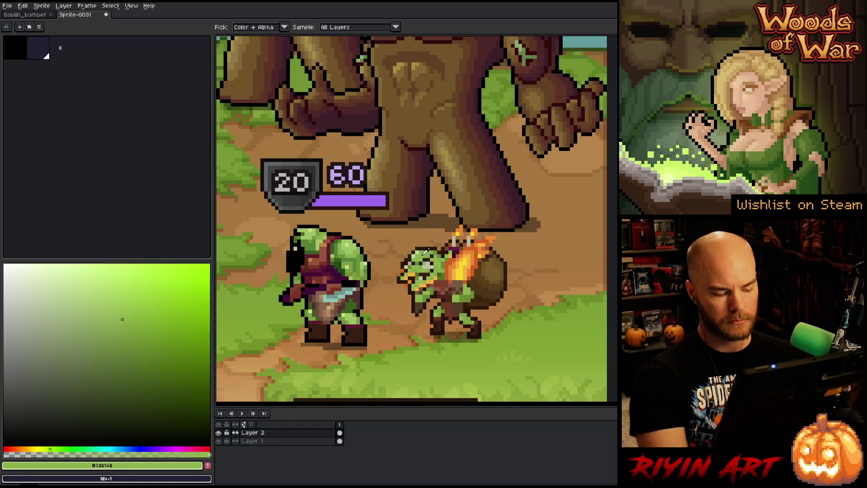
key("shift+r")
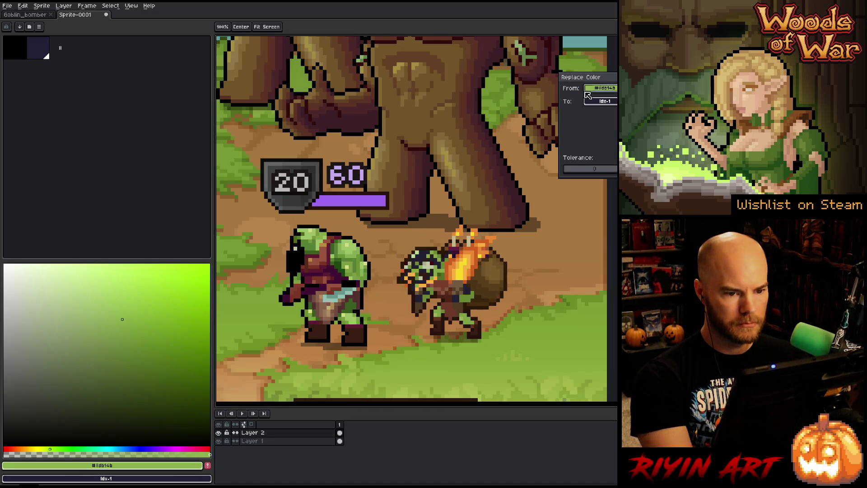
left_click(314, 233)
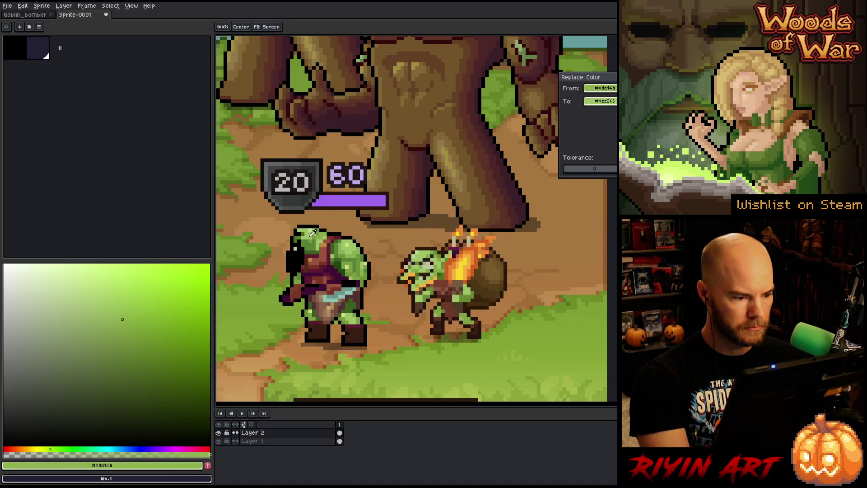
key("Return")
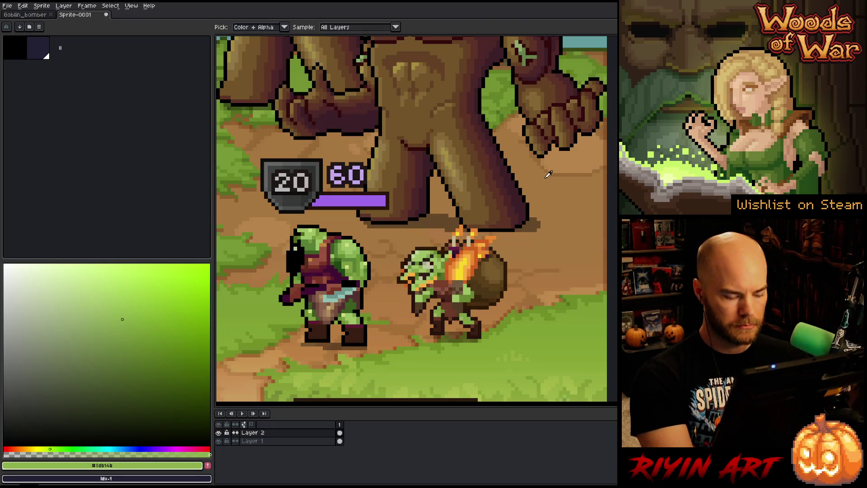
- Swap two more goblin greens for the orc's body and shoulder greens
key("shift+r")
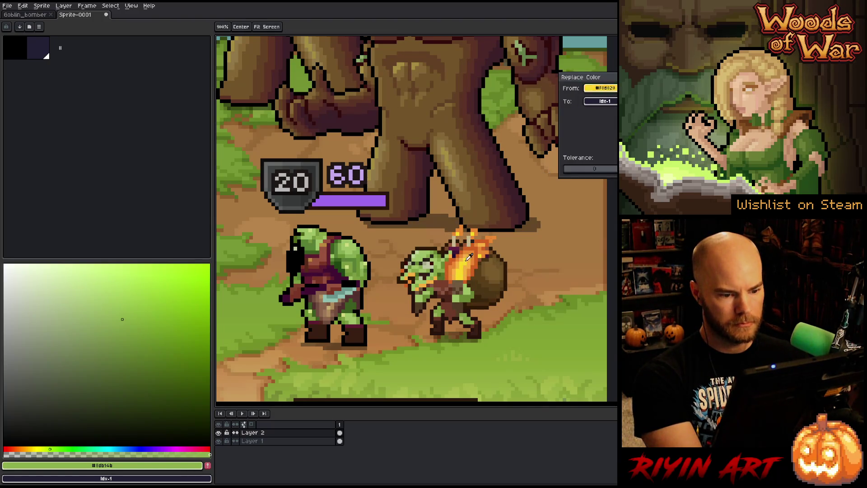
left_click(440, 248)
mouse_move(579, 80)
left_mouse_down()
mouse_move(135, 138)
mouse_move(134, 124)
mouse_move(218, 141)
mouse_move(204, 143)
left_mouse_up()
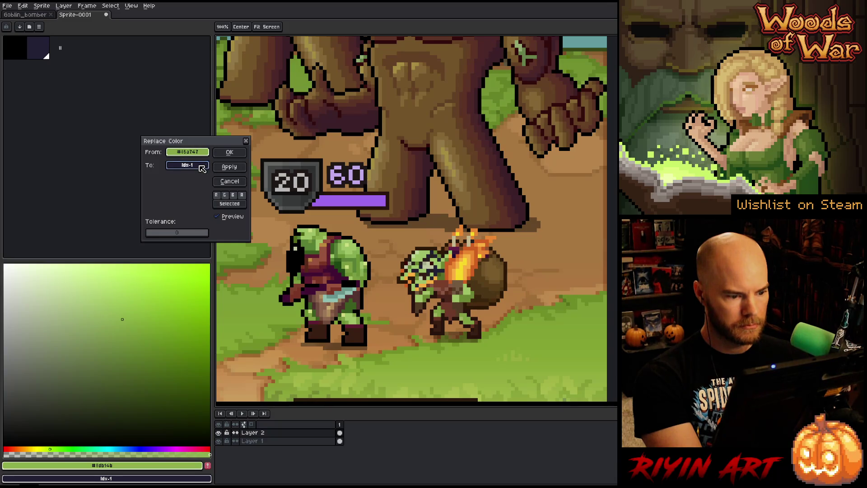
right_click(363, 250)
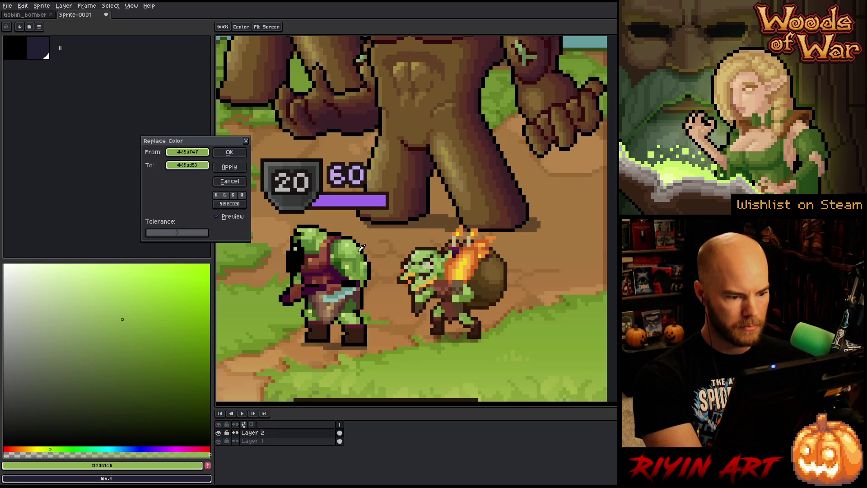
left_click(230, 152)
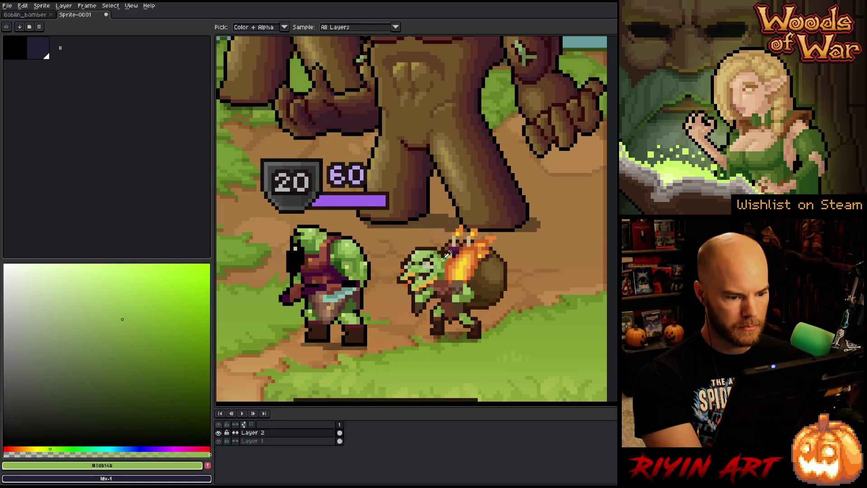
left_click(443, 251)
key("shift+r")
right_click(296, 223)
right_click(340, 244)
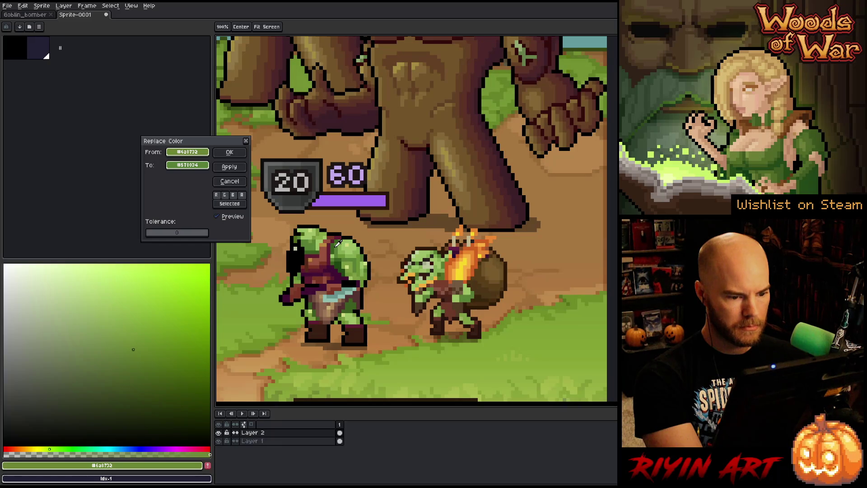
left_click(229, 152)
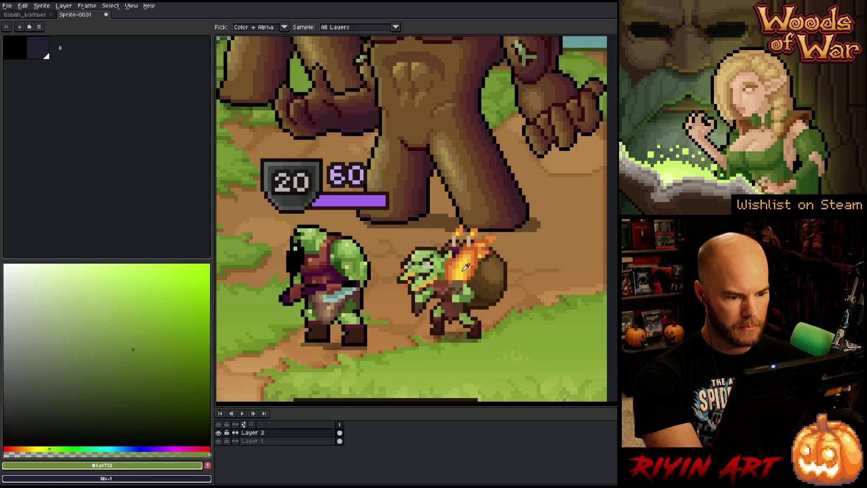
- Replace the goblin's darkest green with the orc's dark green
left_click(442, 270)
key("shift+r")
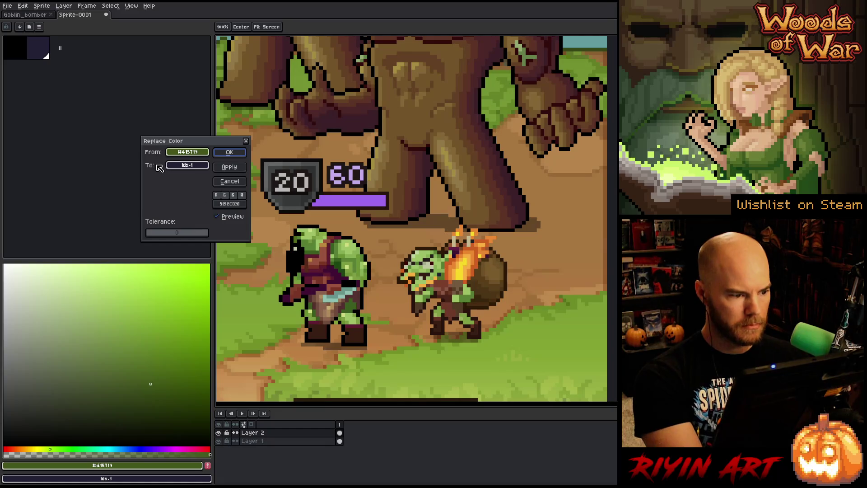
mouse_move(192, 165)
left_mouse_down()
mouse_move(323, 227)
mouse_move(336, 246)
left_mouse_up()
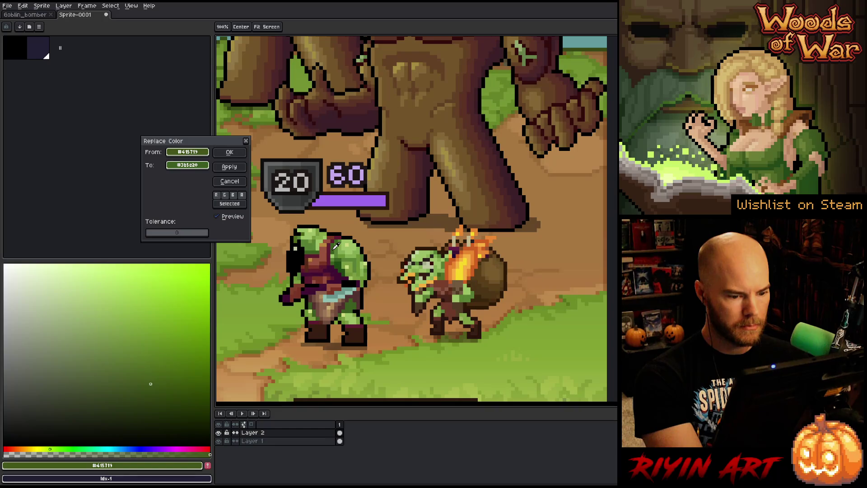
left_click(230, 152)
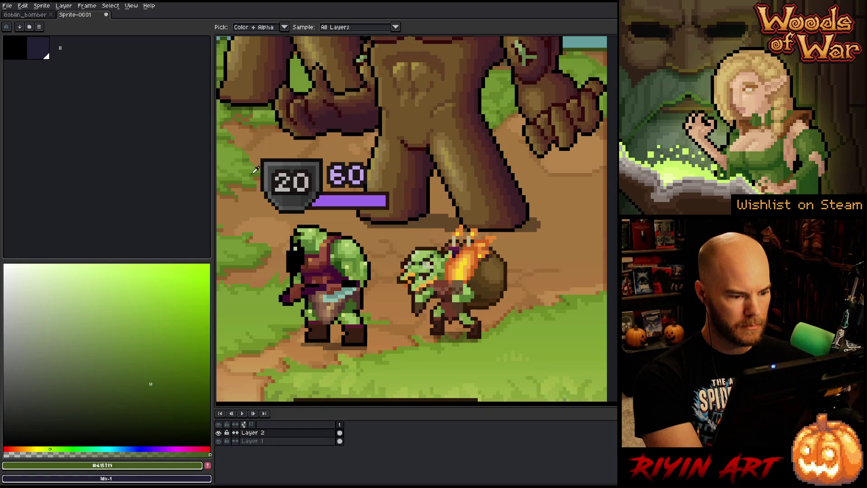
- Swap the goblin's light green for a pale green, then choose the flame orange for replacement
left_click(468, 315)
key("shift+r")
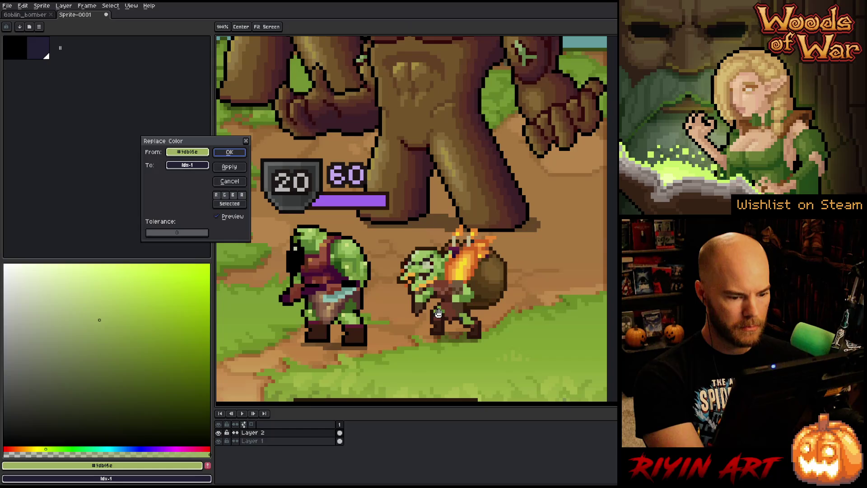
left_click_drag(187, 165, 348, 310)
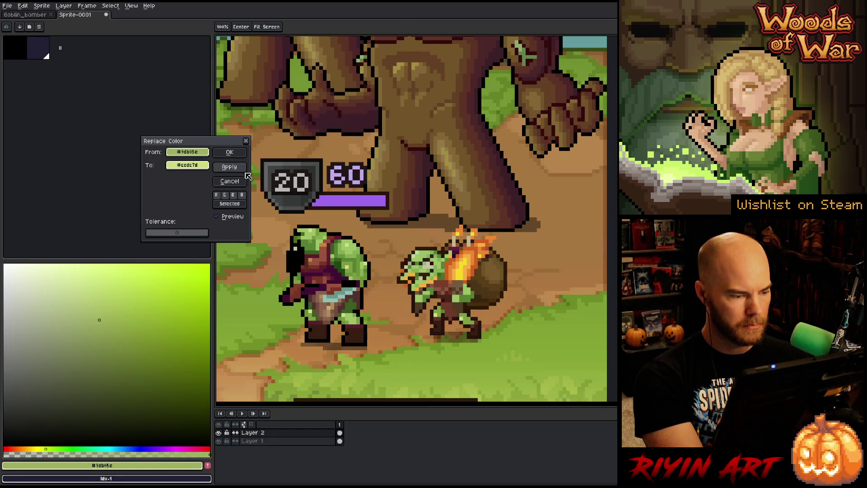
left_click(229, 153)
key("shift+r")
mouse_move(188, 152)
left_mouse_down()
mouse_move(445, 264)
mouse_move(436, 279)
left_mouse_up()
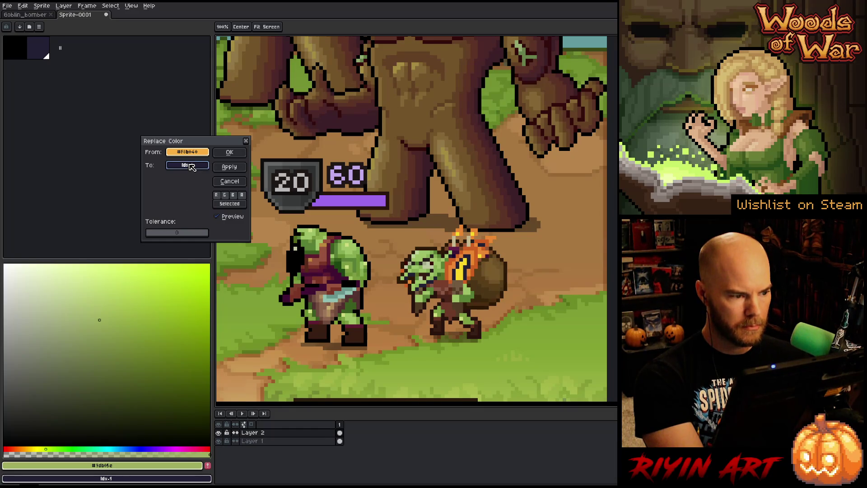
- Shift the flame orange to hue 39, lightness 62 (#f8b944), preview it and apply
left_click_drag(192, 167, 199, 149)
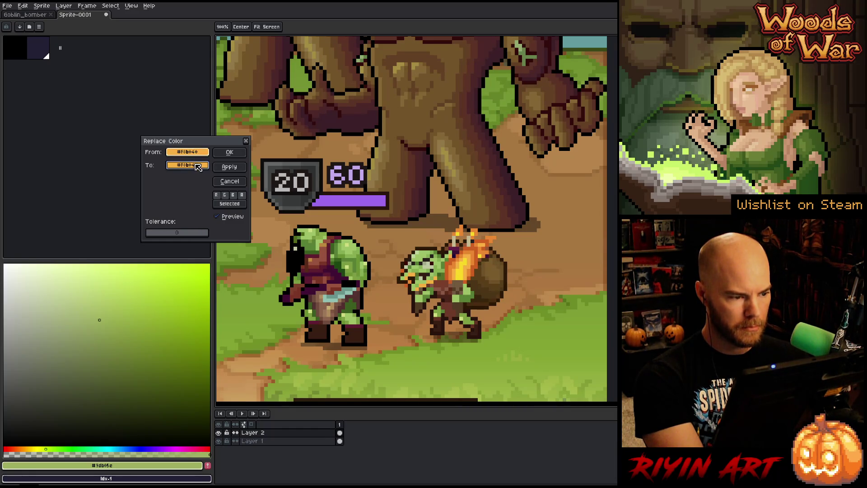
left_click(198, 168)
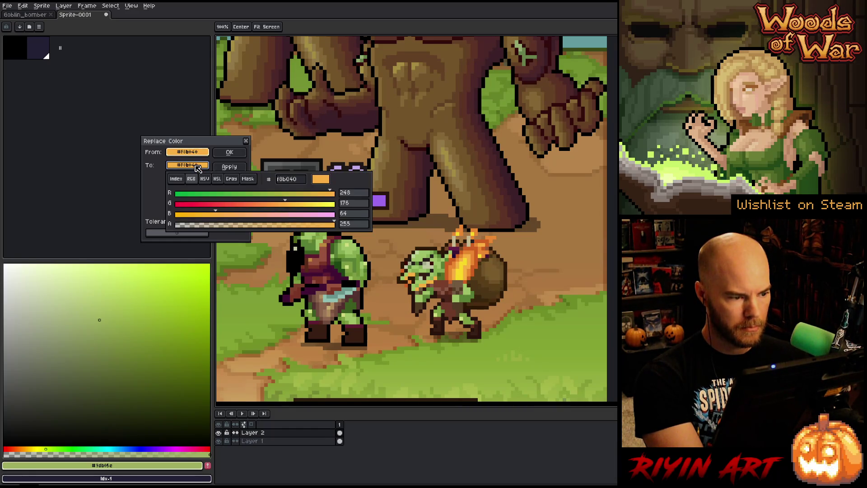
left_click(217, 180)
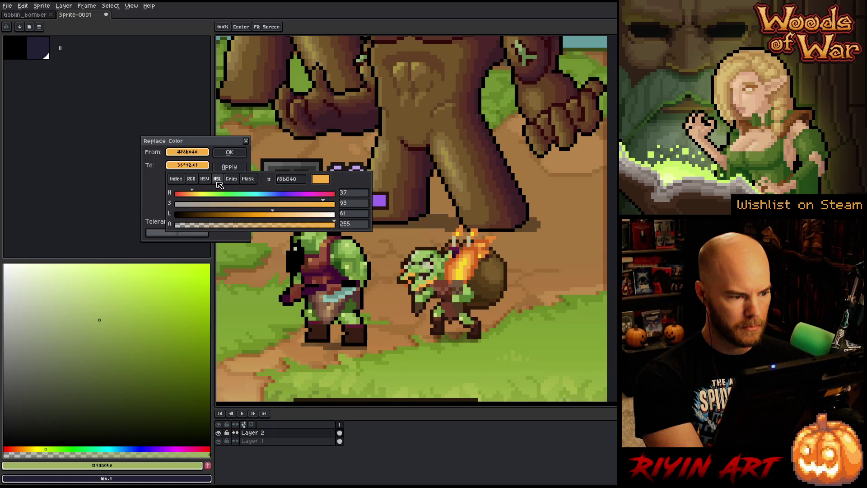
left_click(291, 216)
left_click_drag(294, 219, 277, 218)
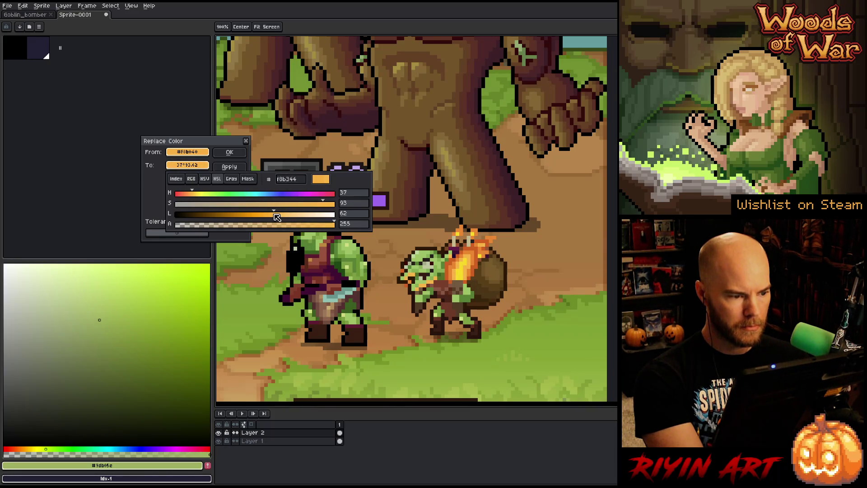
left_click(197, 194)
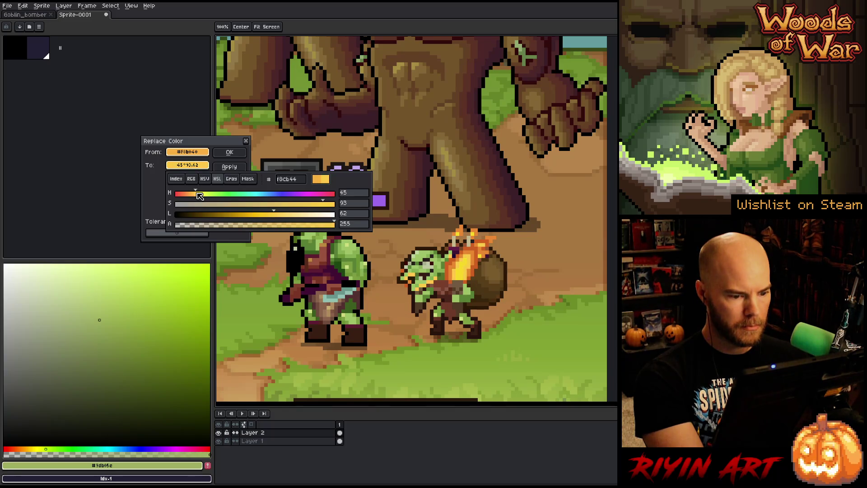
left_click_drag(198, 194, 201, 195)
left_click(192, 139)
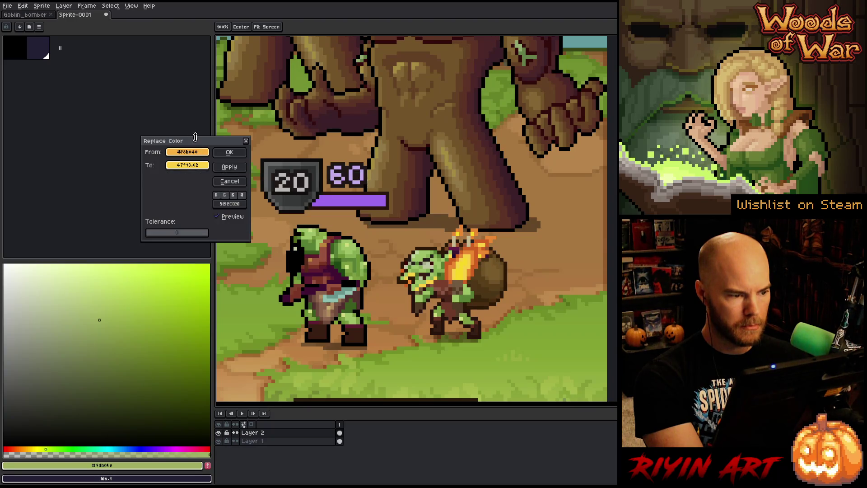
left_click(221, 217)
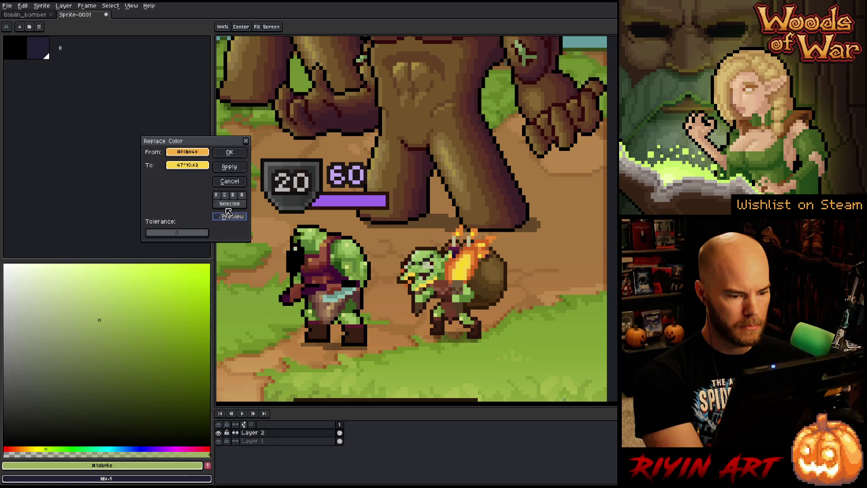
left_click(230, 152)
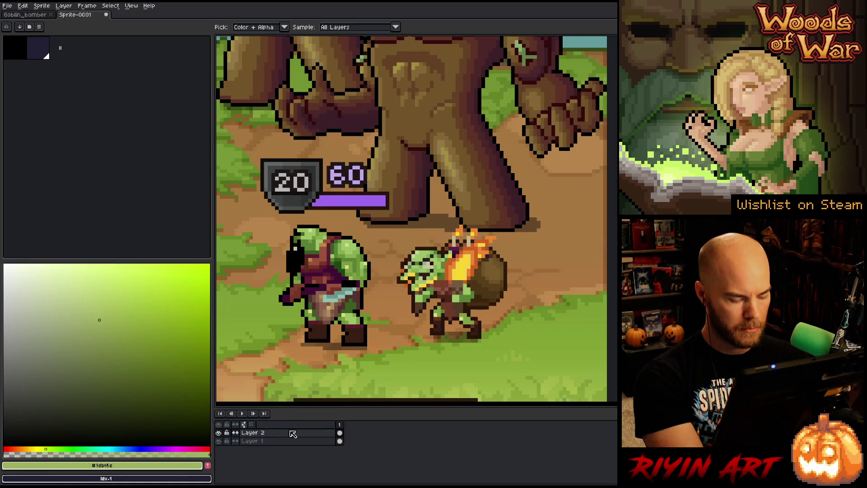
- Add Layer 3 below Layer 2 and paste the Goblin_bomber goblin onto it, aligned over the old goblin
key("ctrl+shift+n")
mouse_move(330, 434)
left_mouse_down()
mouse_move(317, 438)
mouse_move(326, 446)
left_mouse_up()
left_click(339, 442)
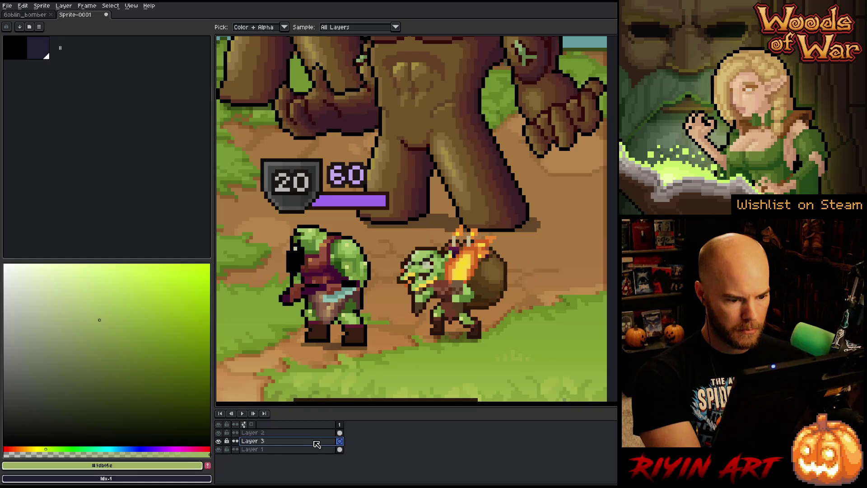
left_click(32, 15)
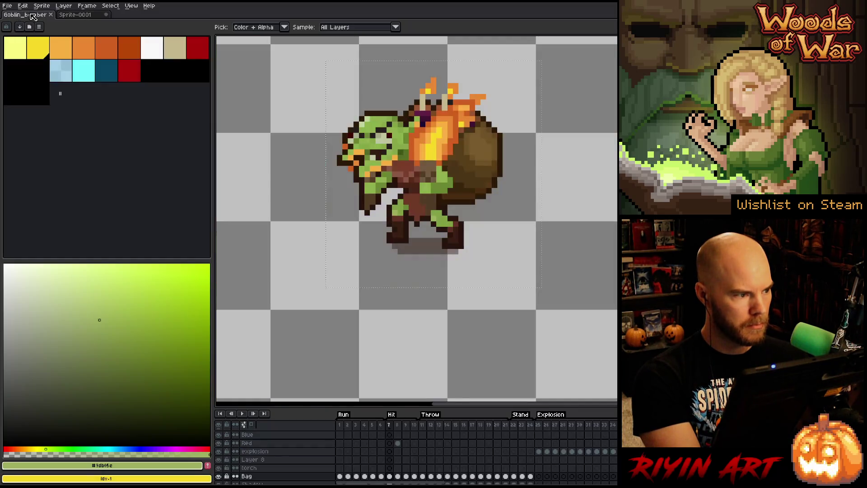
left_click(93, 15)
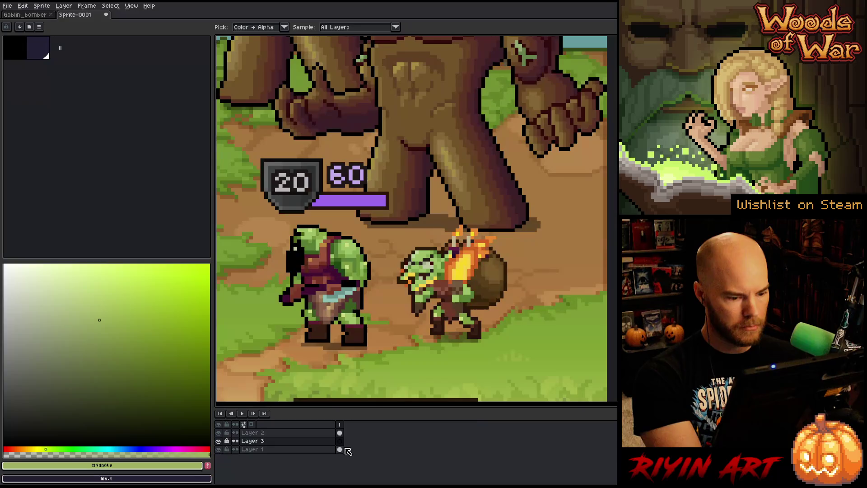
key("ctrl+v")
left_click_drag(553, 207, 471, 280)
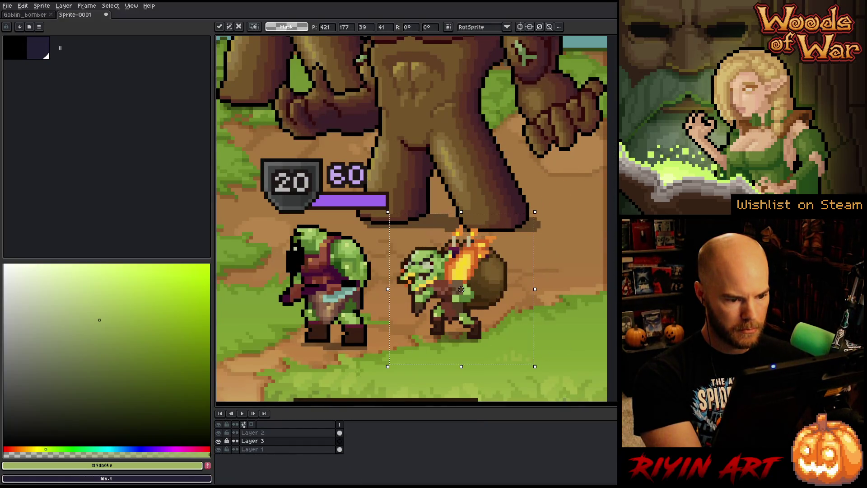
left_click(219, 433)
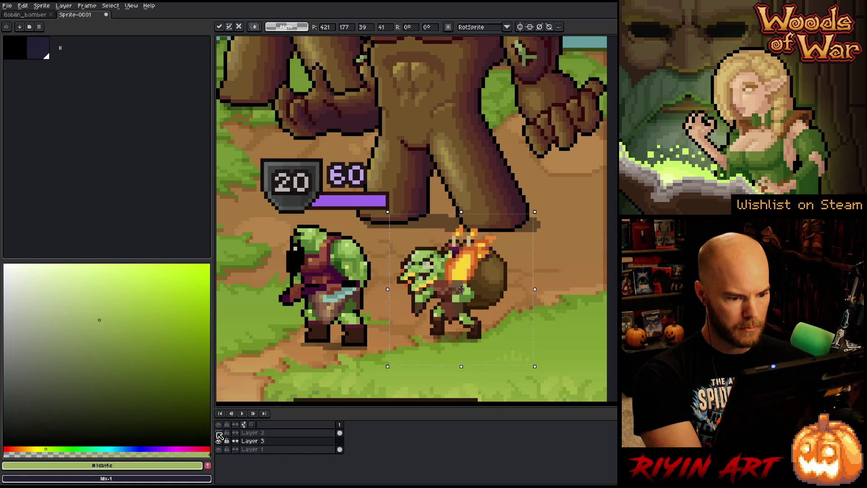
key("ctrl+d")
- Try a colour replacement on Layer 2 using dark goblin and orc outline colours, then cancel it
left_click(346, 432)
key("shift+r")
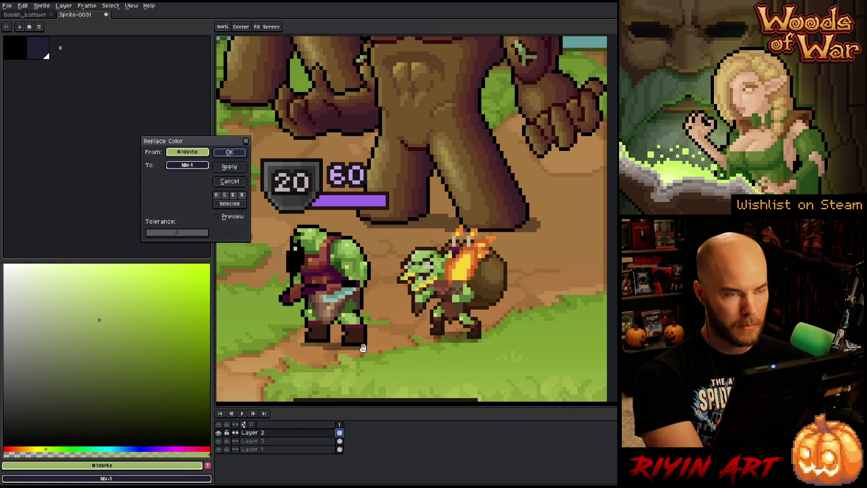
mouse_move(188, 152)
left_mouse_down()
mouse_move(317, 200)
mouse_move(427, 259)
left_mouse_up()
mouse_move(187, 165)
left_mouse_down()
mouse_move(289, 230)
mouse_move(297, 247)
left_mouse_up()
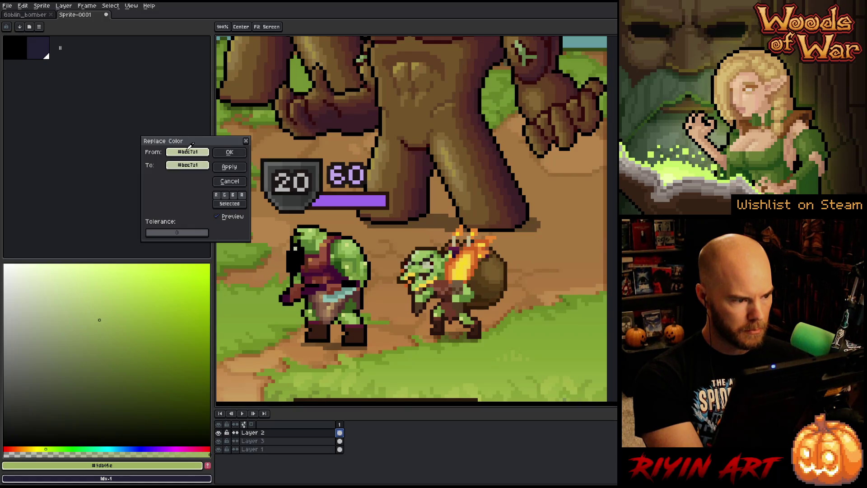
left_click(189, 166)
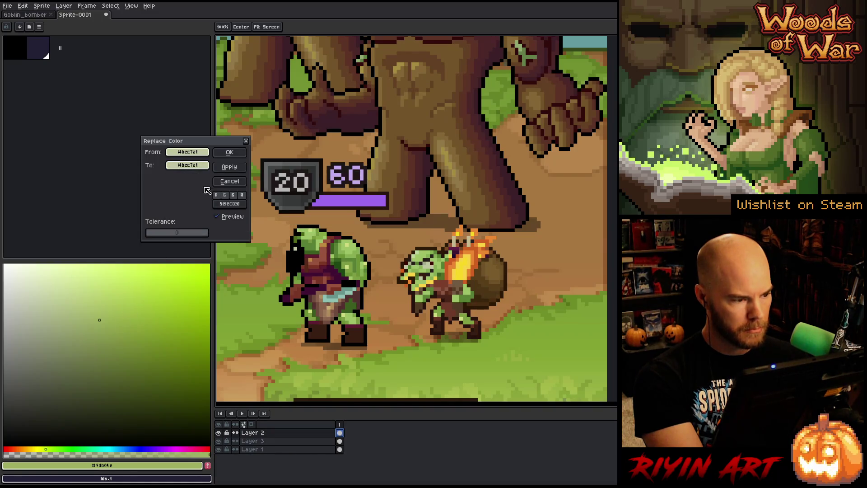
left_click(229, 182)
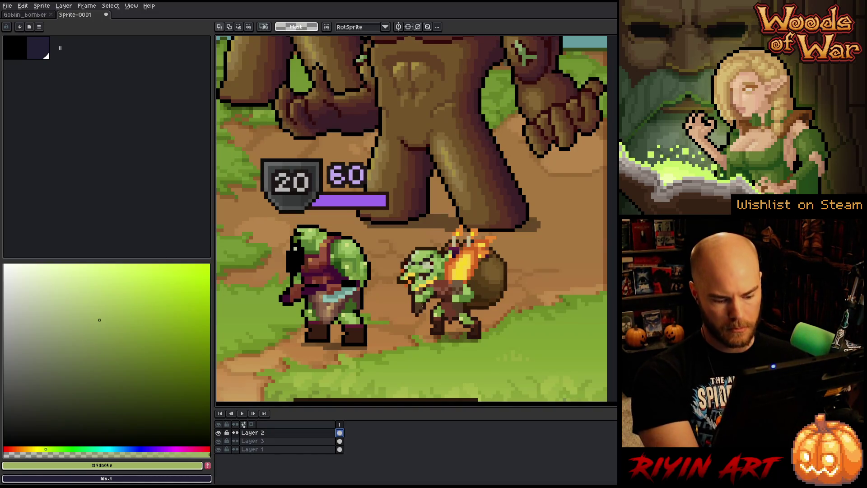
- Sample the goblin's pale skin, choose a light green-white, then try and cancel a replacement on Layer 3
key("i")
left_click(423, 278, "ctrl")
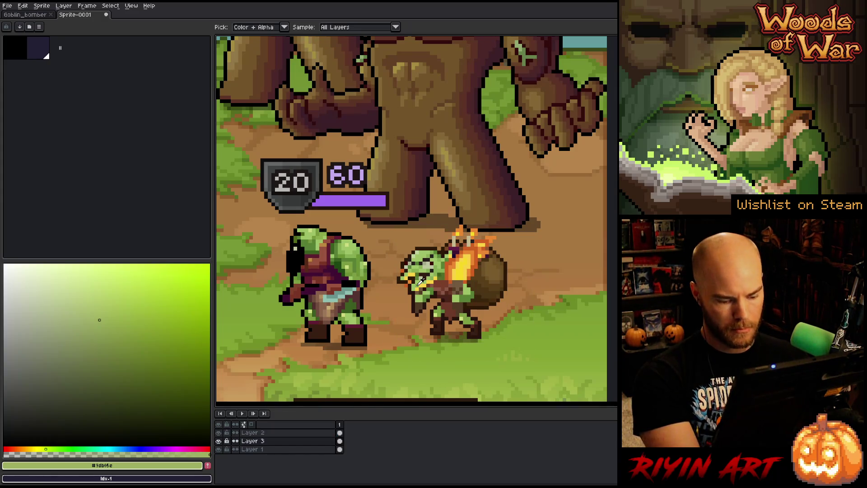
left_click(429, 267)
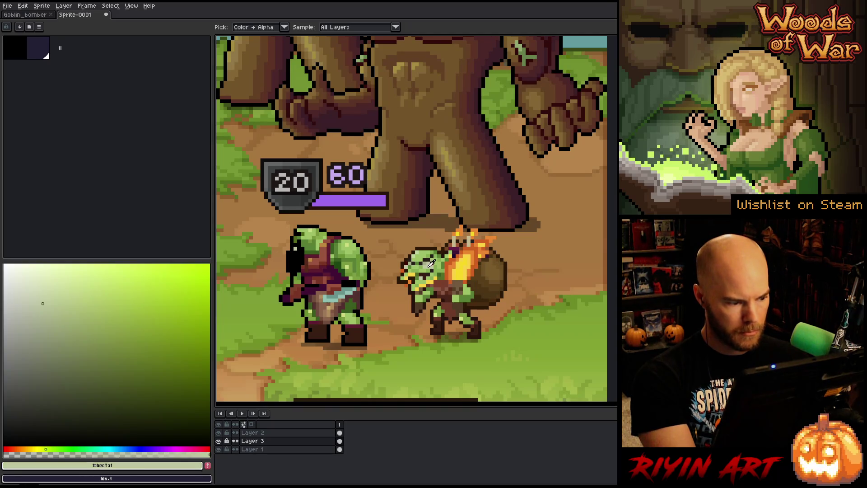
left_click(31, 277)
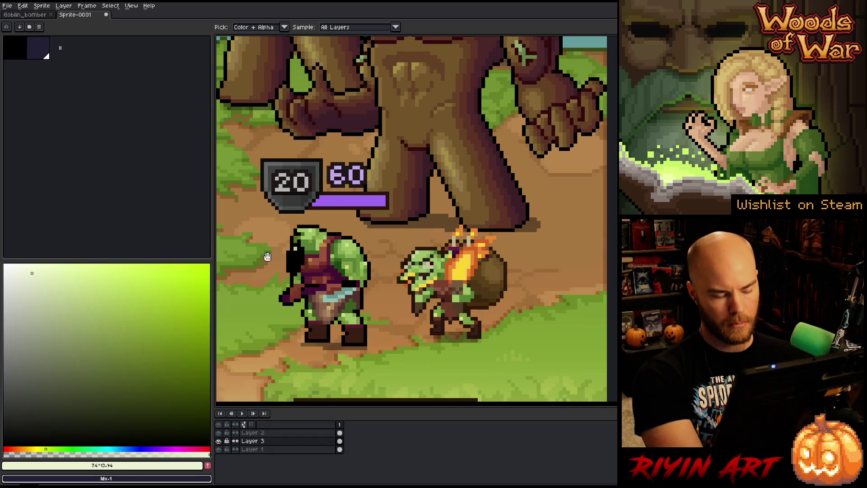
key("shift+r")
mouse_move(200, 153)
left_mouse_down()
mouse_move(448, 263)
mouse_move(433, 263)
left_mouse_up()
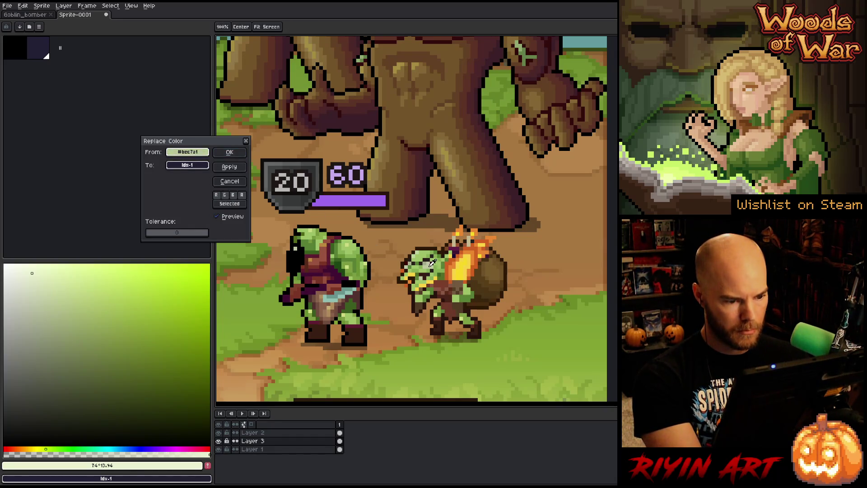
left_click(185, 167)
left_click(174, 193)
left_click(229, 182)
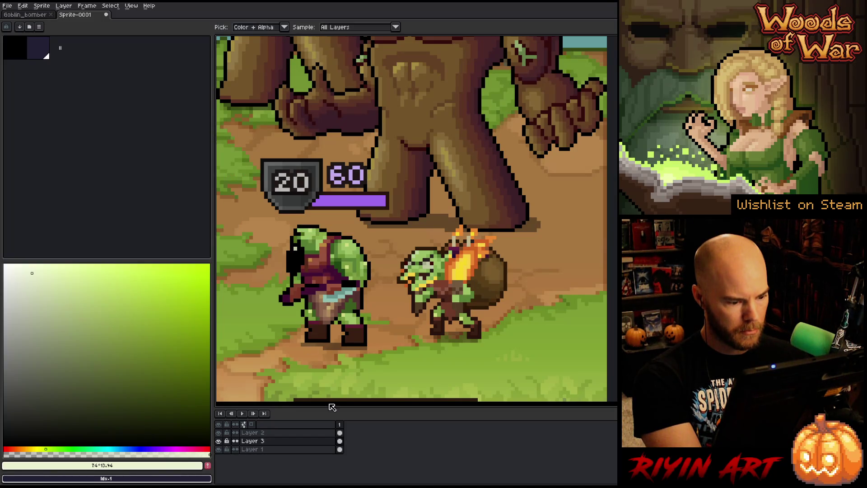
- Replace the goblin's pale green with the light green-white on Layer 2
left_click(340, 432)
key("shift+r")
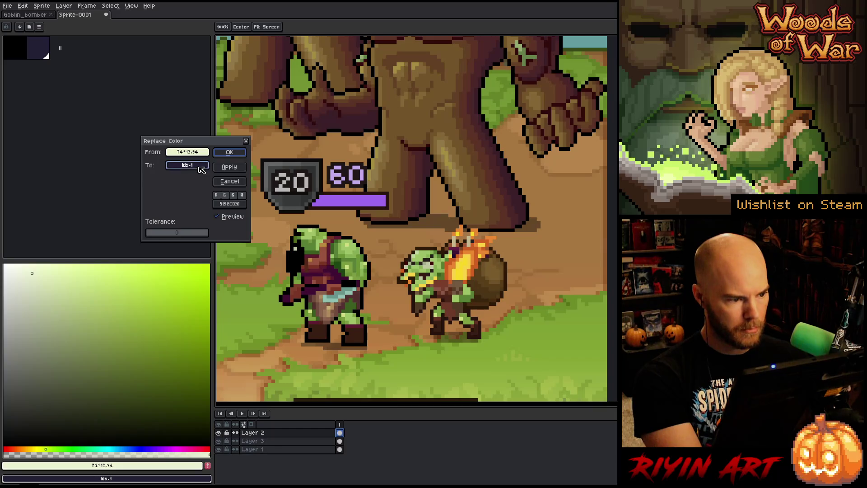
left_click_drag(188, 152, 434, 263)
left_click(197, 168)
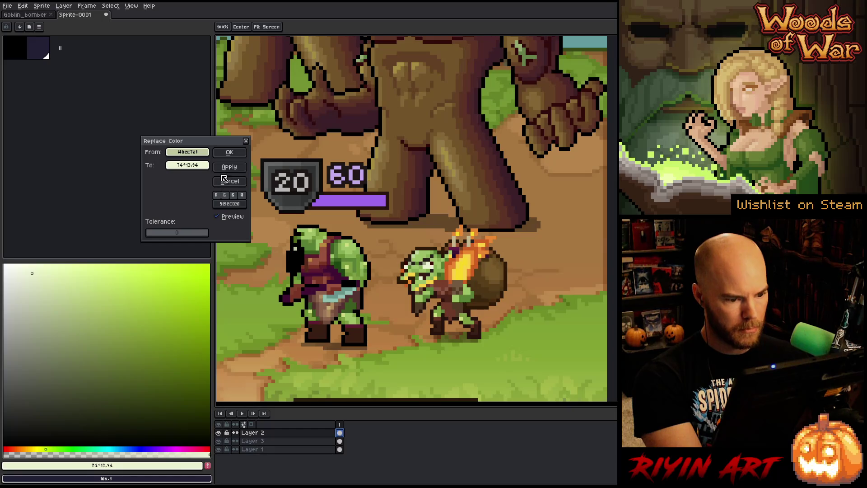
left_click(231, 153)
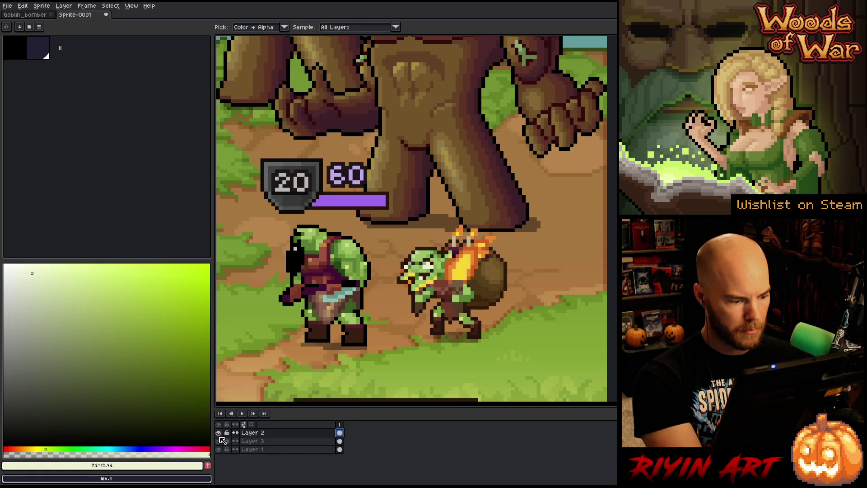
- Compare with the original, then replace the goblin's mid-green face tone with the lighter recoloured tone
left_click(218, 432)
left_click(425, 262)
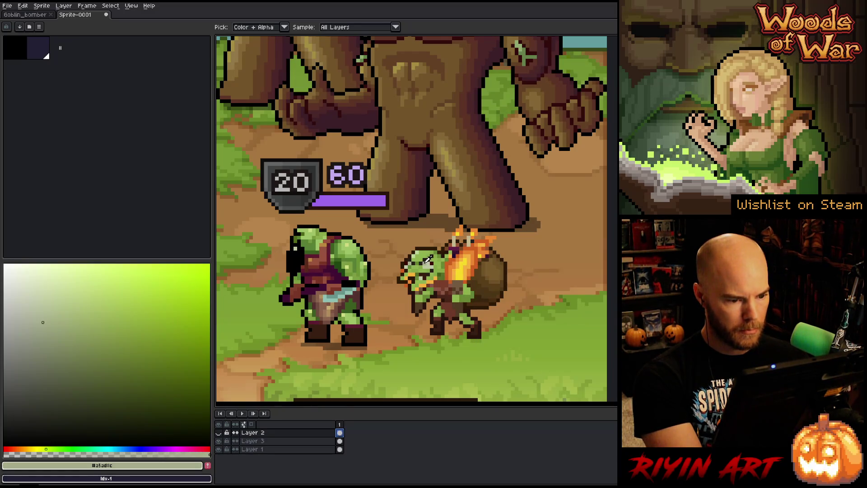
left_click(427, 263)
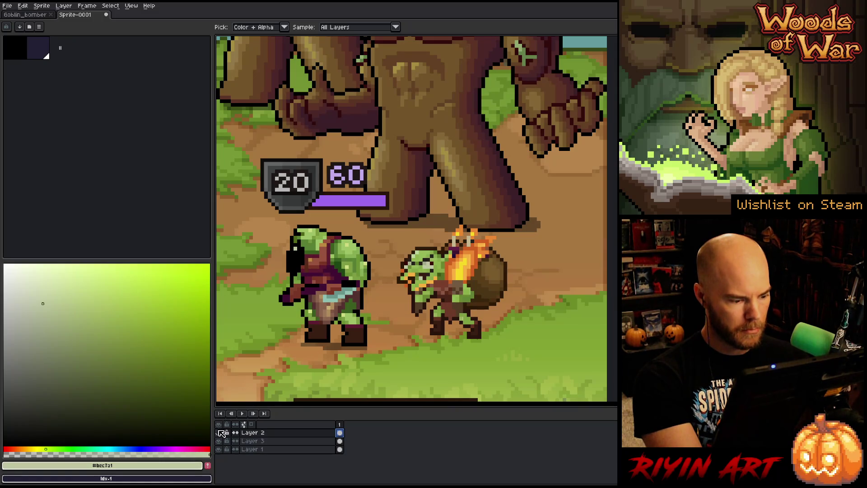
left_click(218, 432)
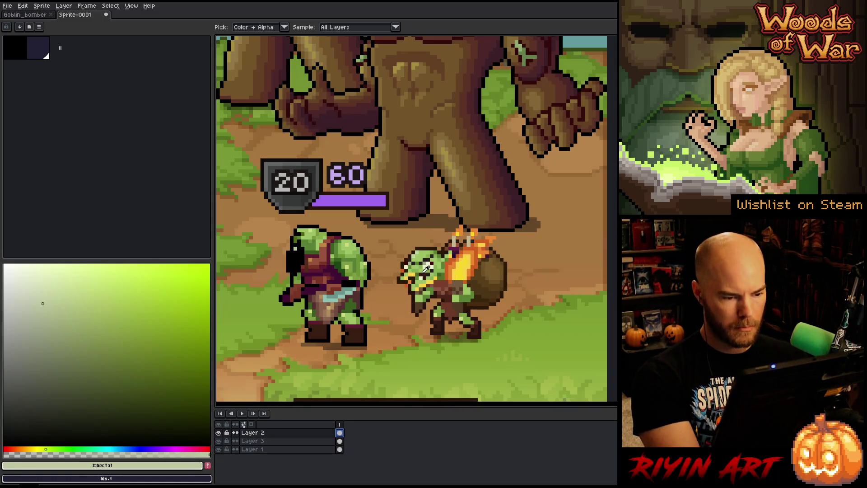
key("shift+r")
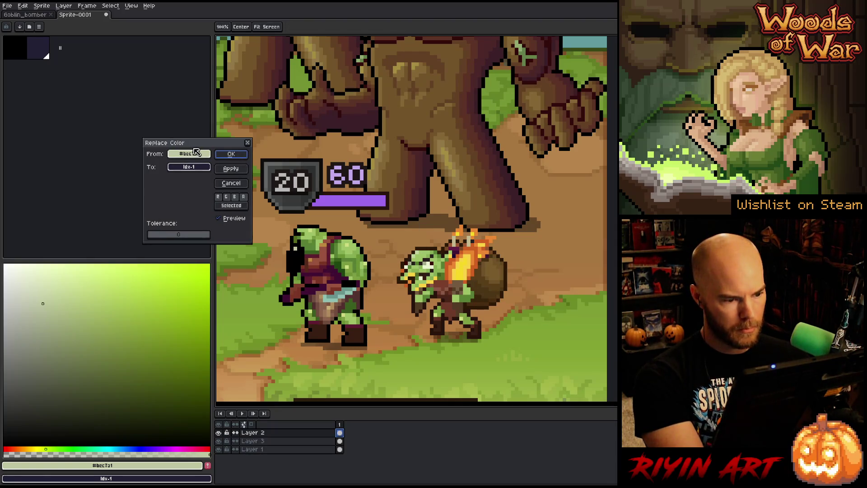
left_click(424, 262)
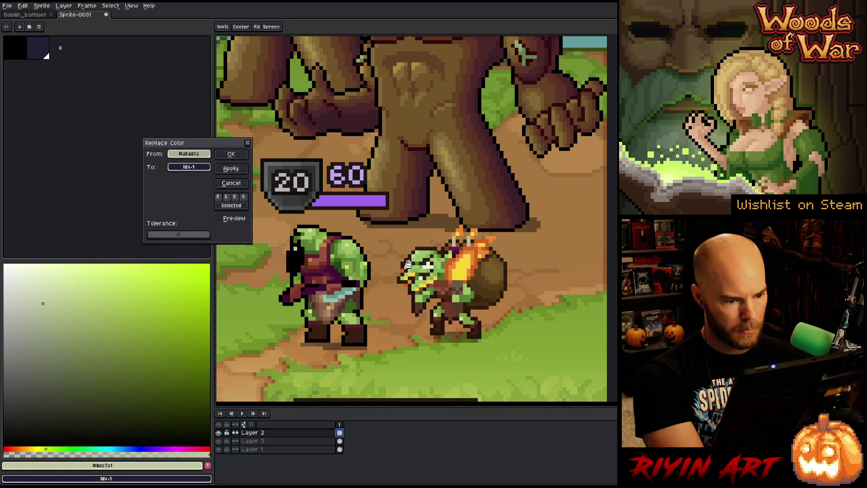
mouse_move(186, 168)
left_mouse_down()
mouse_move(183, 473)
mouse_move(180, 464)
left_mouse_up()
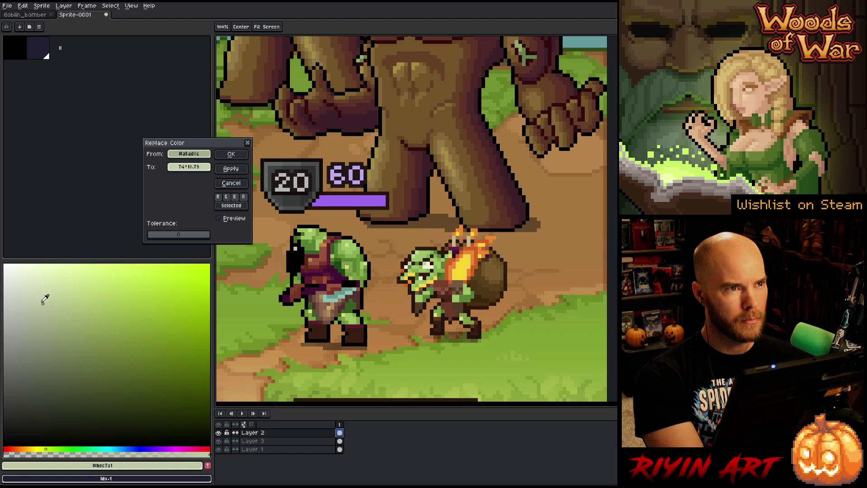
left_click(231, 154)
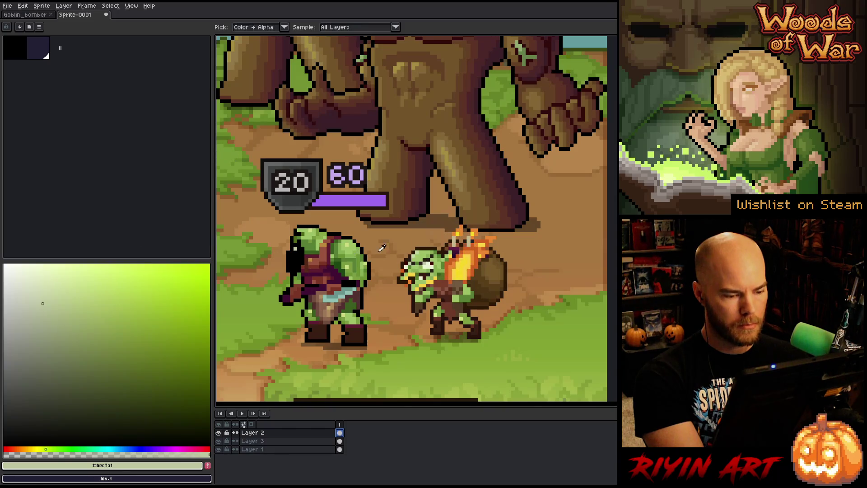
- Replace the goblin's dark brown with a tan sampled from the canvas
left_click(426, 248)
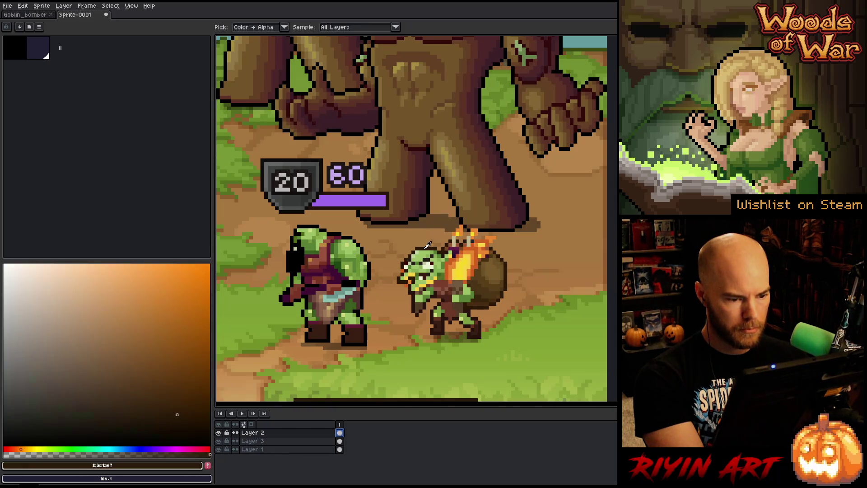
key("shift+r")
mouse_move(188, 167)
left_mouse_down()
mouse_move(351, 231)
mouse_move(341, 229)
left_mouse_up()
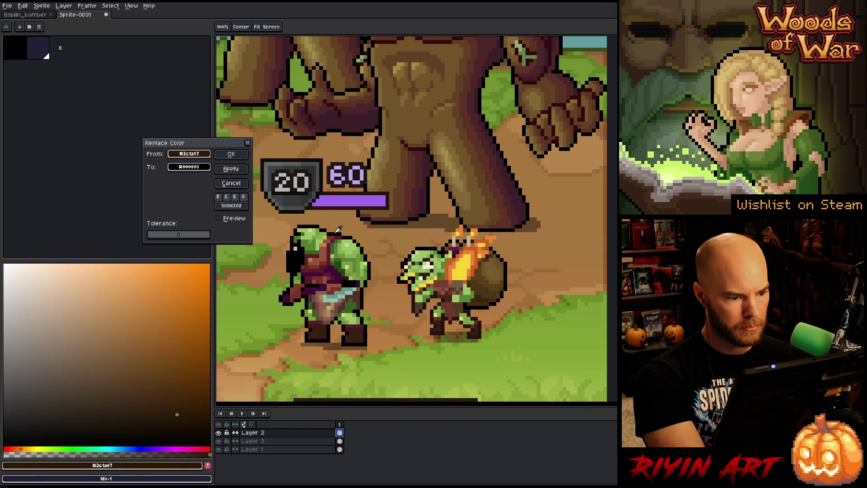
left_click(231, 154)
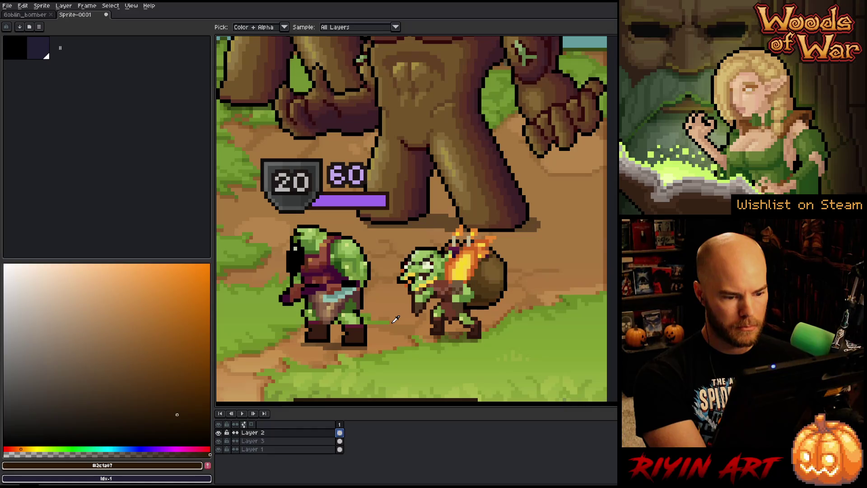
- Replace the goblin's reddish brown with a warm orange-rust tone
key("shift+r")
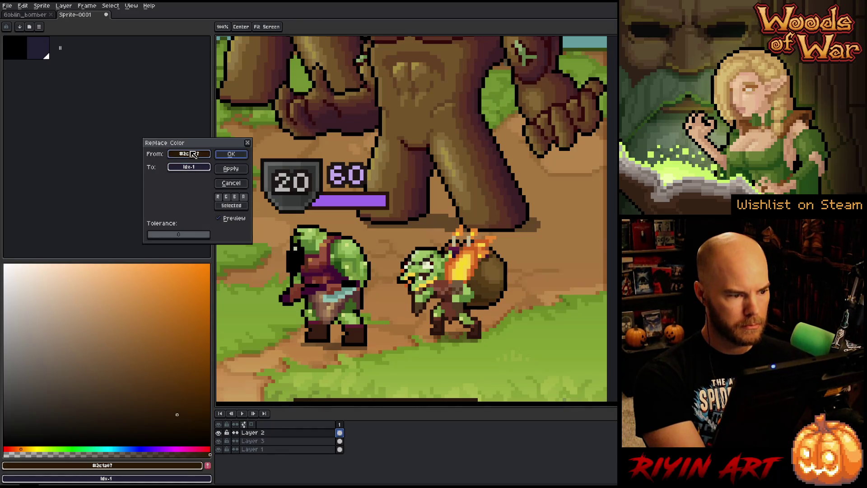
left_click(447, 287)
left_click(182, 167)
left_click(326, 250)
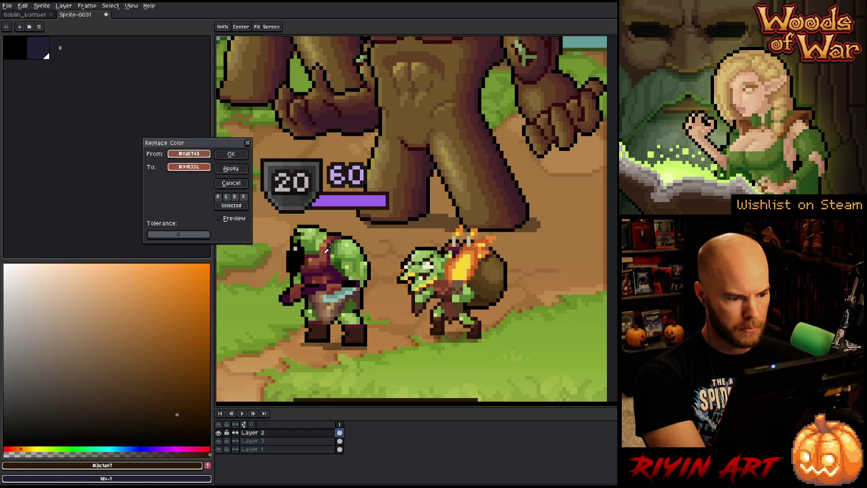
left_click(325, 246)
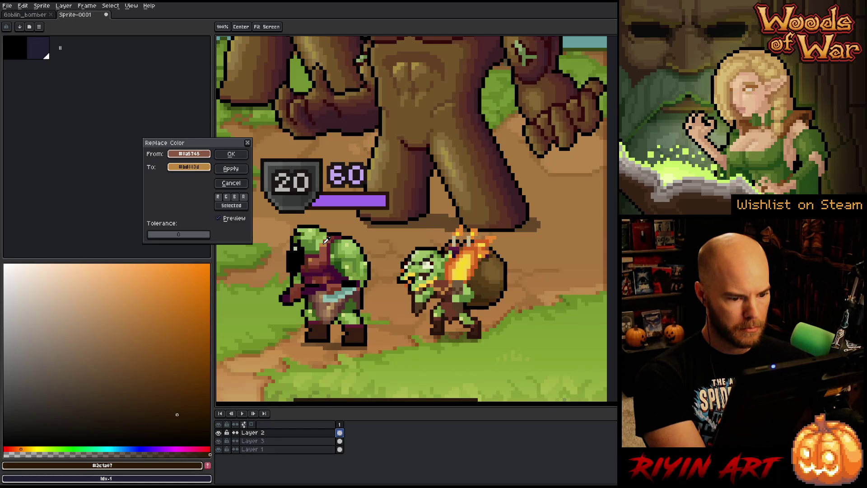
left_click(231, 155)
- Replace the goblin's mid brown with the orc's rust brown
key("shift+r")
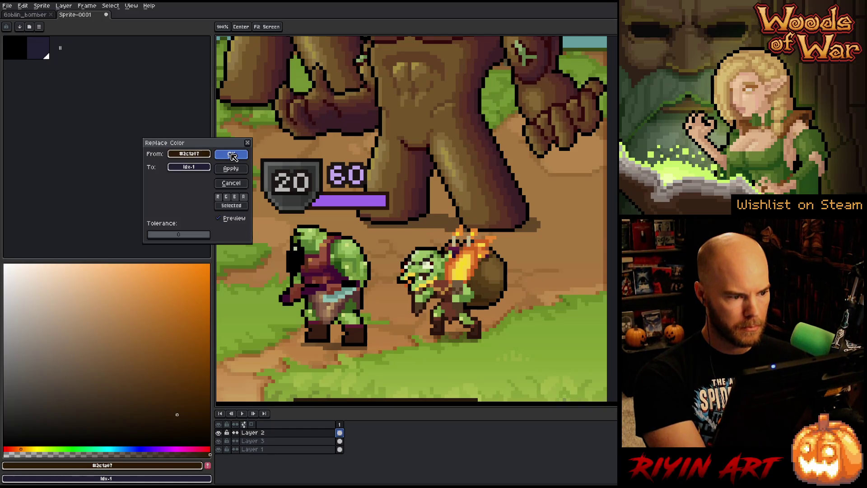
left_click(232, 155)
key("shift+r")
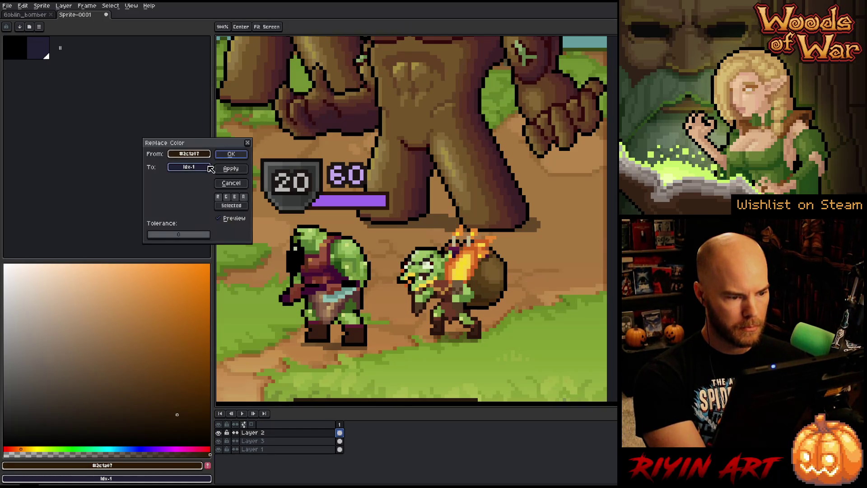
left_click(429, 268)
left_click(444, 278)
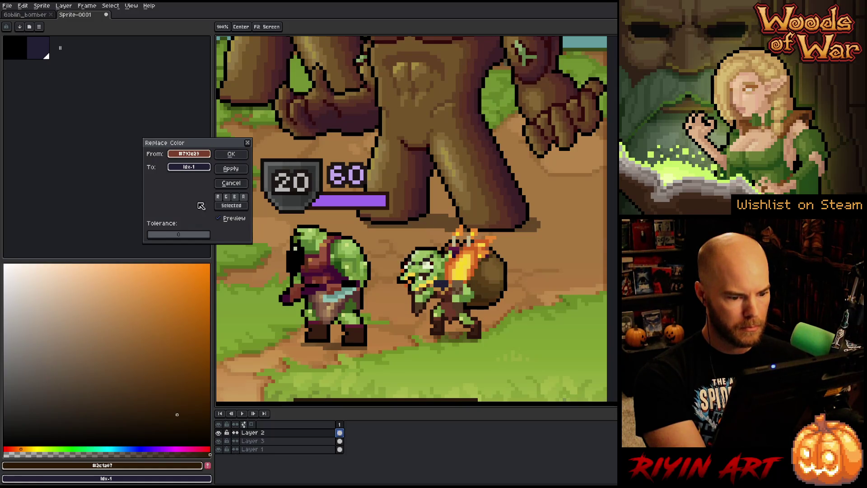
right_click(324, 252)
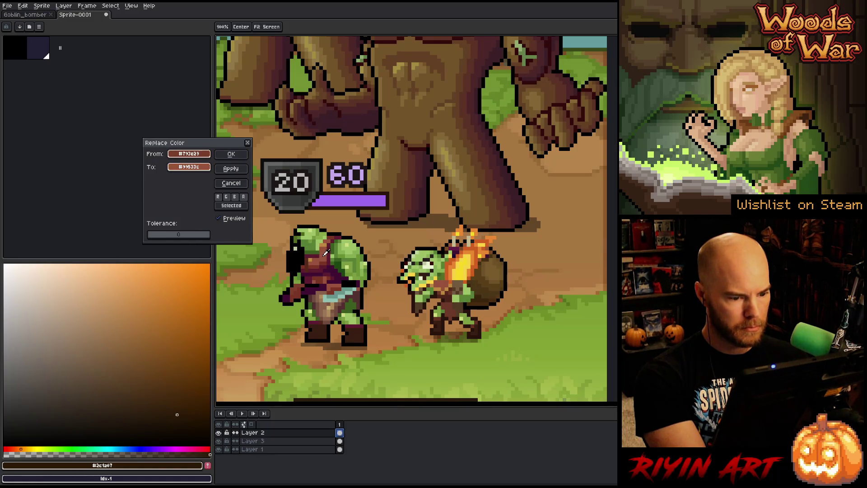
right_click(324, 255)
right_click(324, 259)
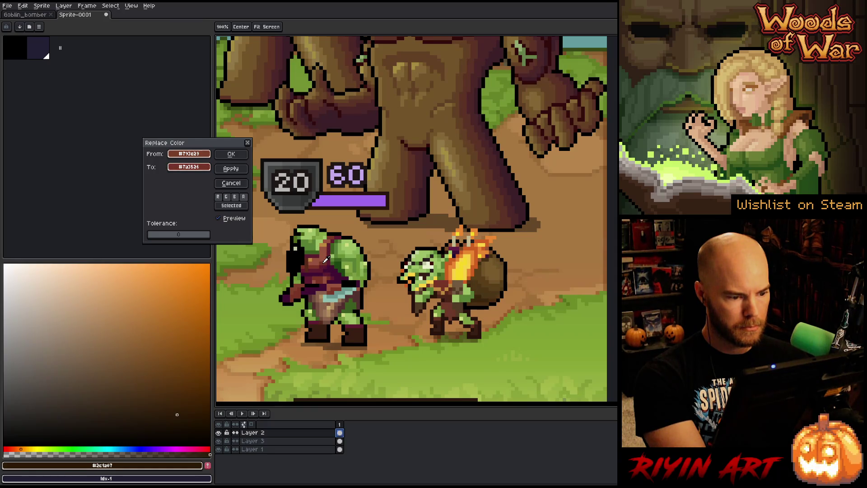
right_click(328, 252)
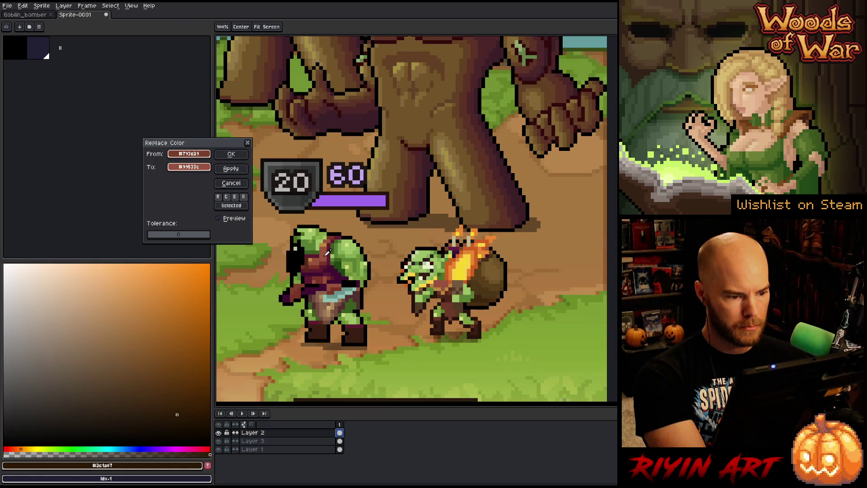
left_click(231, 154)
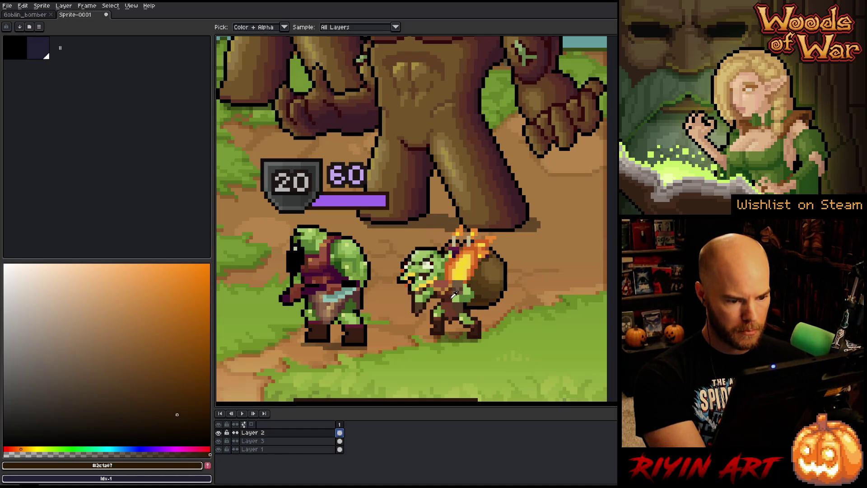
- Replace the goblin's darkest brown with a dark purple from the orc
left_click(454, 293)
key("shift+r")
right_click(340, 271)
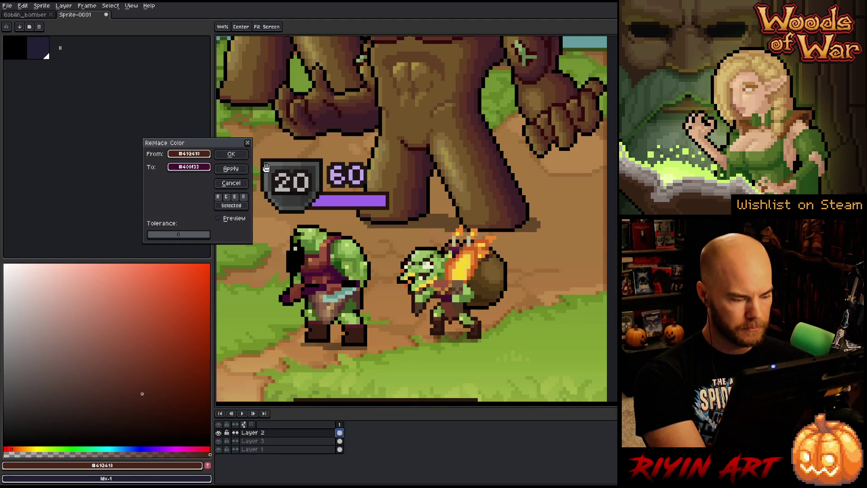
left_click(231, 154)
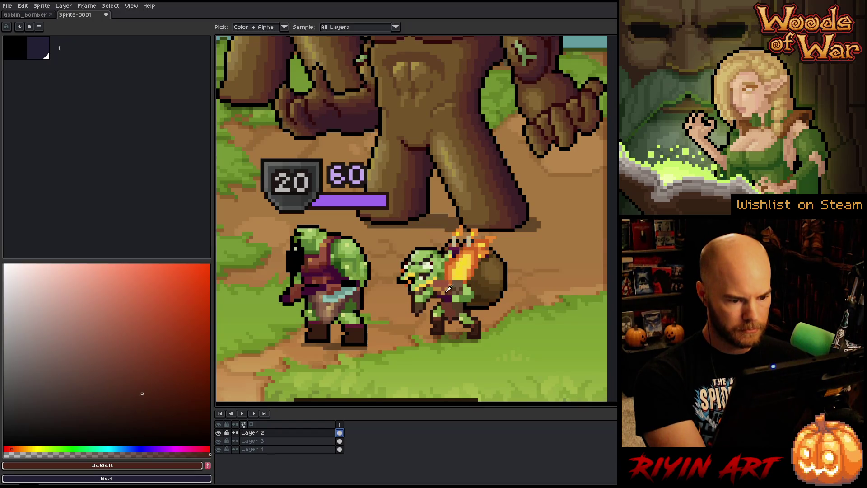
- Recolour the goblin's dark brown to the orc's reddish brown
left_click(452, 289)
key("shift+r")
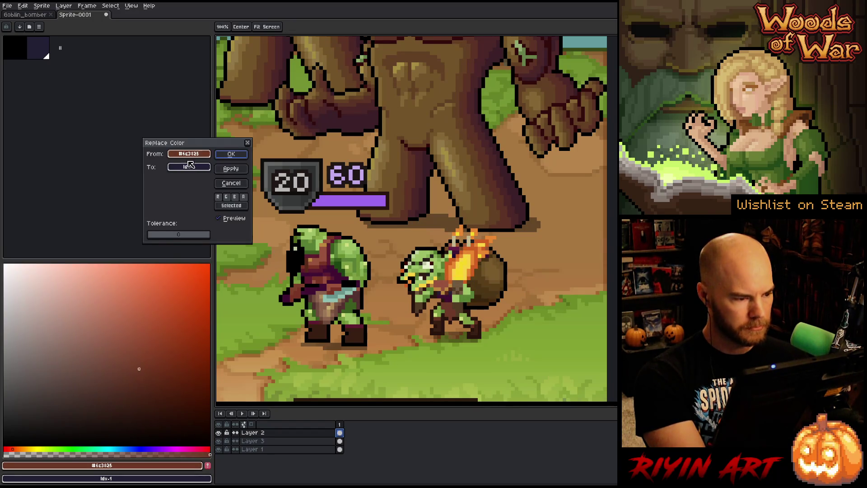
right_click(329, 258)
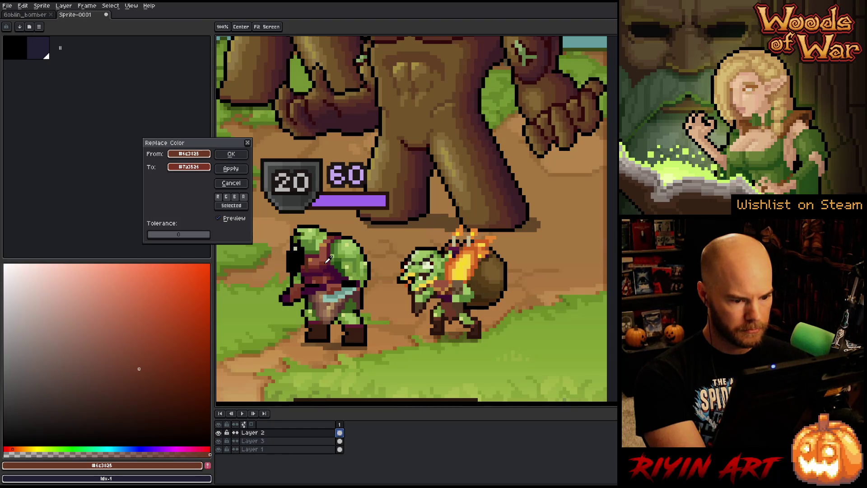
left_click(231, 154)
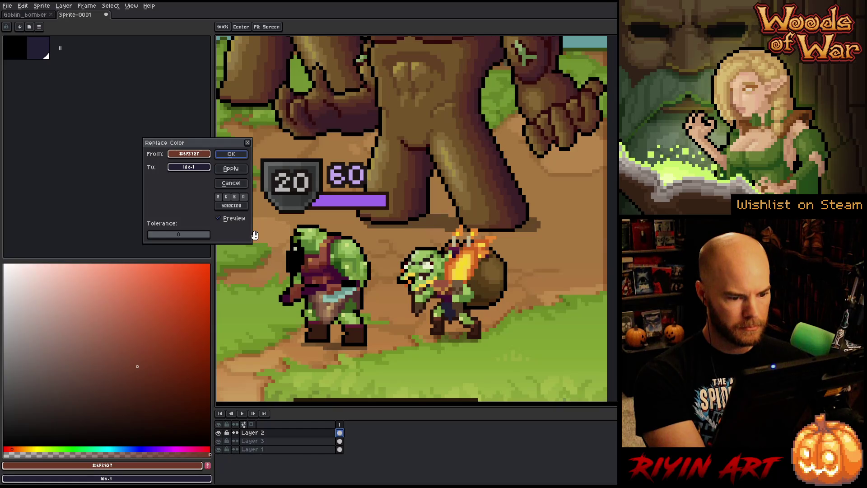
mouse_move(198, 168)
left_mouse_down()
mouse_move(280, 235)
mouse_move(344, 253)
mouse_move(332, 270)
left_mouse_up()
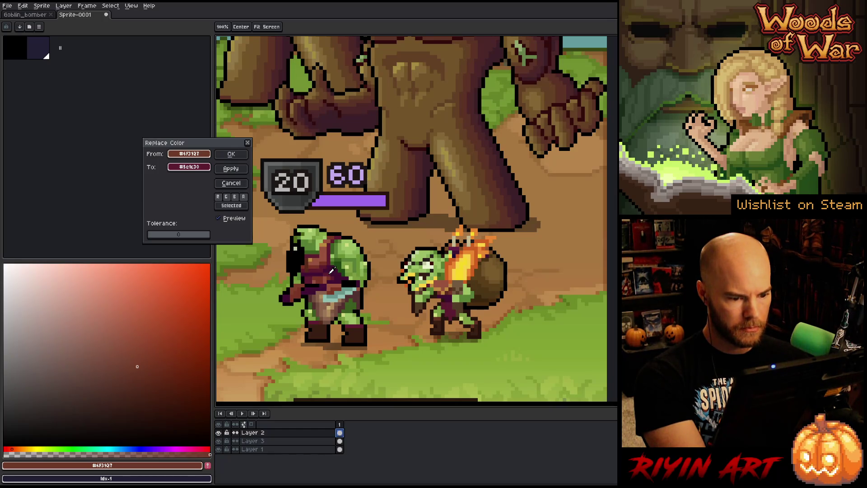
mouse_move(332, 269)
left_mouse_down()
mouse_move(339, 254)
mouse_move(330, 267)
mouse_move(336, 254)
mouse_move(326, 261)
left_mouse_up()
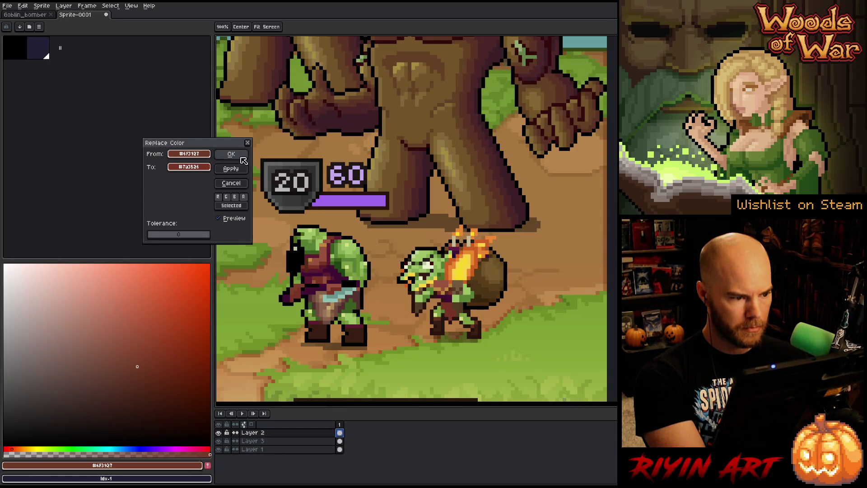
left_click(230, 168)
- Swap another goblin brown for a dark red-brown
left_click_drag(202, 154, 449, 288)
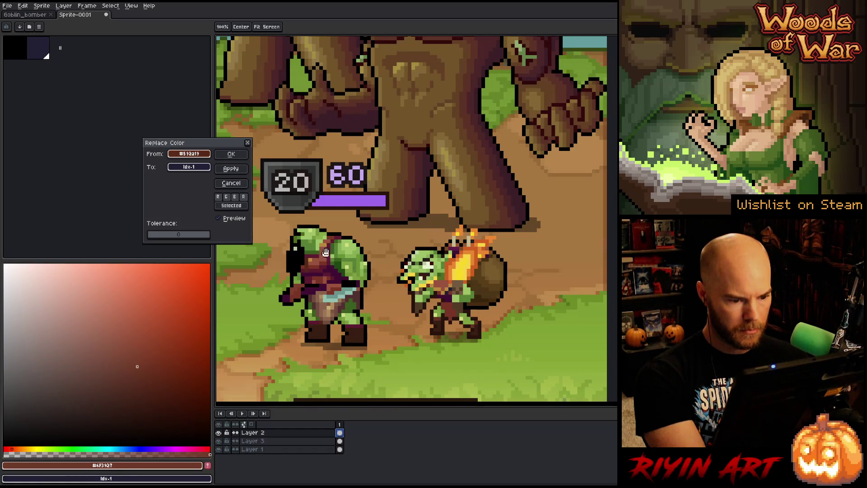
mouse_move(175, 171)
left_mouse_down()
mouse_move(449, 292)
mouse_move(325, 265)
left_mouse_up()
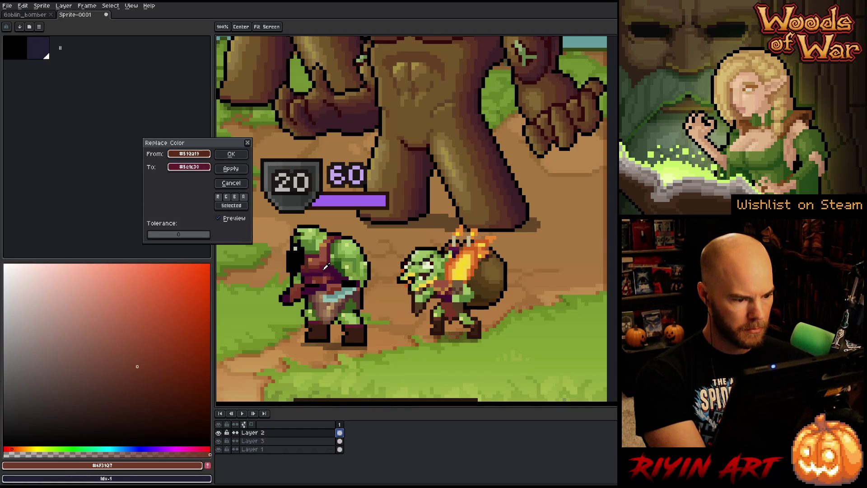
left_click(231, 168)
- Recolour the sack's brown to the orc boot's dark brown, then target the flame's bright yellow
mouse_move(189, 153)
left_mouse_down()
mouse_move(244, 155)
mouse_move(491, 315)
mouse_move(464, 306)
left_mouse_up()
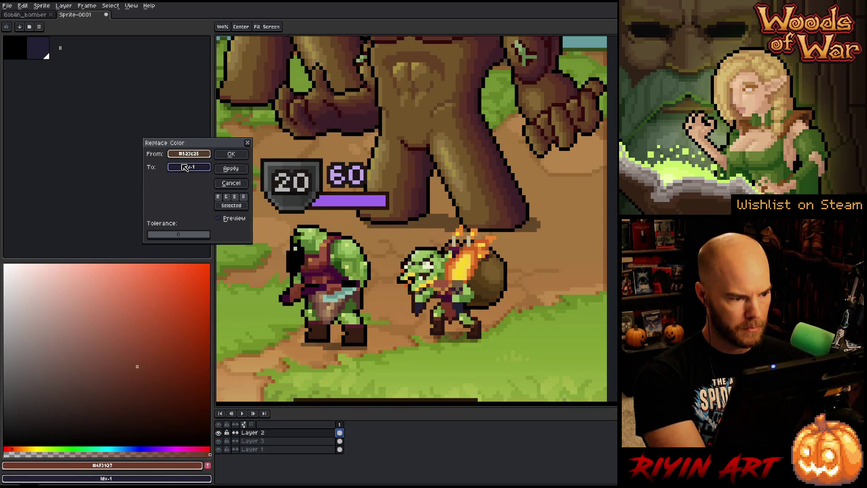
mouse_move(185, 168)
left_mouse_down()
mouse_move(434, 289)
mouse_move(482, 295)
left_mouse_up()
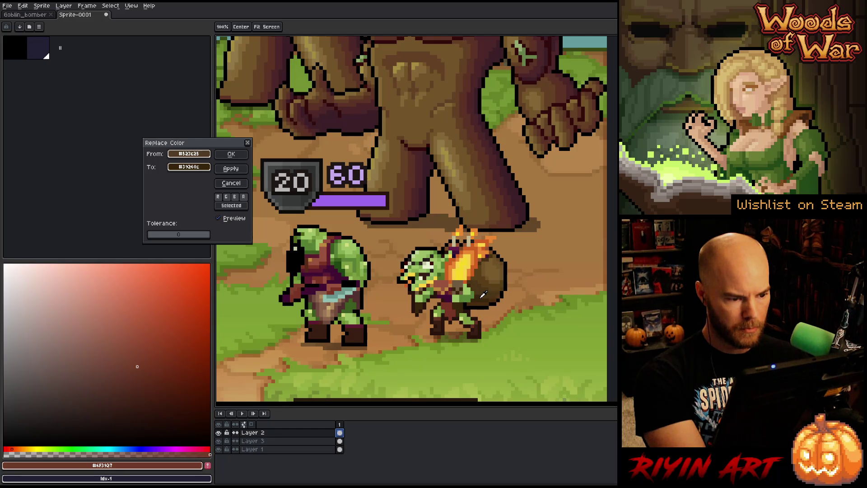
left_click_drag(483, 295, 481, 299)
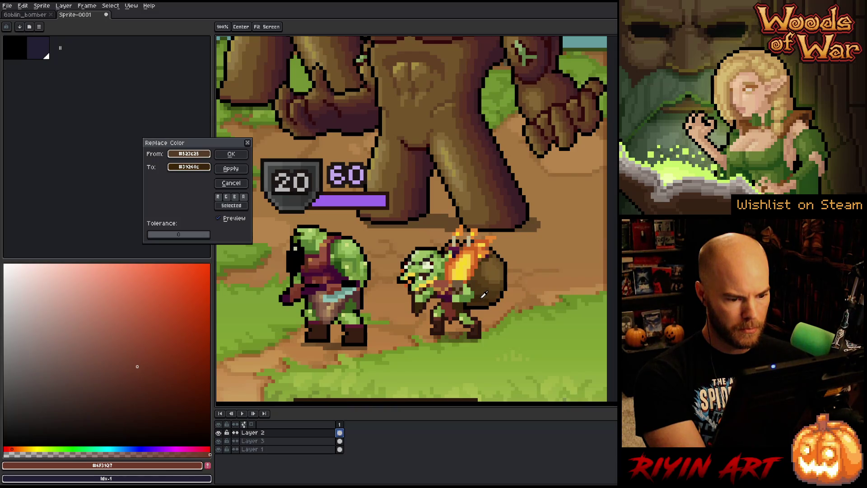
mouse_move(484, 294)
left_mouse_down()
mouse_move(476, 280)
mouse_move(480, 295)
left_mouse_up()
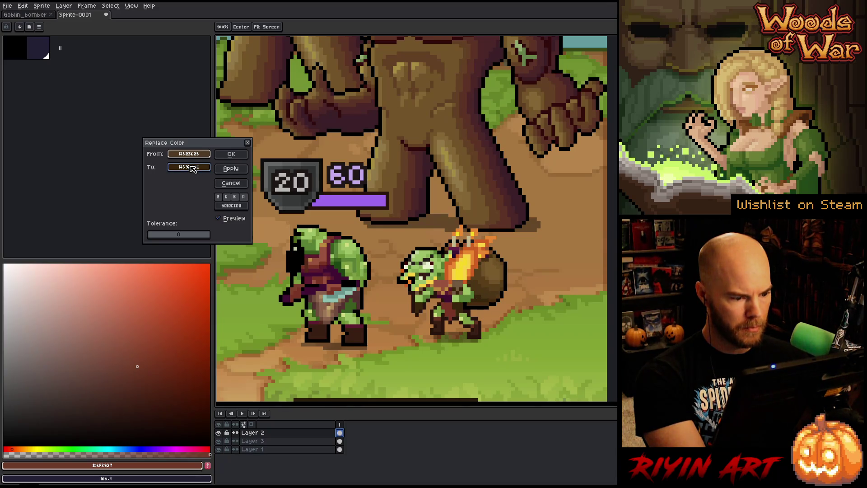
left_click(193, 168)
left_click(364, 333)
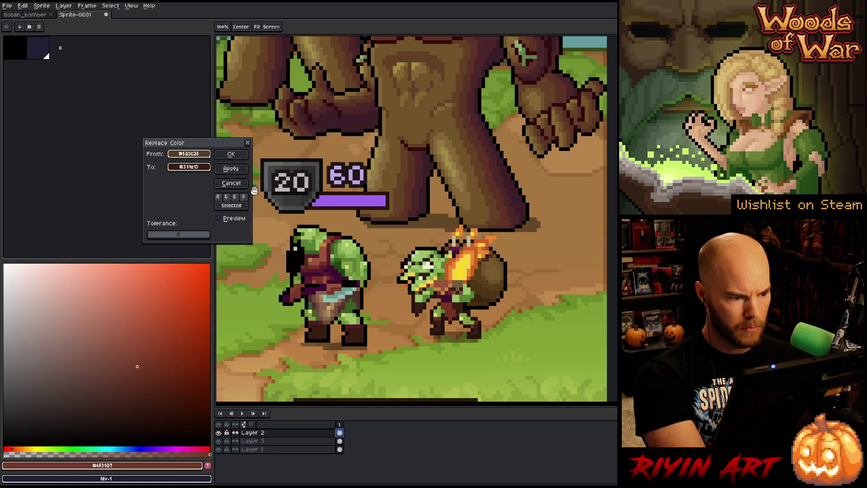
left_click(235, 155)
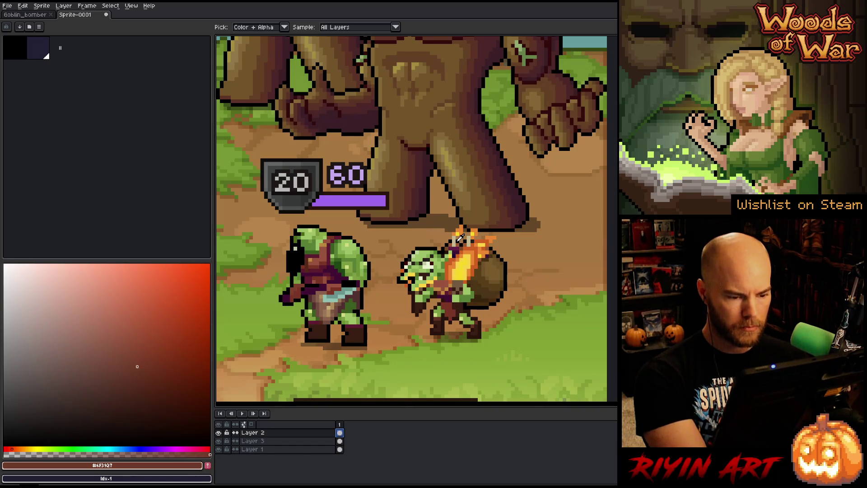
key("shift+r")
left_click(465, 265)
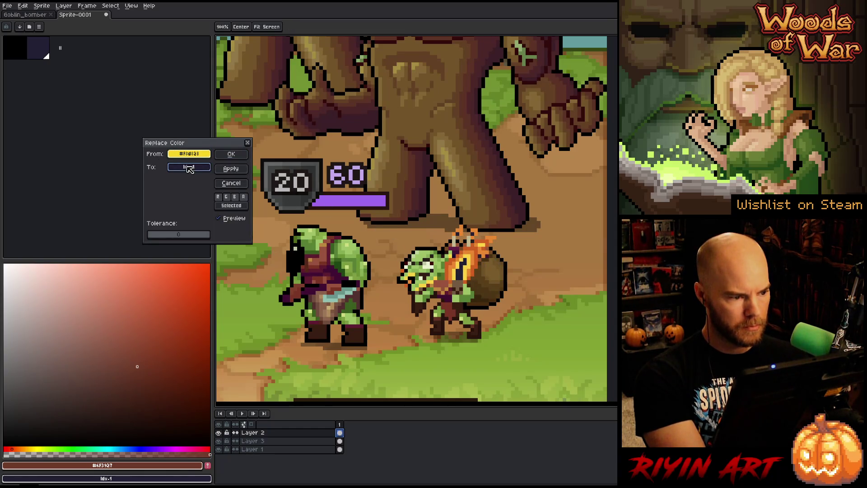
- Tweak the flame's bright yellow via HSL sliders into a full-saturation hue-52 yellow
left_click_drag(189, 169, 199, 153)
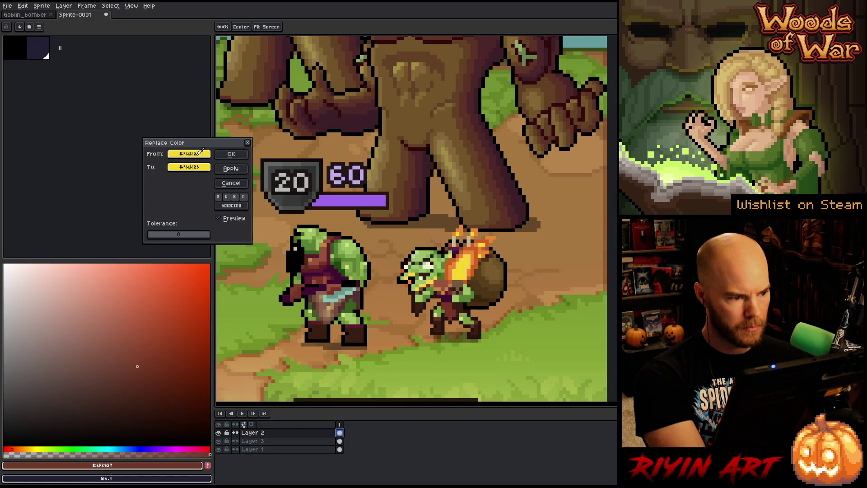
left_click(206, 168)
left_click(221, 181)
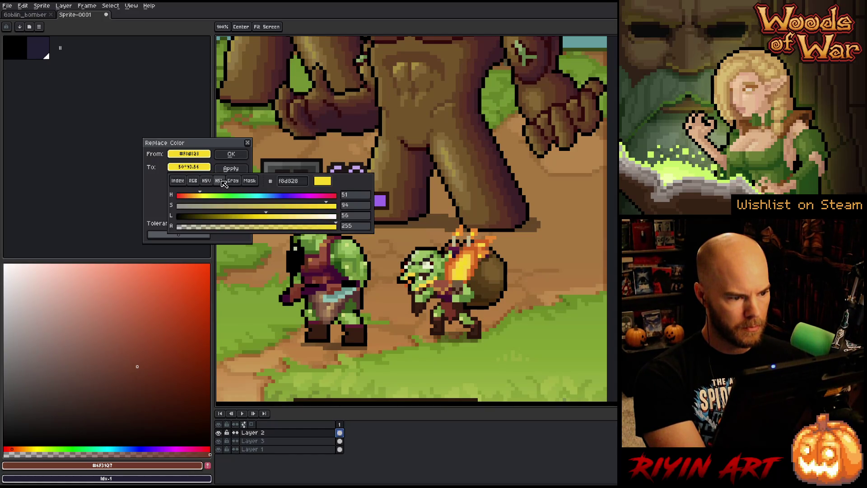
mouse_move(280, 216)
left_mouse_down()
mouse_move(312, 217)
mouse_move(297, 225)
mouse_move(282, 220)
mouse_move(377, 202)
left_mouse_up()
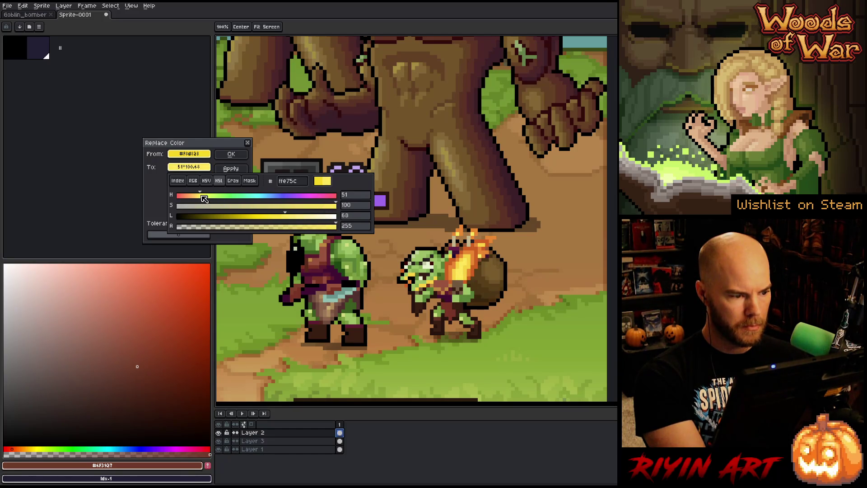
mouse_move(287, 217)
left_mouse_down()
mouse_move(271, 220)
mouse_move(298, 215)
mouse_move(283, 213)
left_mouse_up()
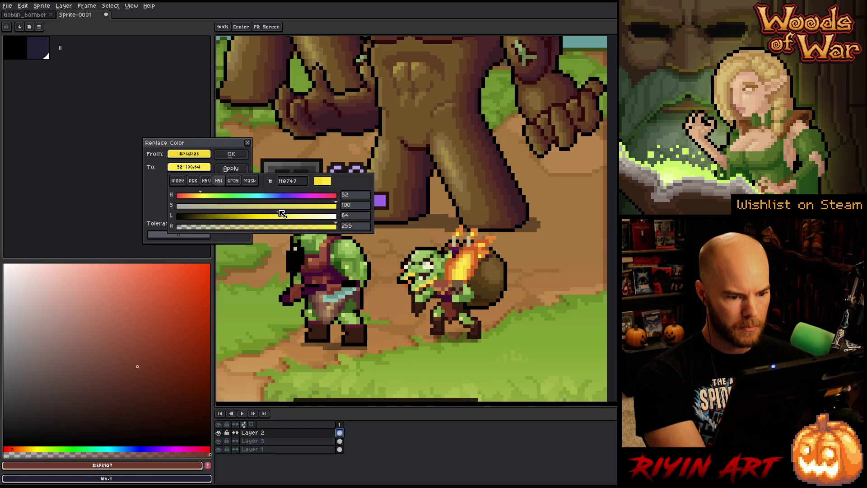
left_click(232, 155)
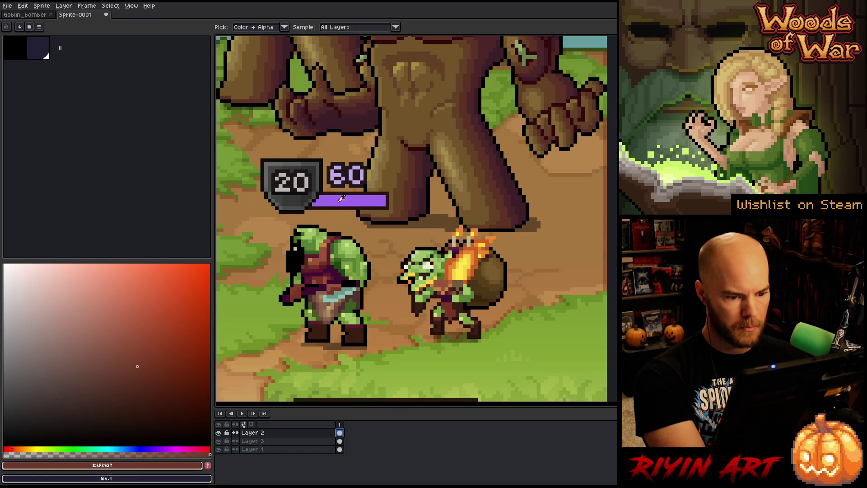
left_click(475, 253)
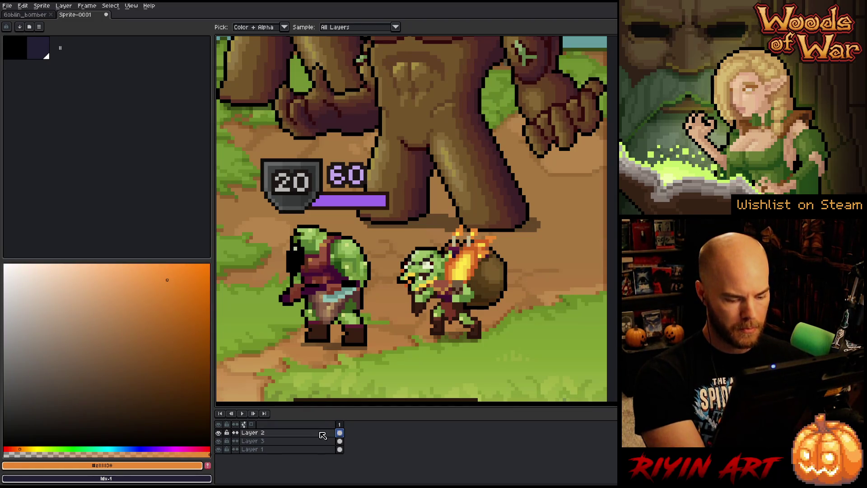
- Add Layer 4 with Luminosity blend mode and fill it white
key("shift+n")
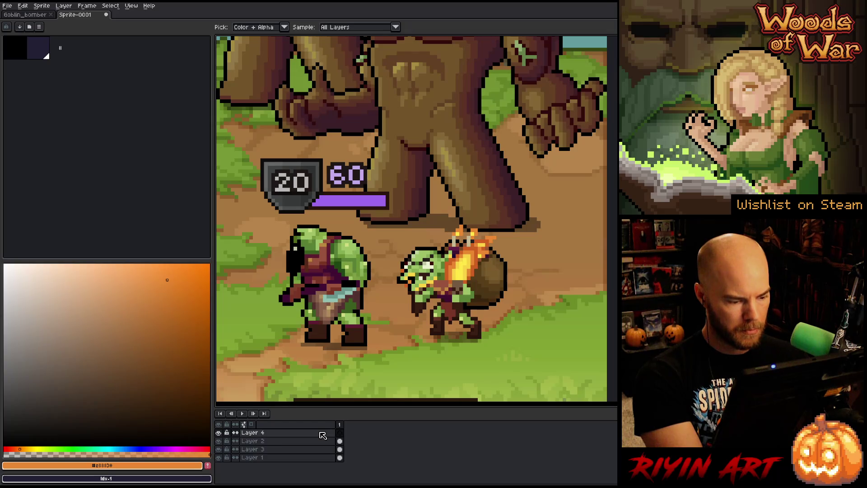
double_click(322, 436)
left_click(348, 116)
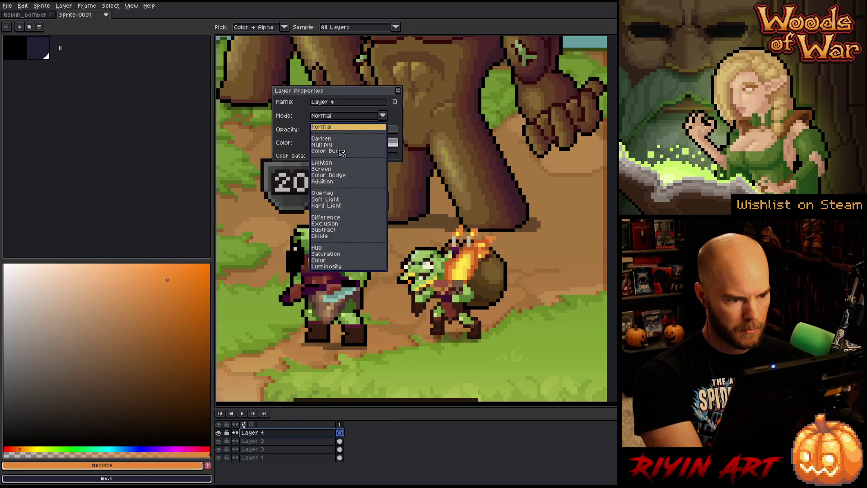
left_click(332, 266)
left_click(398, 91)
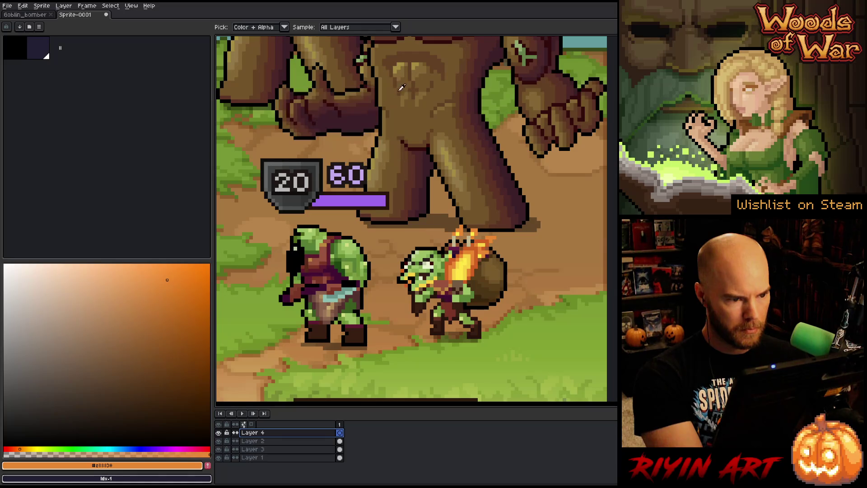
left_click_drag(144, 371, 4, 266)
key("g")
left_click(507, 292)
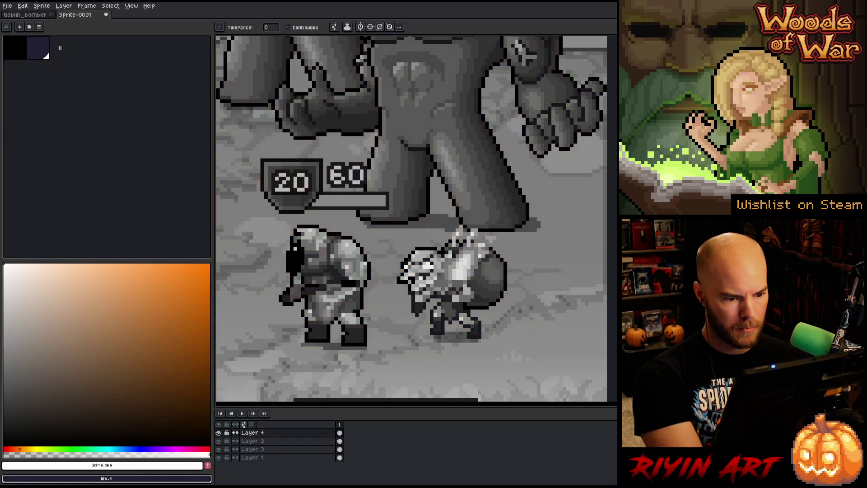
- Toggle the goblin layer repeatedly to compare values in grayscale
left_click(219, 441)
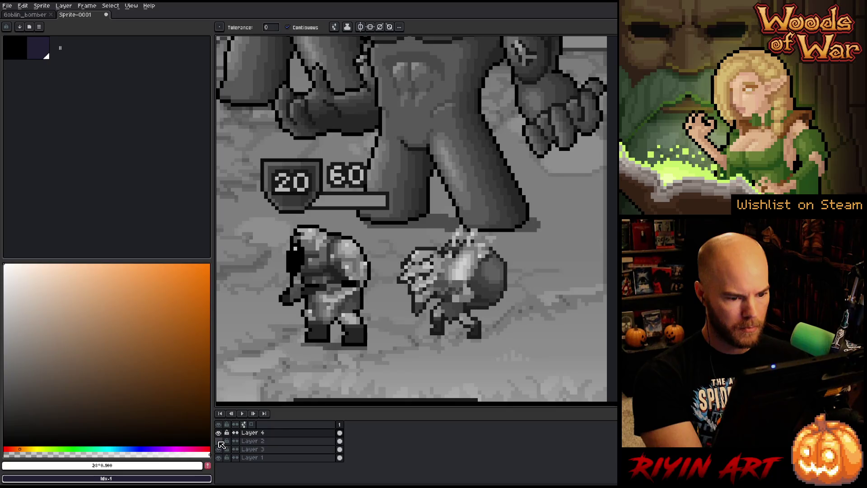
left_click(219, 442)
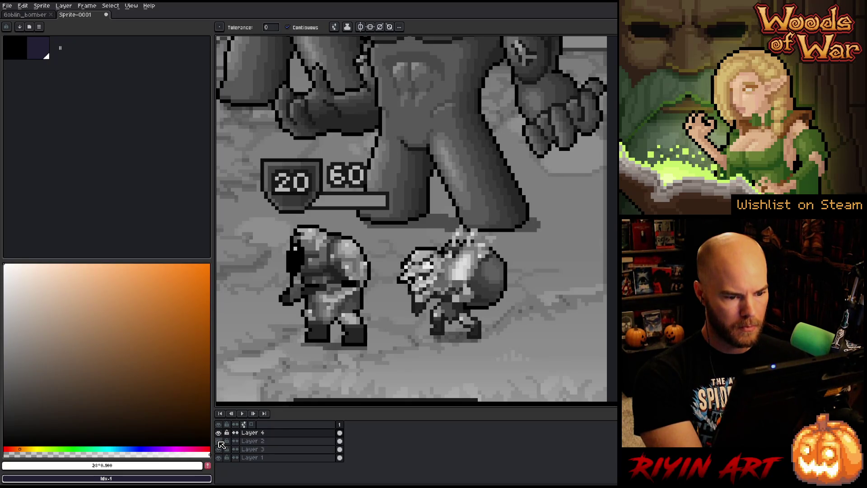
left_click(220, 442)
left_click(220, 442)
left_click(220, 442)
left_click(219, 442)
left_click(219, 443)
left_click(219, 442)
left_click(220, 442)
left_click(220, 442)
left_click(220, 442)
left_click(219, 443)
- Hide the Luminosity layer and start a new colour replacement on Layer 2
left_click(219, 432)
left_click(261, 442)
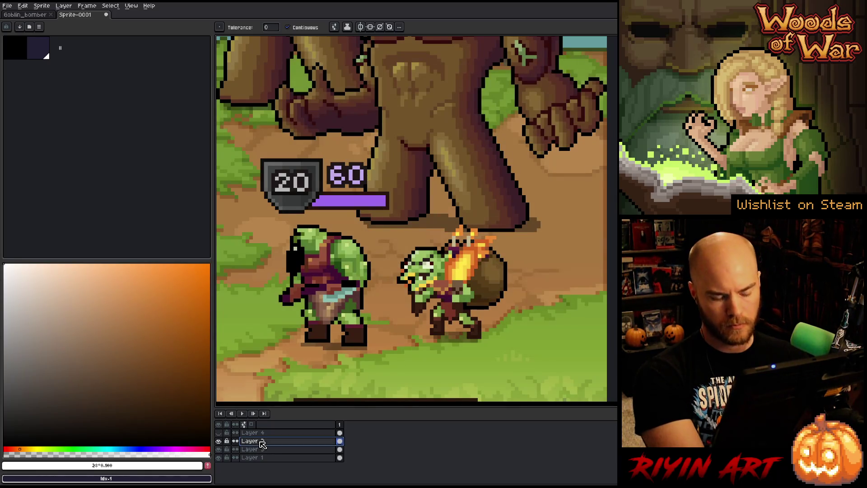
key("shift+r")
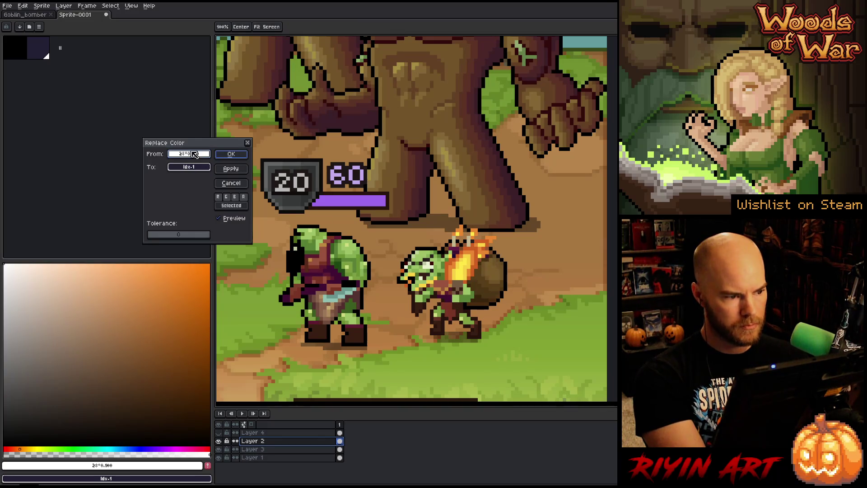
- Replace the sack's mid-brown #7a5b2b with a brighter #a17738 using HSV sliders
left_click(472, 254)
left_click(488, 268)
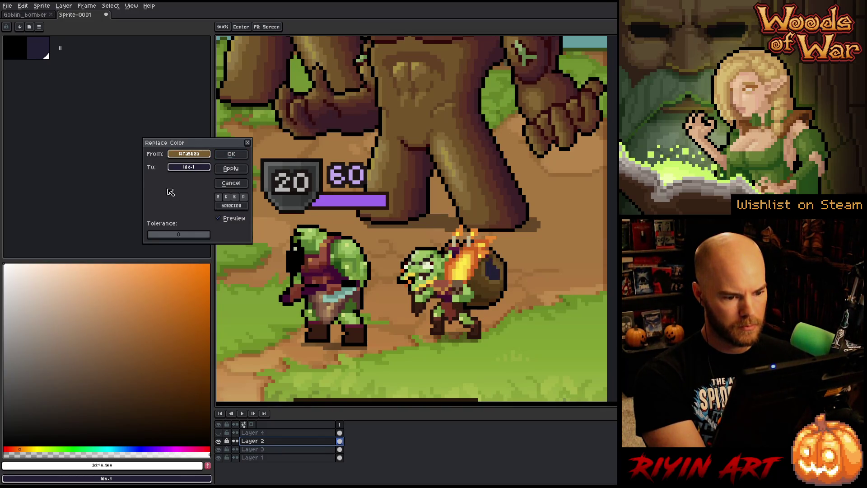
left_click_drag(189, 154, 189, 167)
left_click(195, 168)
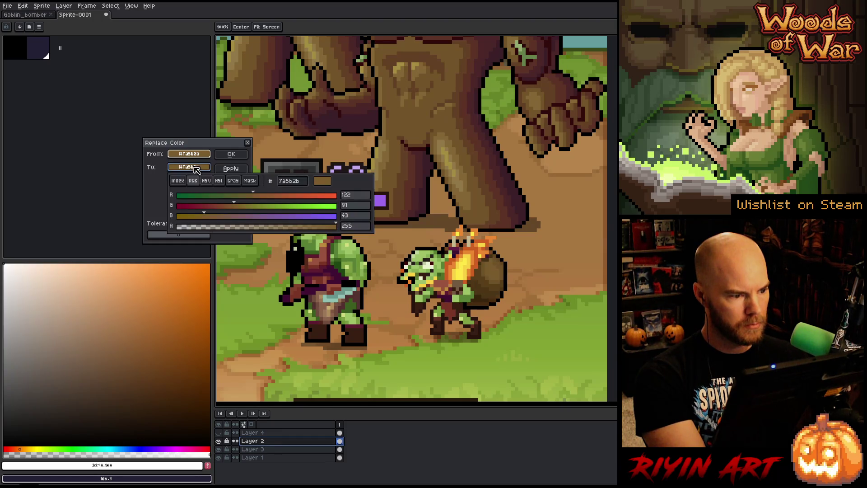
left_click(232, 180)
left_click(207, 181)
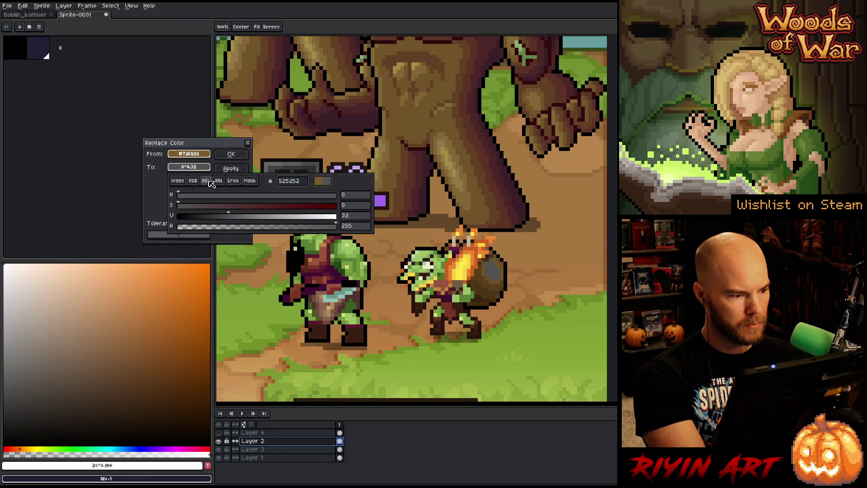
left_click(207, 167)
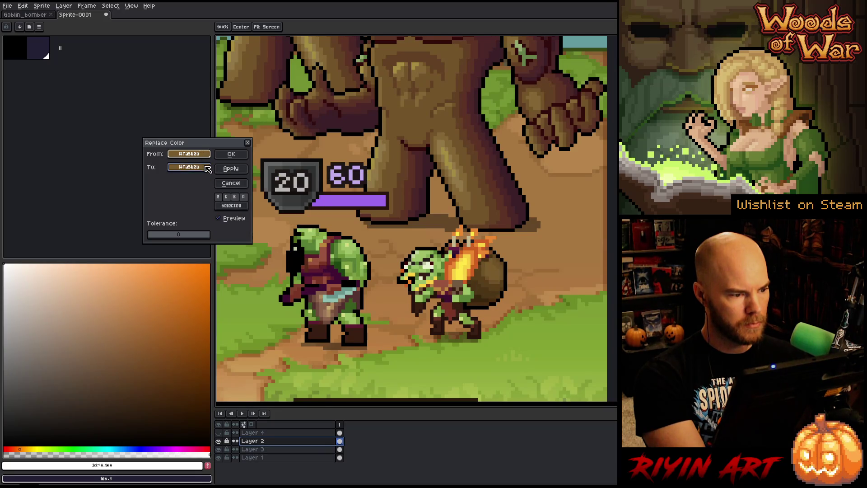
left_click_drag(205, 154, 206, 168)
left_click(209, 169)
left_click(207, 181)
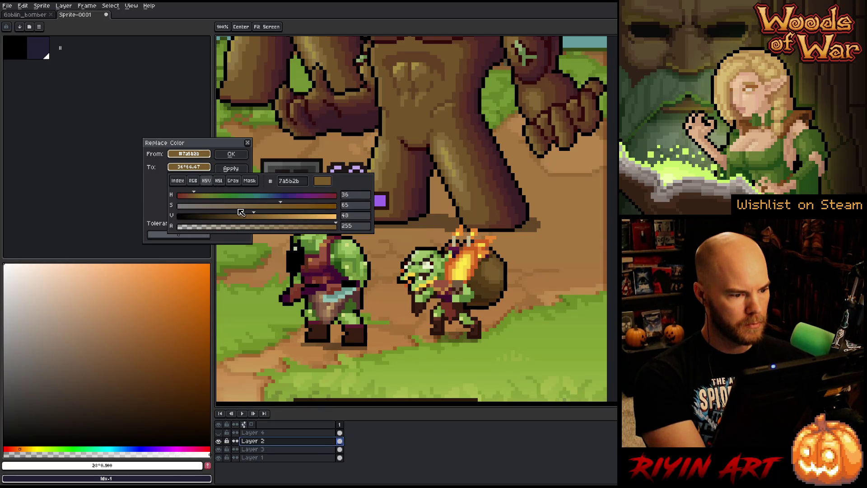
left_click(271, 216)
left_click_drag(273, 217, 280, 216)
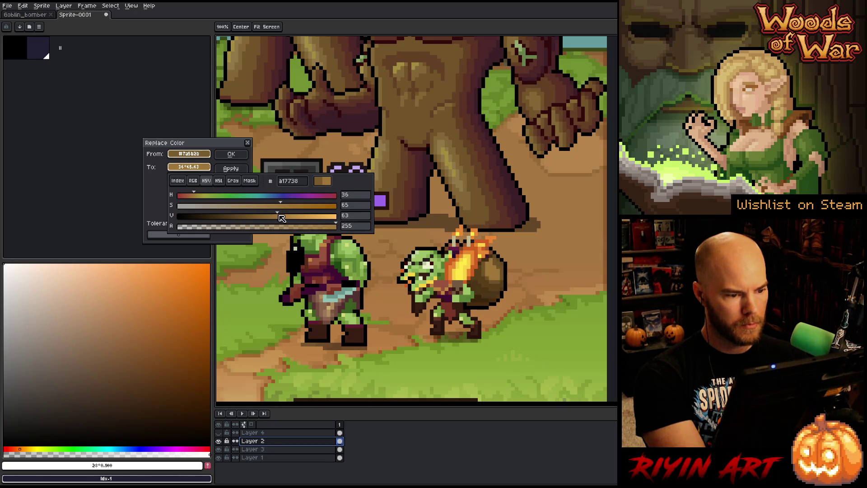
left_click(230, 155)
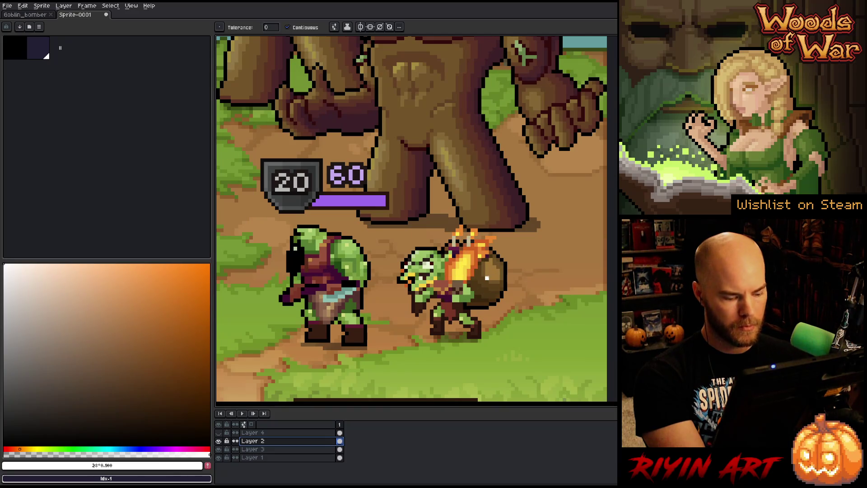
- Nudge the new tan to hue 37, then target the darker brown #6F5227
key("shift+r")
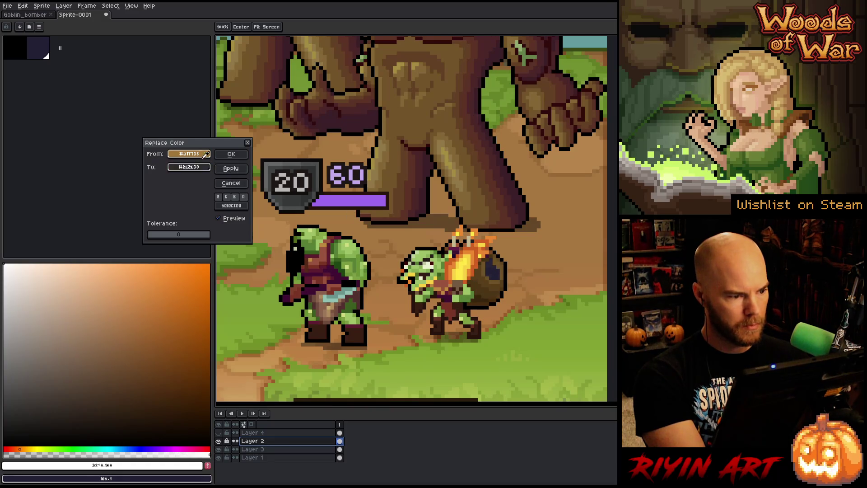
left_click_drag(206, 156, 206, 172)
left_click(206, 172)
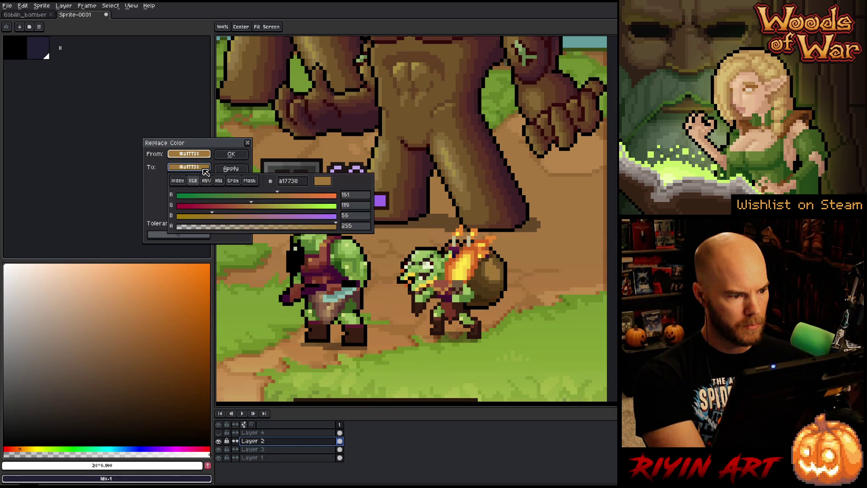
left_click(206, 181)
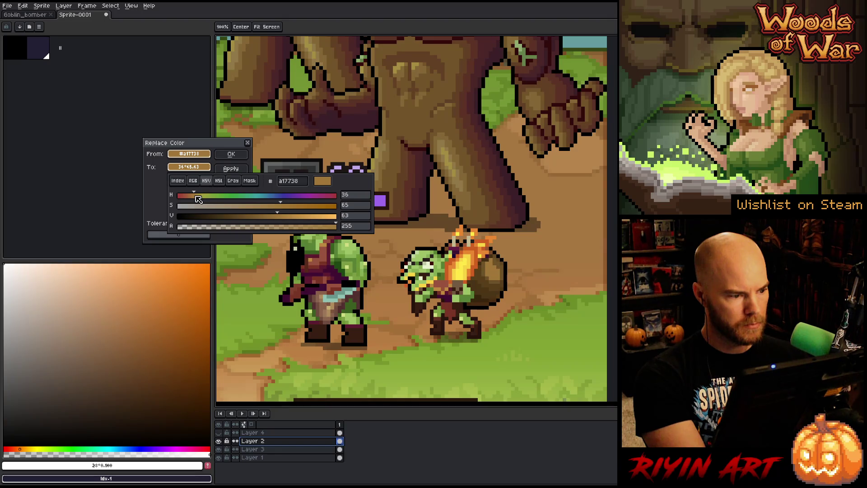
scroll(199, 199, "up", 1)
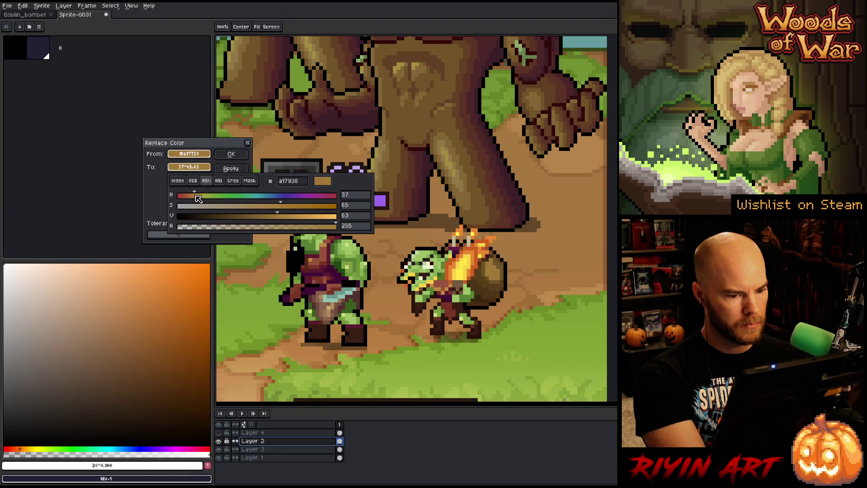
left_click(231, 154)
key("shift+r")
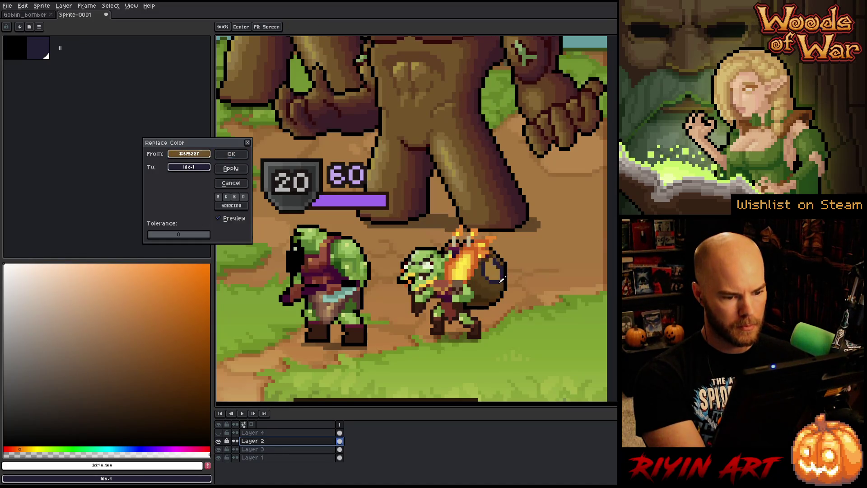
- Replace the sack brown #6F5227 with the brighter, more orange #805d25
left_click_drag(189, 153, 189, 167)
left_click(188, 166)
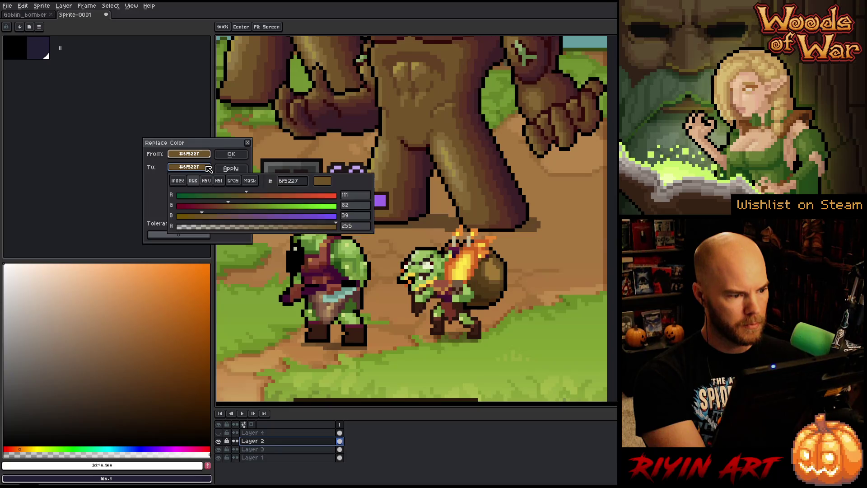
left_click(207, 180)
left_click(197, 195)
left_click_drag(199, 195, 197, 196)
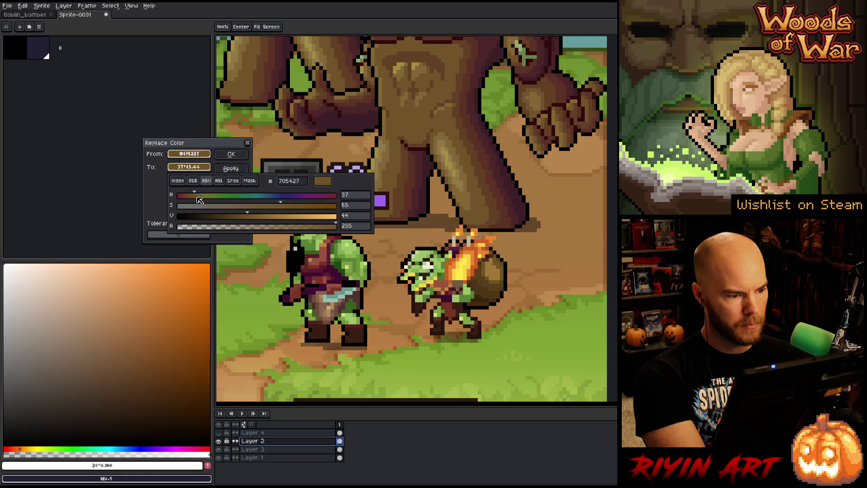
left_click(291, 207)
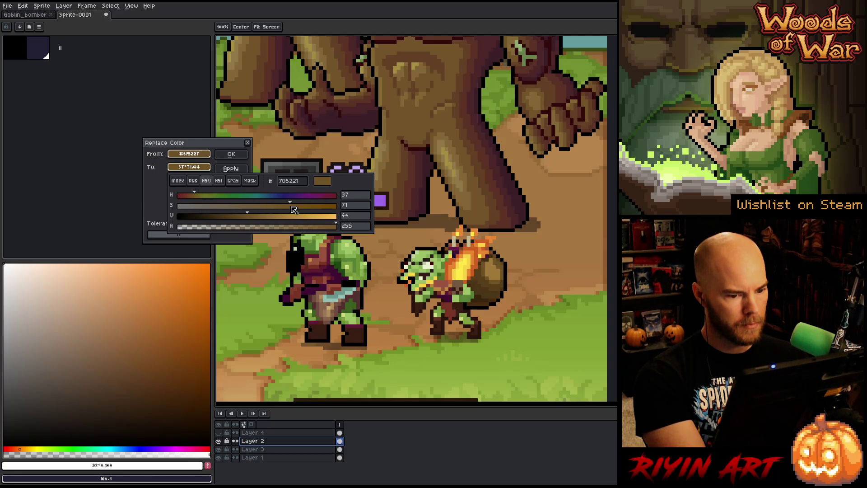
left_click(258, 216)
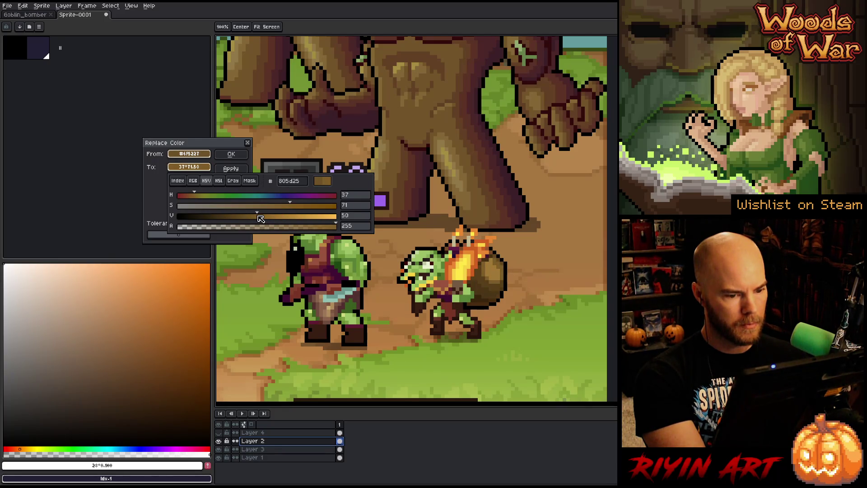
key("Escape")
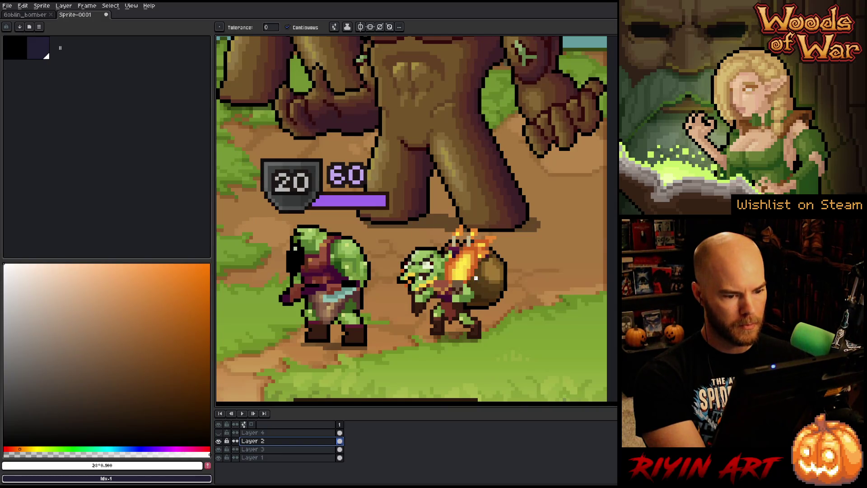
key("Escape")
- Replace the darker sack brown #583e19 with the lighter #6b4a1e
key("shift+r")
left_click(441, 265)
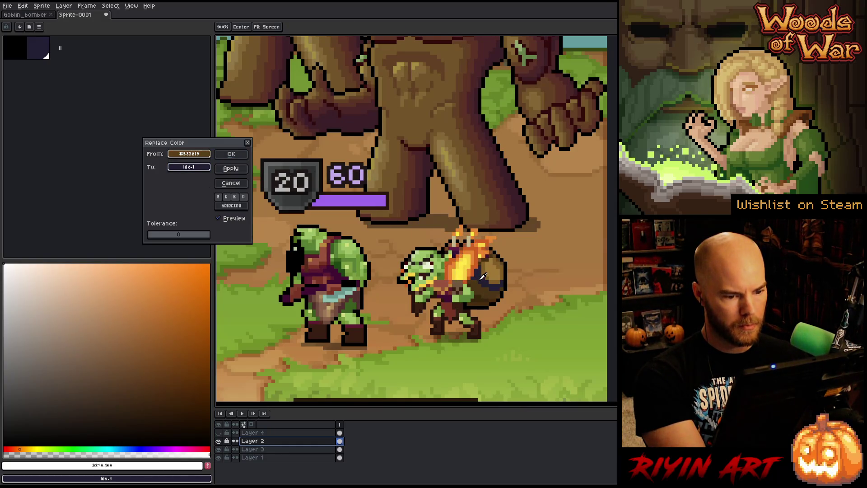
left_click_drag(209, 152, 209, 171)
left_click(209, 171)
left_click(218, 181)
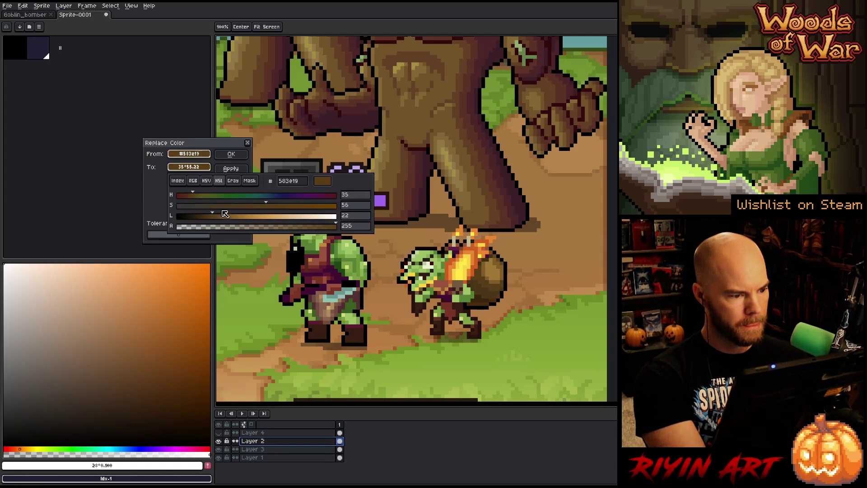
left_click(221, 217)
left_click_drag(223, 219, 225, 217)
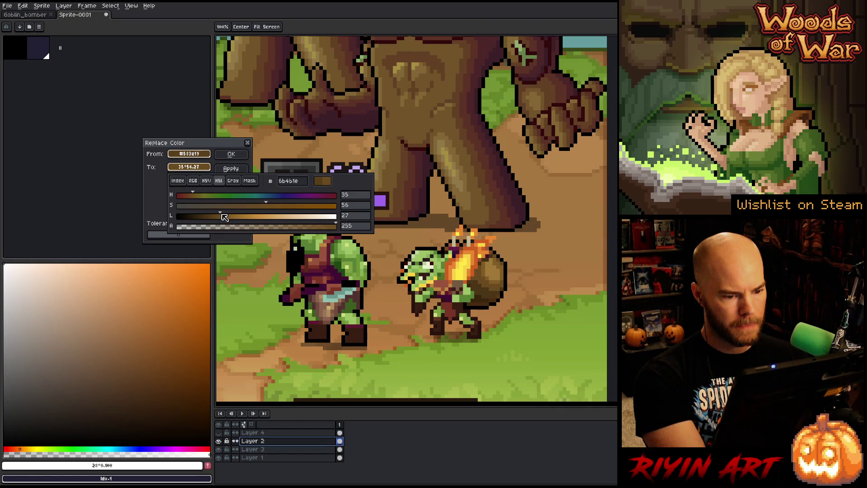
left_click(192, 195)
left_click_drag(193, 195, 194, 195)
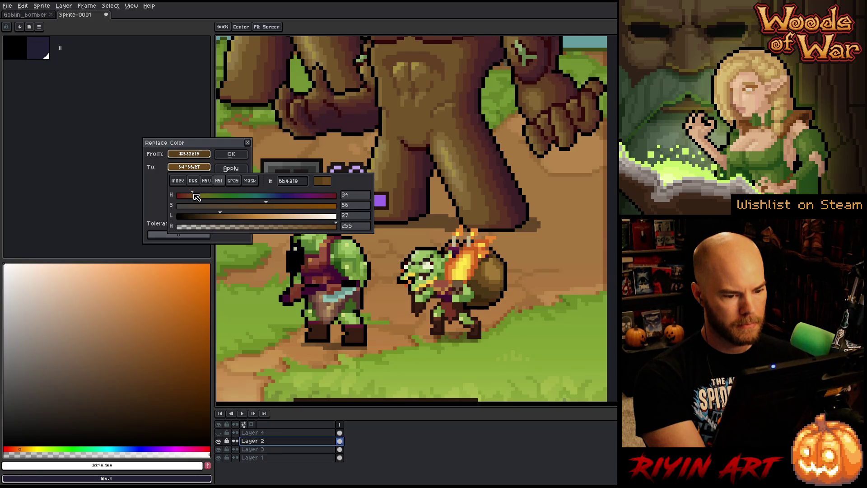
key("Escape")
key("Escape")
- Target the darkest brown #4c3515 and shift its replacement's hue redder to 31 (#4d3215)
key("shift+r")
left_click_drag(184, 156, 259, 233)
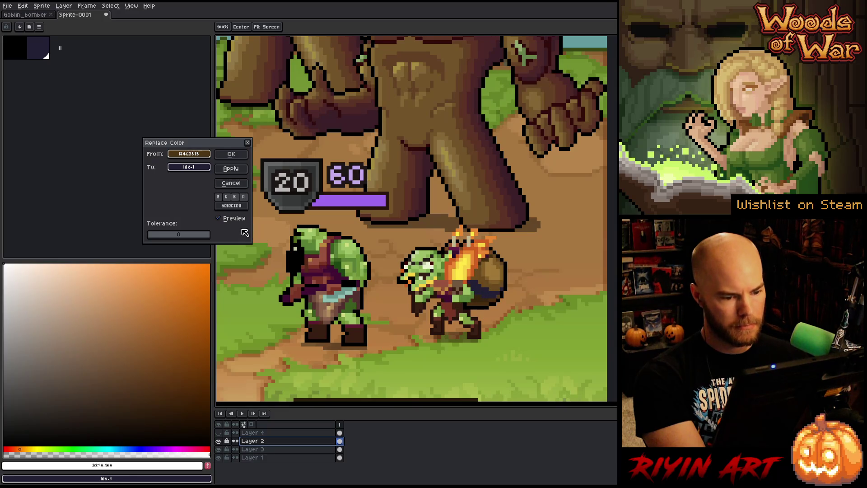
left_click_drag(193, 153, 193, 168)
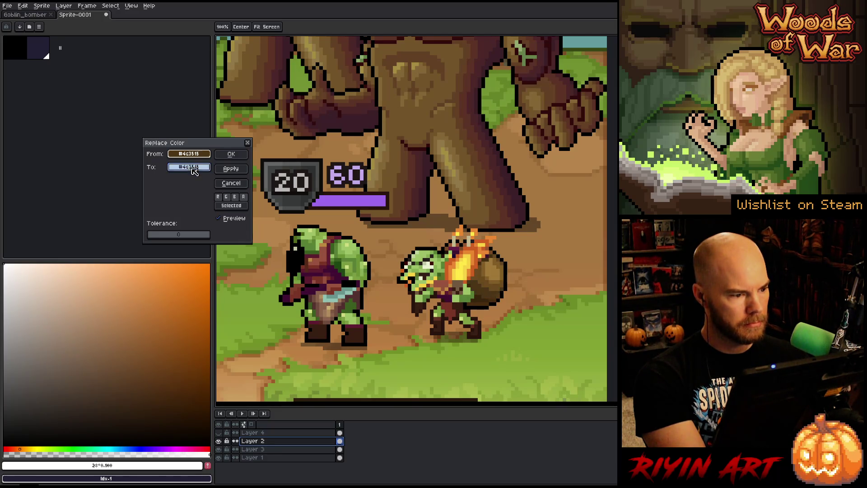
left_click(194, 168)
left_click(206, 181)
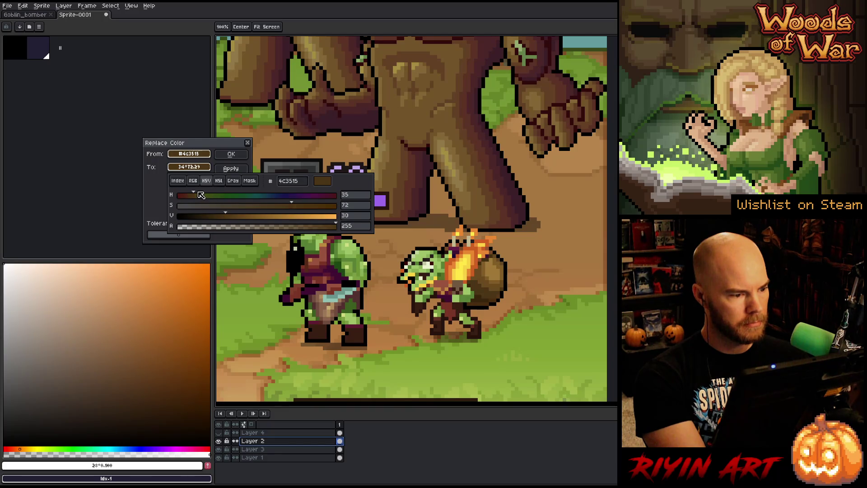
left_click_drag(193, 195, 192, 196)
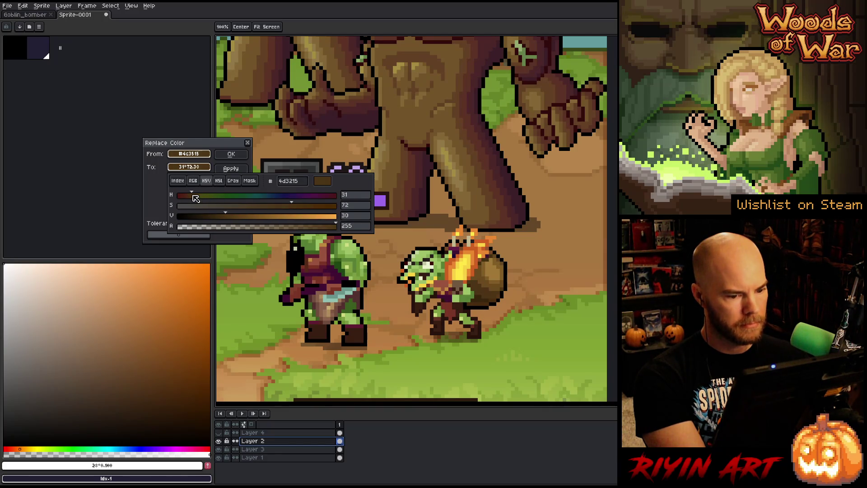
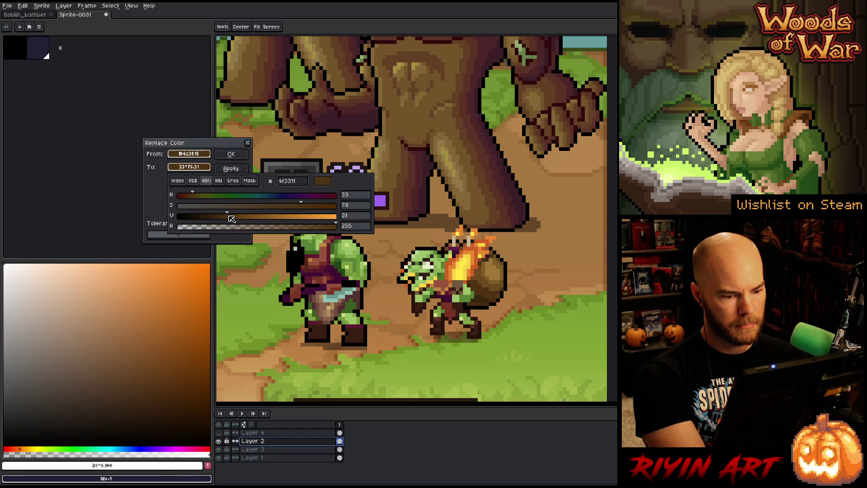
- Apply the previous brown swap, then replace the goblin's dark brown with a darker HSV-adjusted brown
left_click(240, 168)
left_click(231, 154)
key("shift+r")
left_click(480, 296)
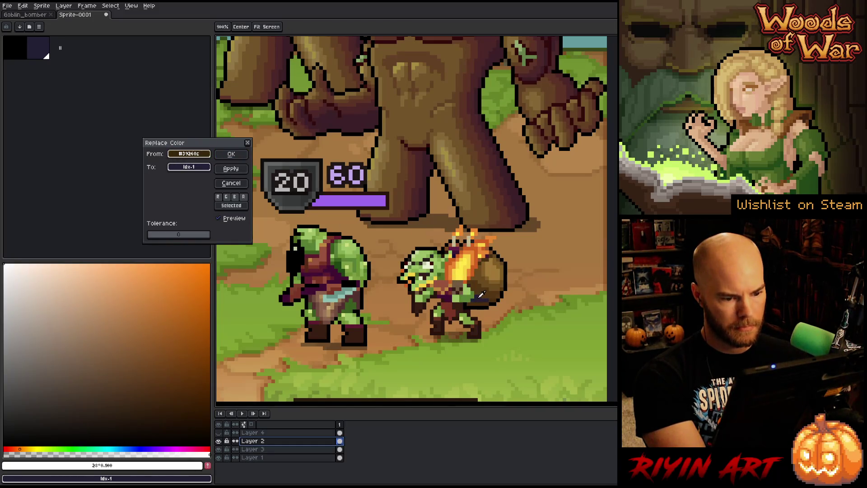
mouse_move(198, 168)
left_mouse_down()
mouse_move(201, 152)
mouse_move(206, 169)
left_mouse_up()
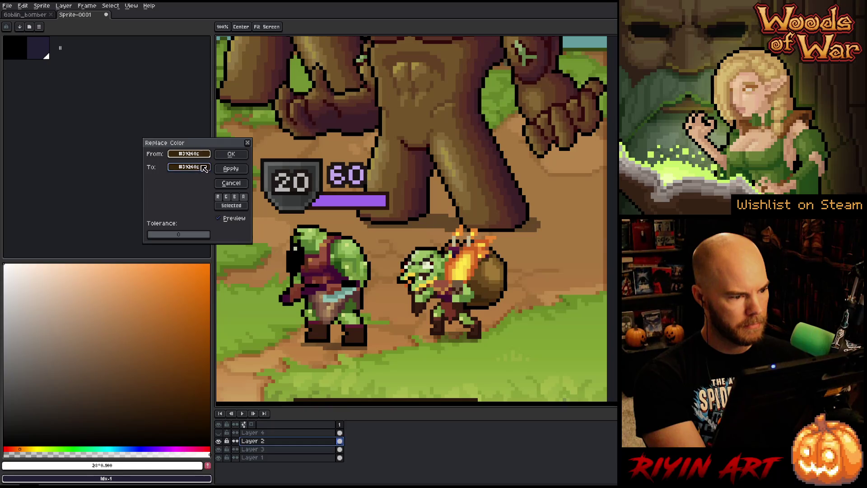
left_click(207, 171)
left_click(206, 180)
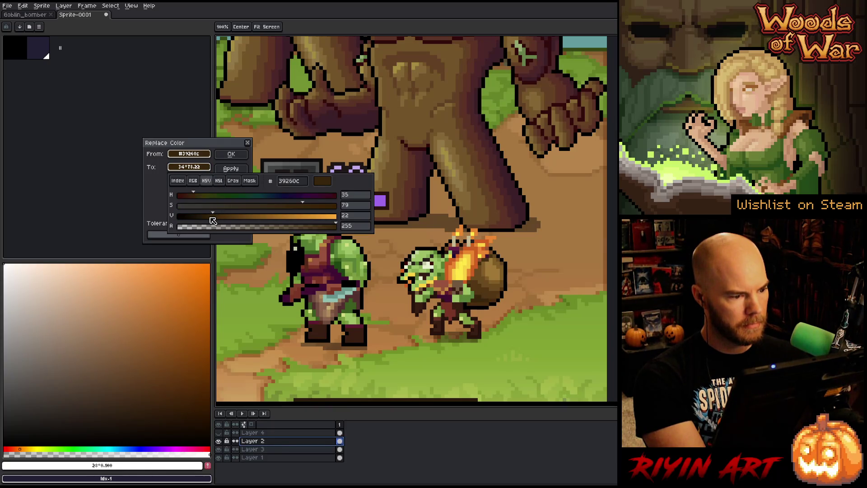
scroll(211, 221, "down", 4)
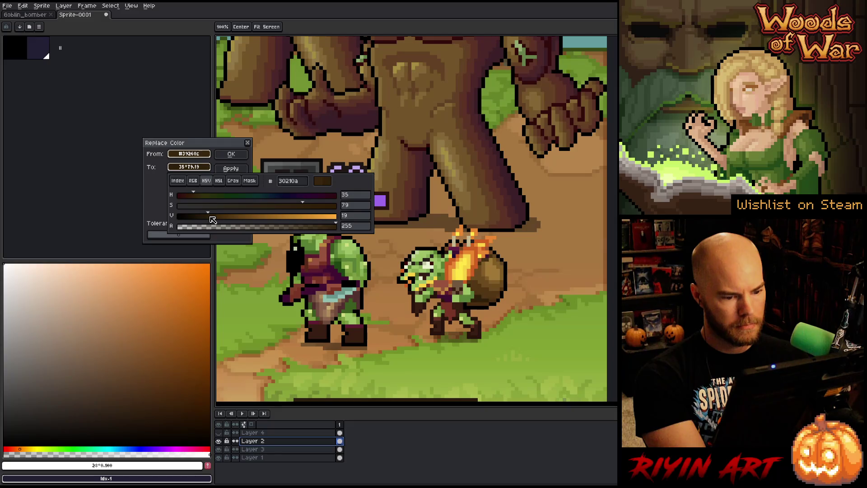
key("Escape")
key("Escape")
- Replace mid brown #4b2d0f with a redder brown at lightness 10 and saturation 100
key("shift+r")
mouse_move(189, 154)
left_mouse_down()
mouse_move(483, 289)
mouse_move(491, 301)
left_mouse_up()
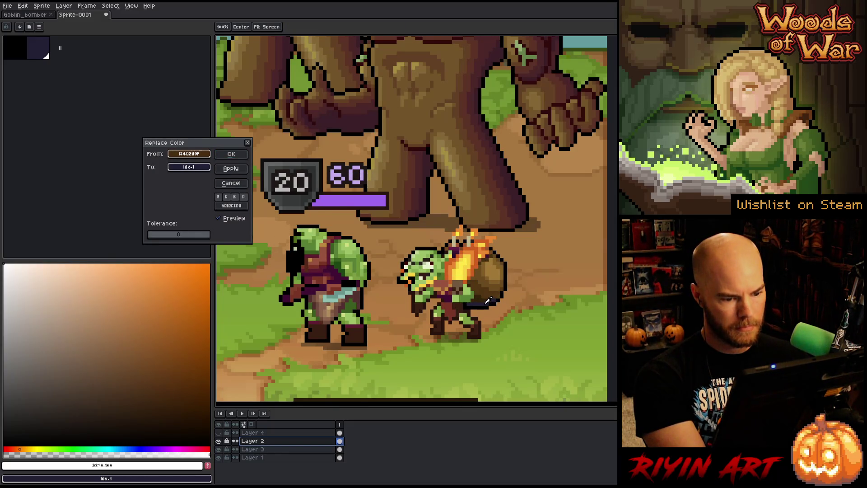
left_click_drag(189, 154, 188, 167)
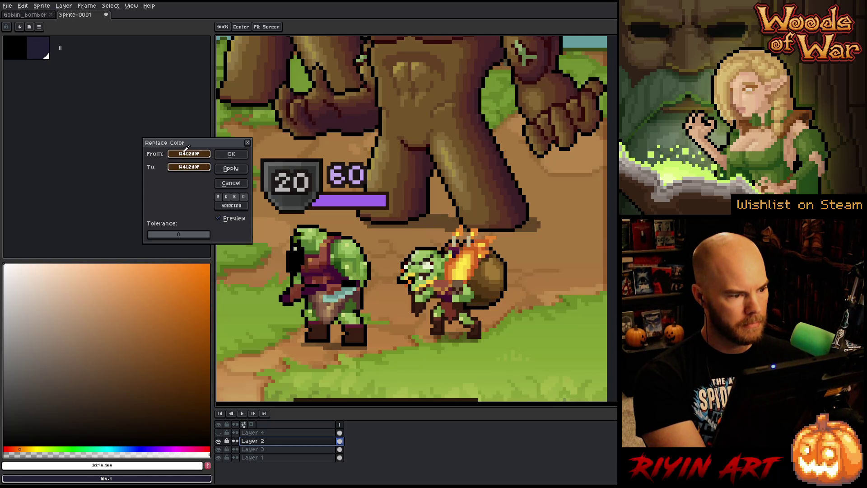
left_click(187, 167)
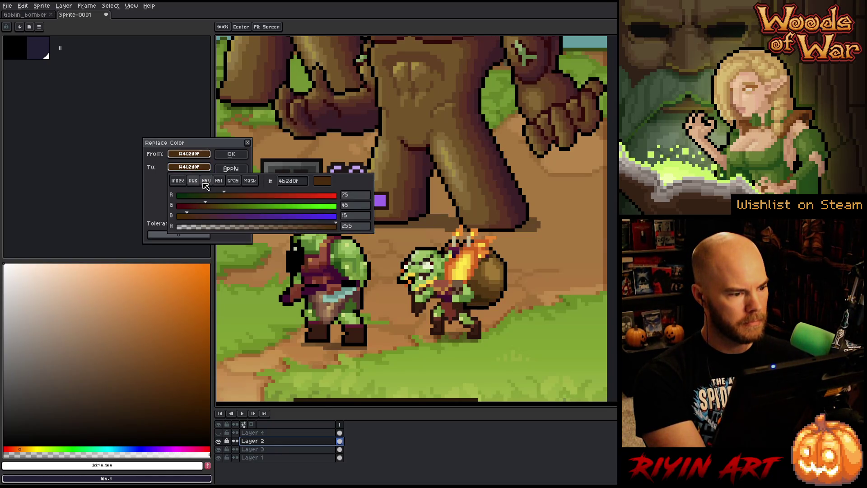
left_click(220, 181)
left_click_drag(198, 219, 196, 219)
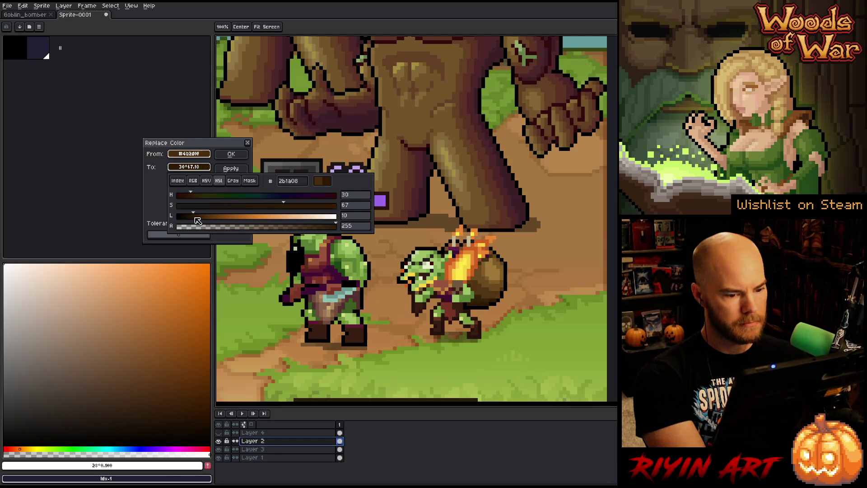
left_click_drag(315, 207, 364, 205)
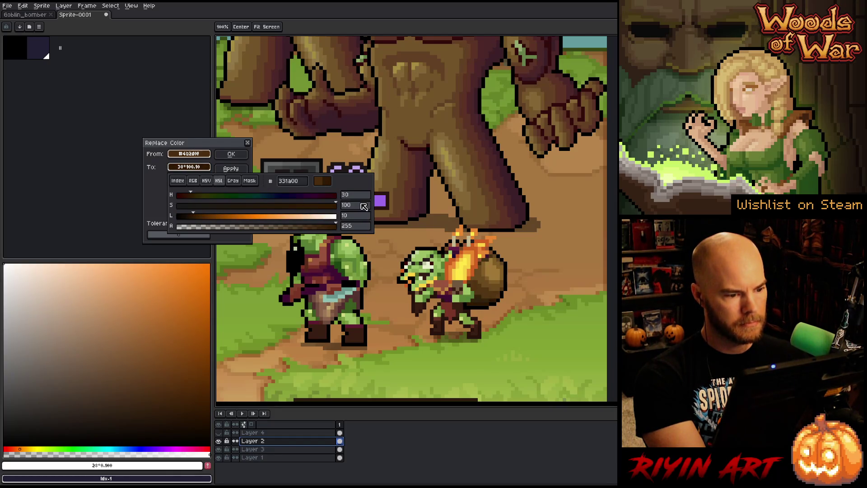
mouse_move(197, 196)
left_mouse_down()
mouse_move(187, 196)
mouse_move(197, 216)
left_mouse_up()
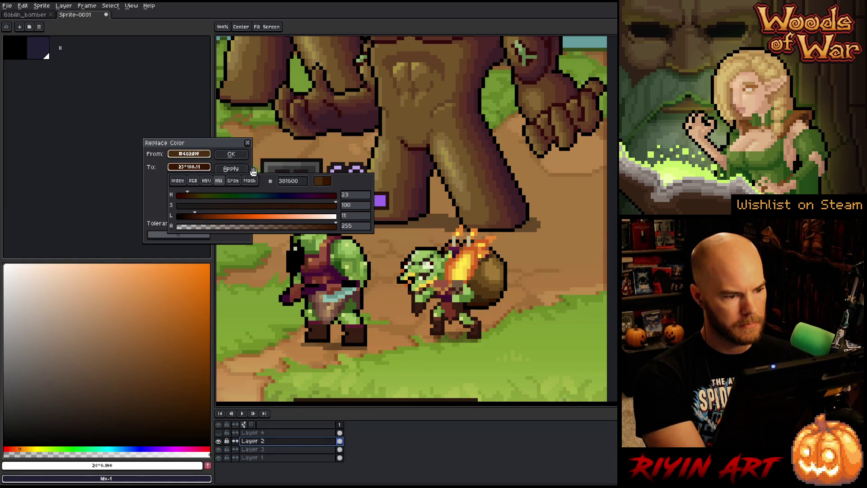
left_click(438, 261)
- Swap the goblin bag's dark brown for a slightly value-adjusted brown
left_click(487, 296)
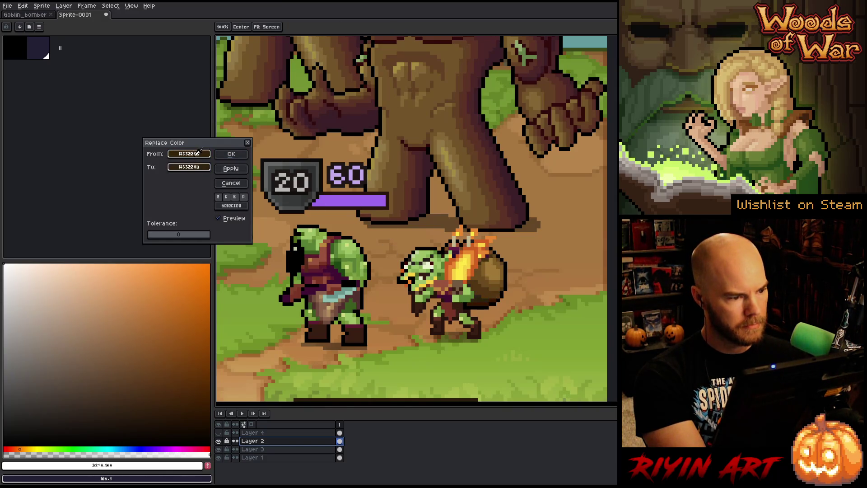
left_click(201, 170)
left_click_drag(199, 153, 190, 196)
left_click(206, 180)
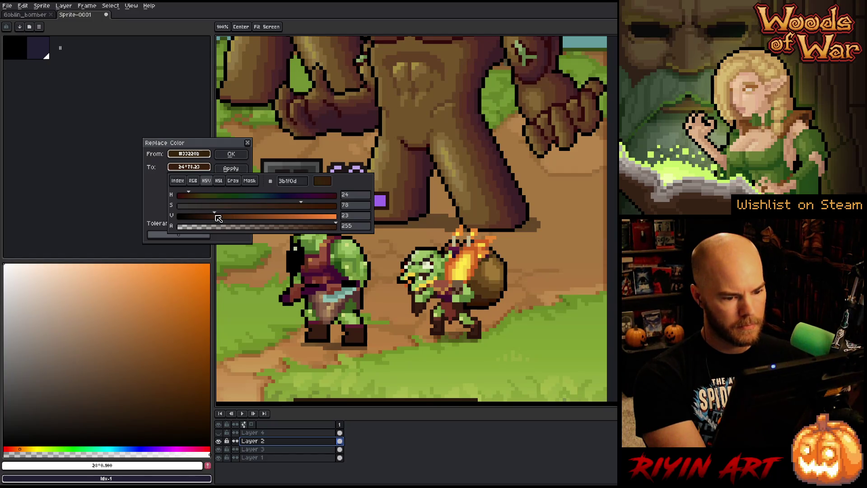
left_click_drag(214, 218, 215, 218)
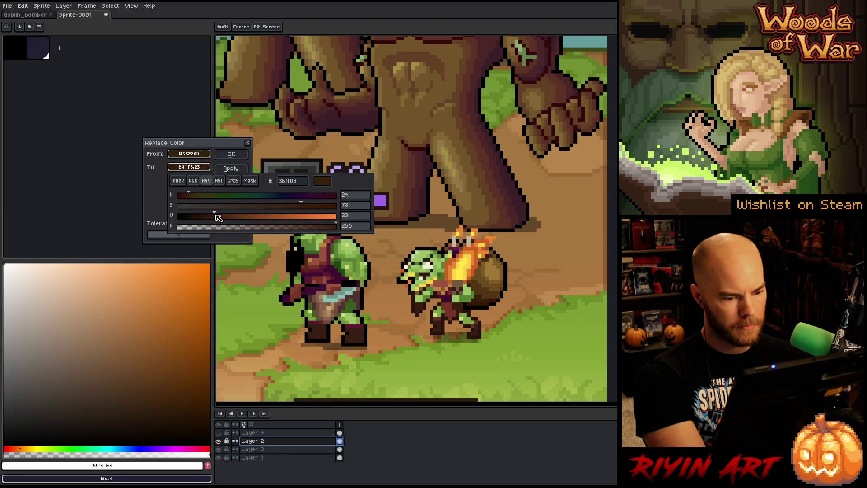
left_click_drag(218, 218, 219, 218)
key("Escape")
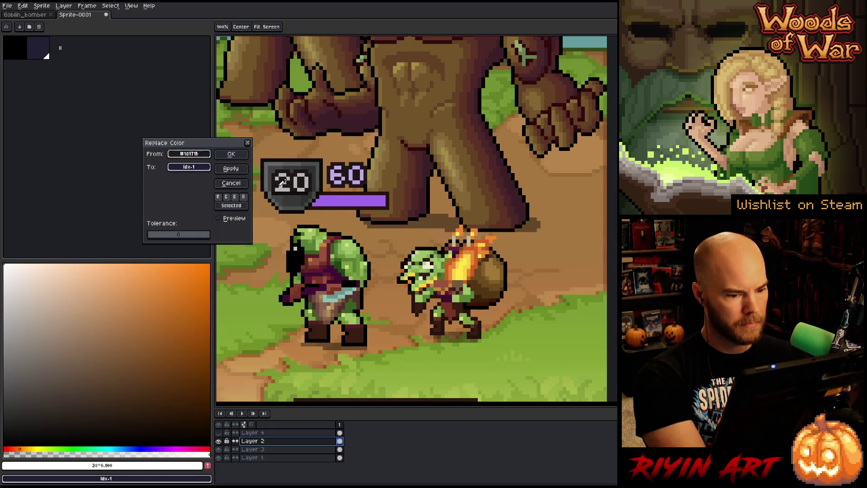
- Replace the very dark brown #381600 with a darker brown at value 17
left_click(487, 302)
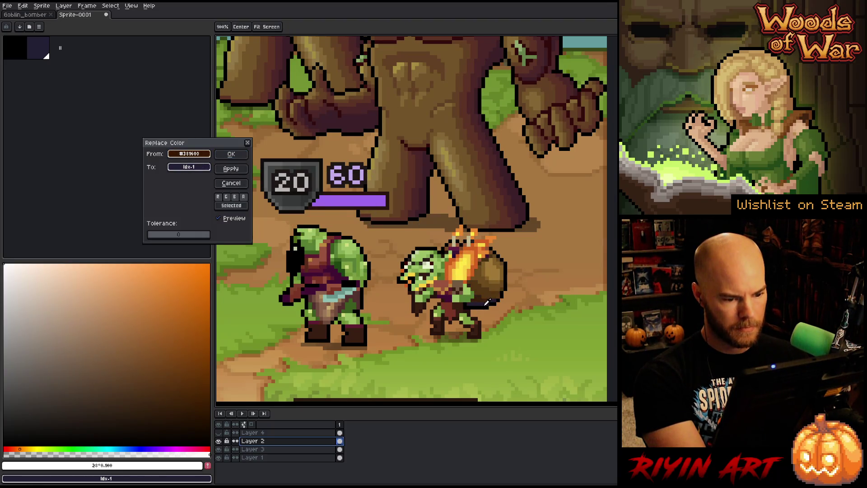
left_click_drag(191, 154, 191, 169)
left_click(190, 168)
left_click(206, 180)
left_click_drag(202, 221, 209, 221)
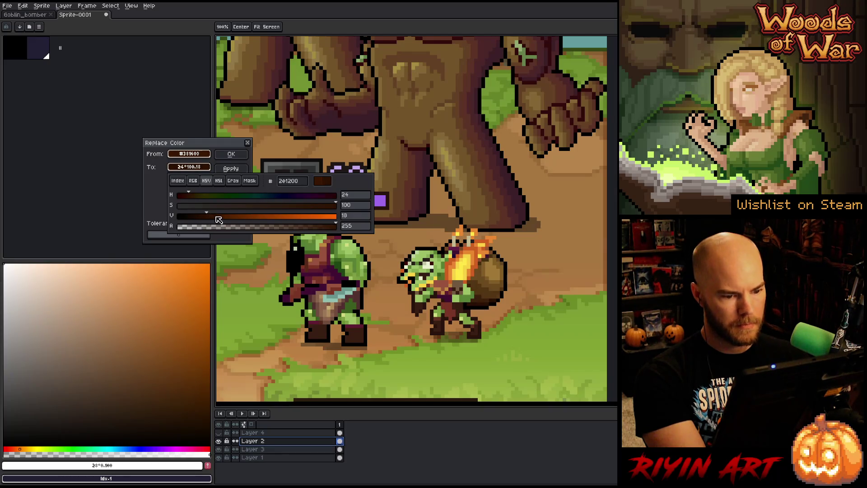
left_click(231, 154)
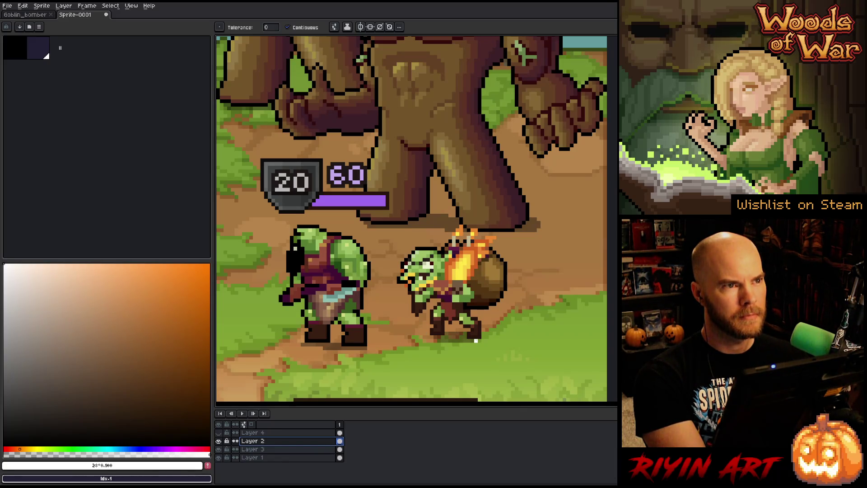
- Replace the flame's orange with a brighter orange at saturation 84 and value 97
key("shift+r")
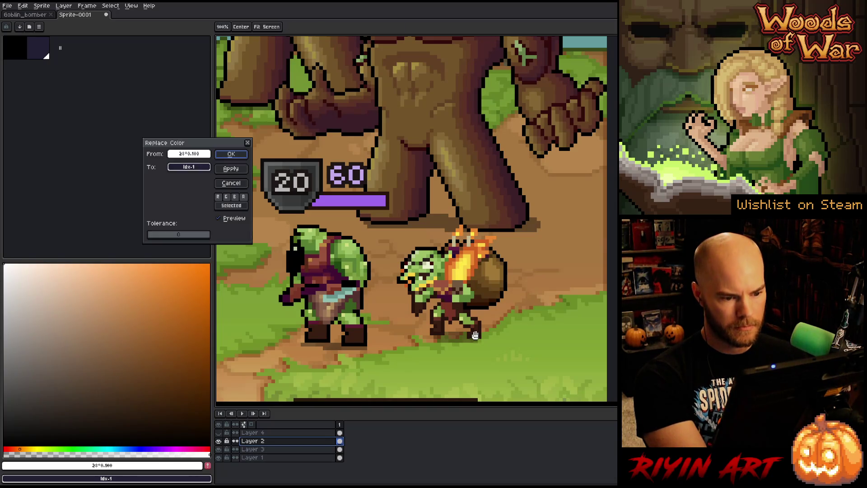
left_click(197, 159)
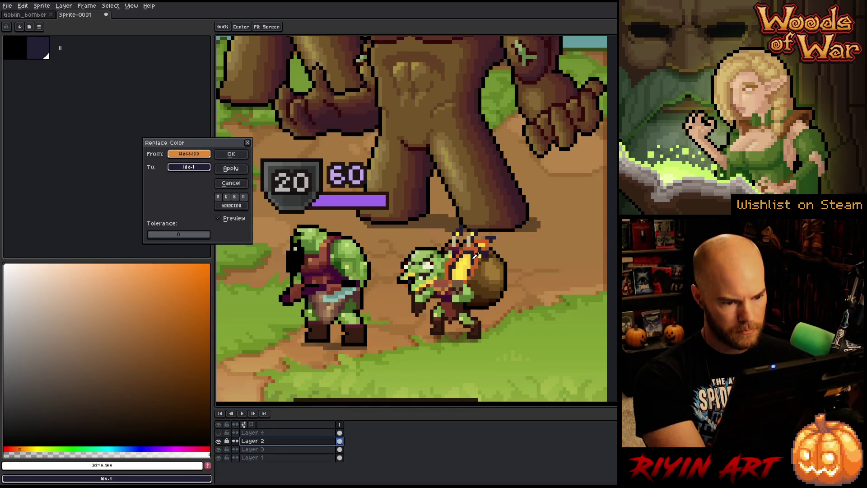
left_click(204, 168)
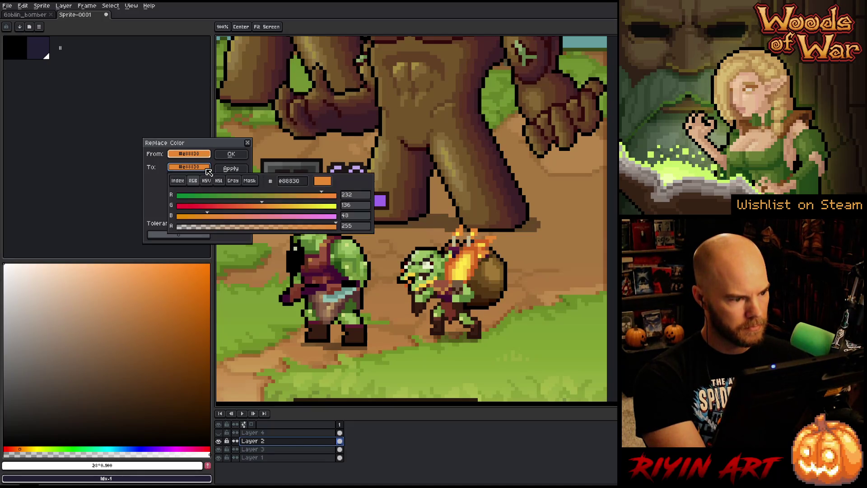
left_click(214, 183)
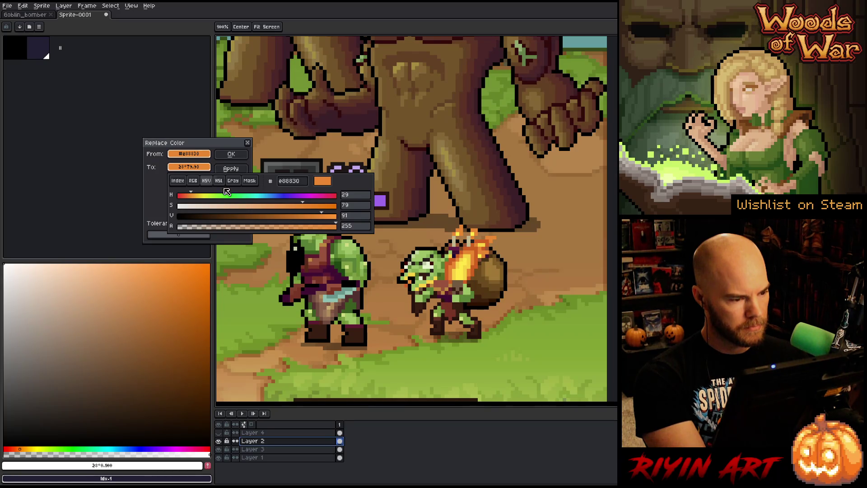
left_click(311, 207)
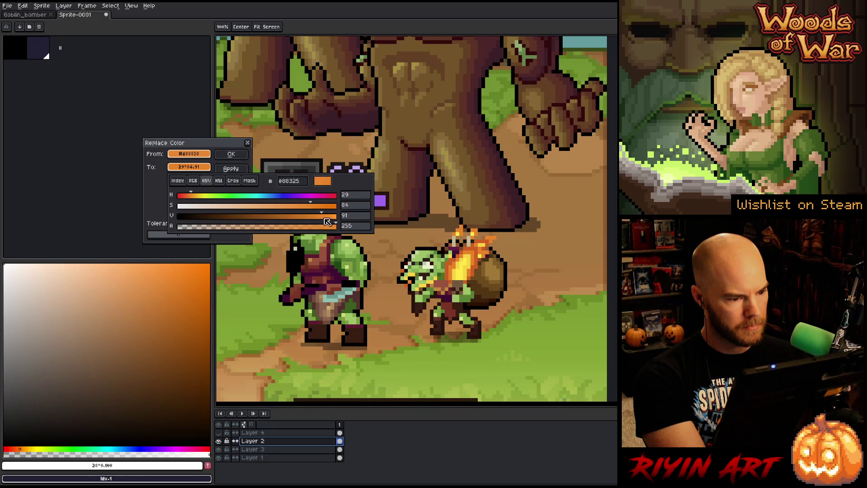
left_click_drag(328, 220, 335, 217)
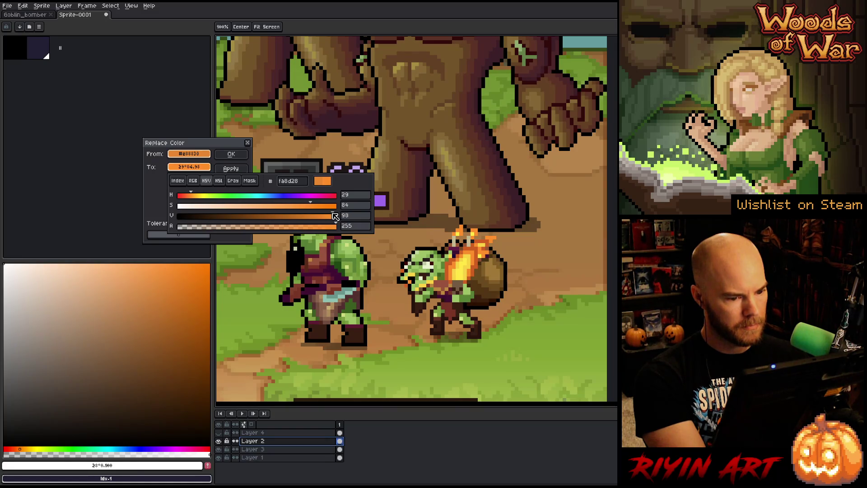
key("Escape")
- Replace the deeper flame orange #d06020 with a redder, slightly more saturated orange
key("shift+r")
left_click(211, 157)
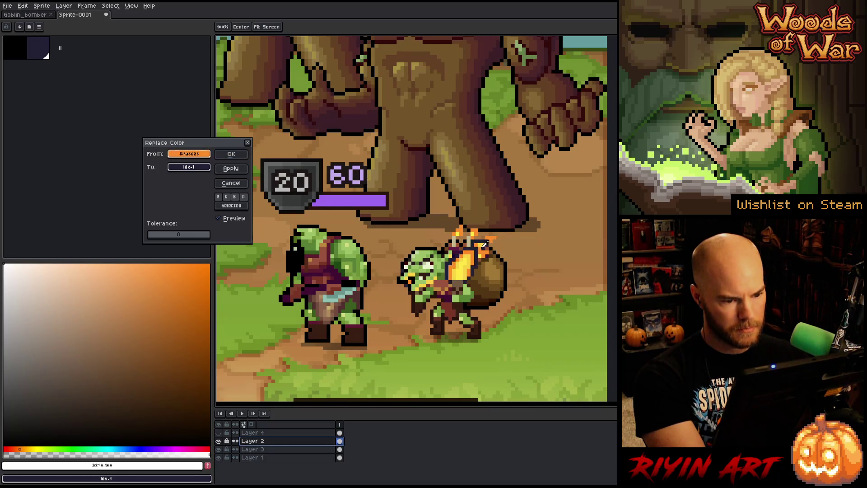
left_click_drag(189, 154, 189, 167)
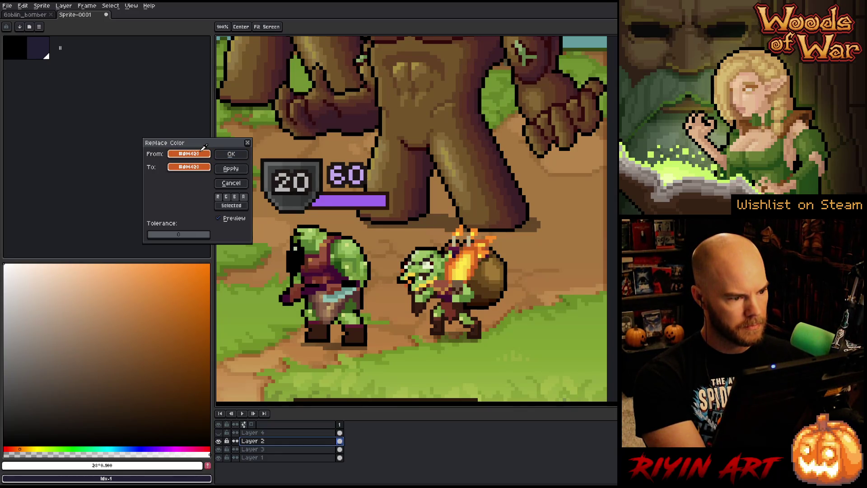
left_click(189, 167)
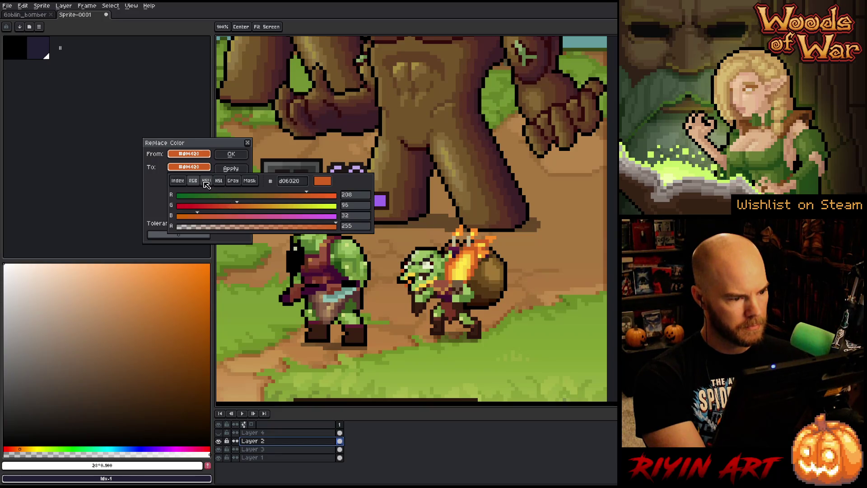
left_click(206, 180)
left_click(184, 195)
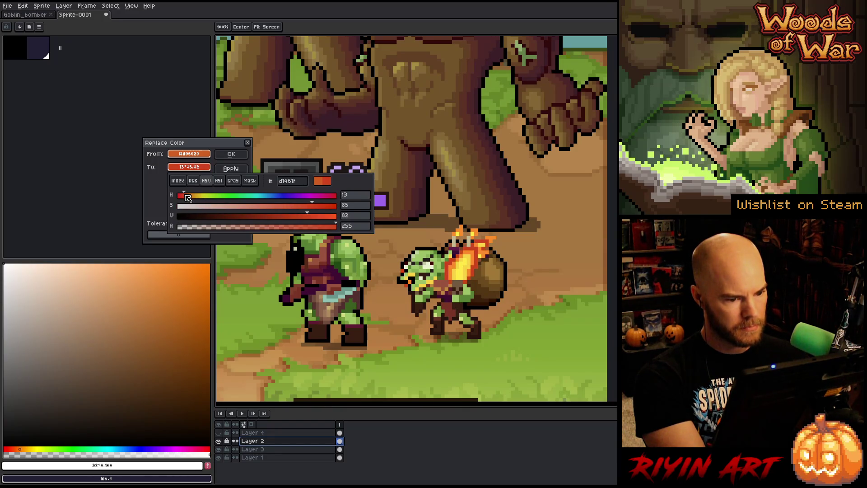
left_click_drag(187, 198, 190, 197)
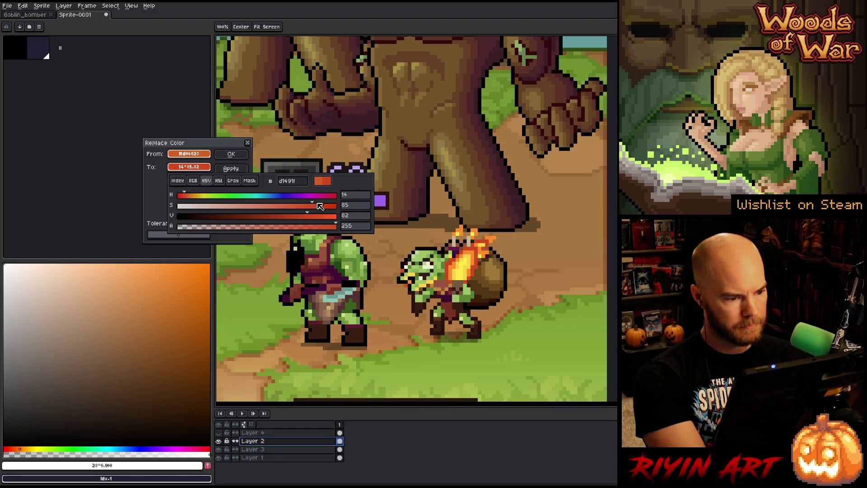
left_click(303, 205)
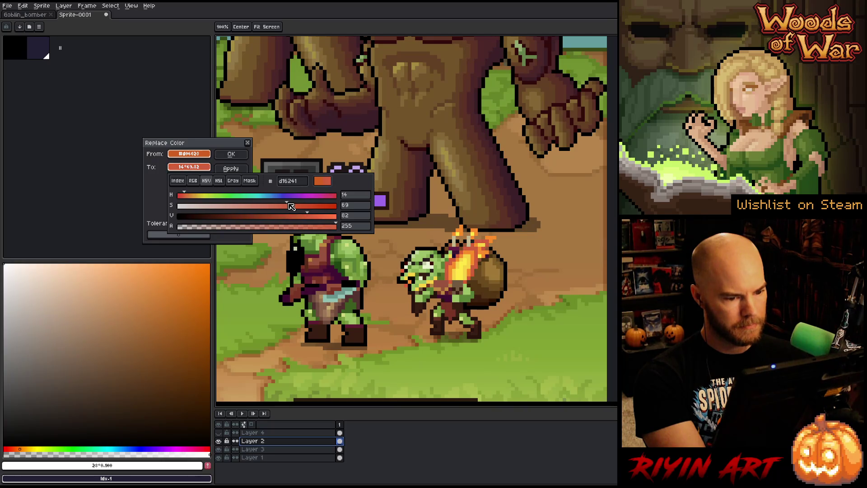
mouse_move(304, 204)
left_mouse_down()
mouse_move(328, 217)
mouse_move(315, 210)
left_mouse_up()
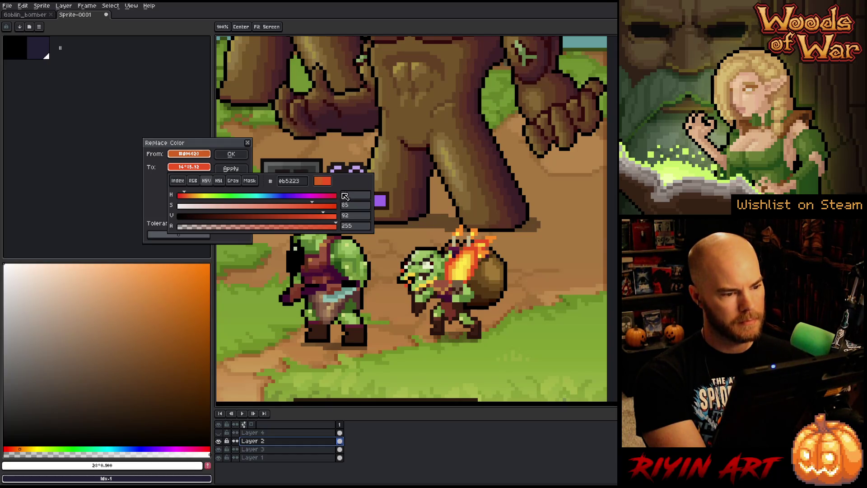
left_click(231, 154)
left_click(231, 154)
- Toggle Layer 2's visibility repeatedly to compare the recoloured goblin
left_click(218, 432)
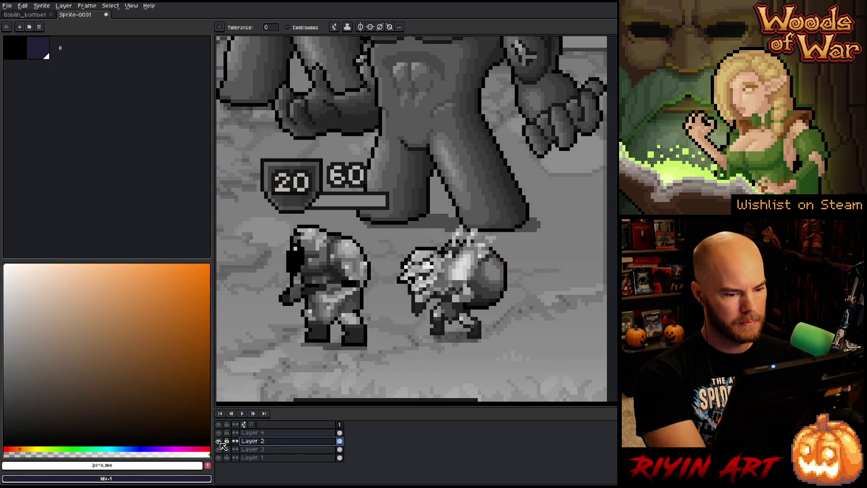
left_click(219, 442)
left_click(220, 442)
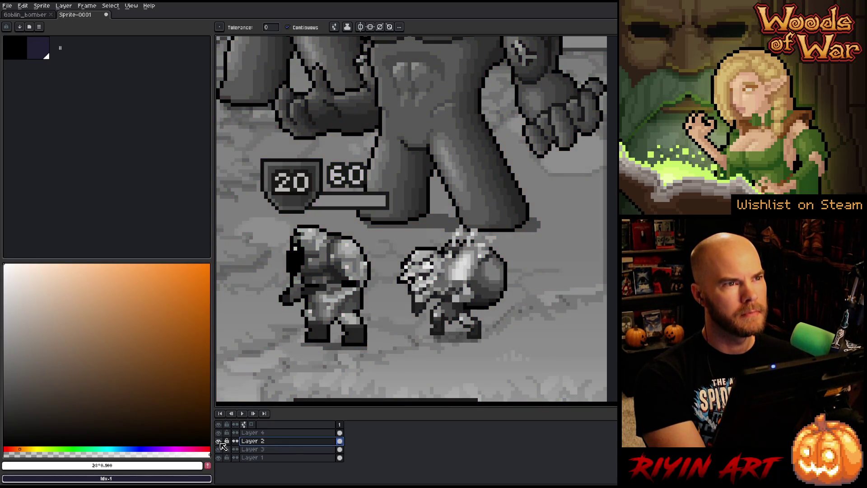
left_click(219, 441)
left_click(219, 442)
left_click(219, 442)
left_click(218, 441)
left_click(218, 442)
left_click(219, 441)
- Hide the greyscale Layer 4 to restore colour, then switch to the Goblin_bomber sprite
left_click(219, 433)
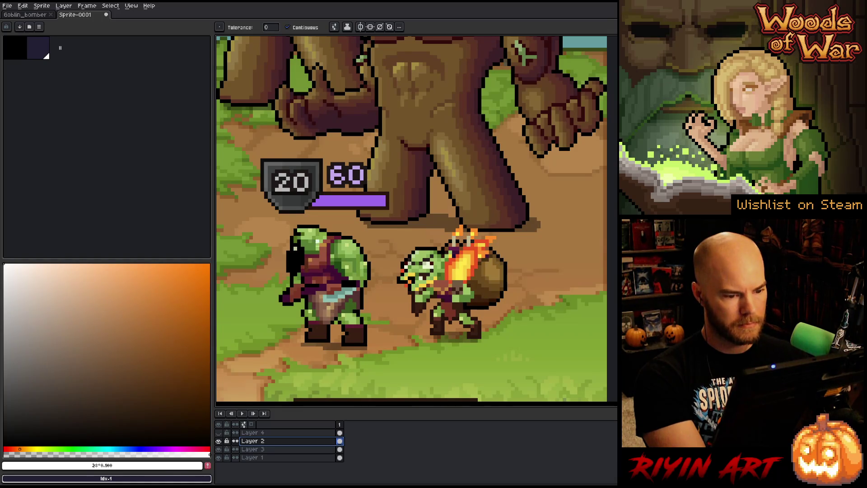
key("minus")
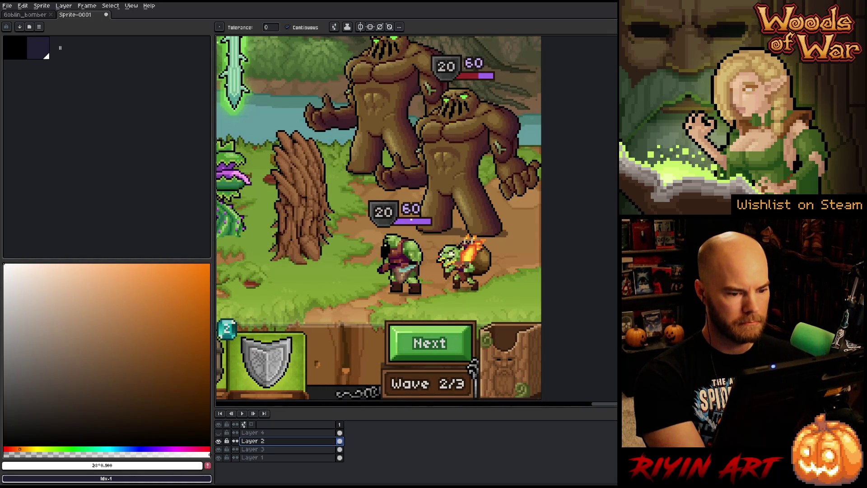
scroll(406, 222, "up", 1)
scroll(416, 242, "down", 1)
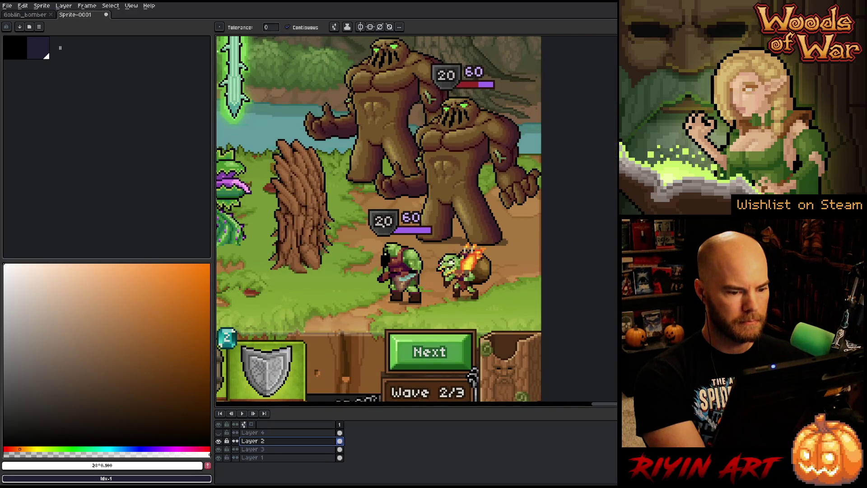
scroll(440, 256, "up", 1)
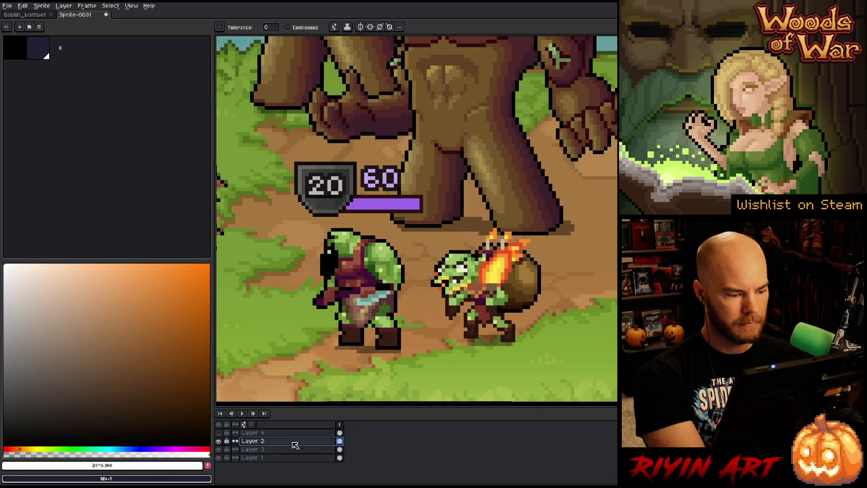
left_click(341, 444)
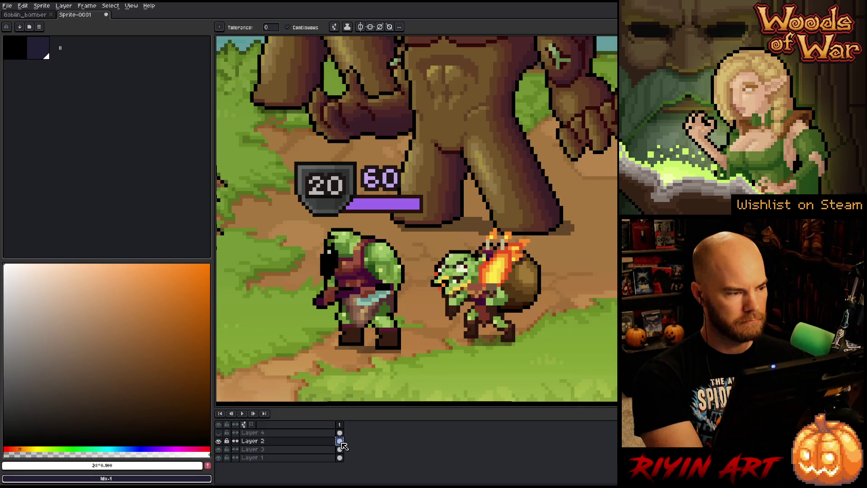
left_click(28, 15)
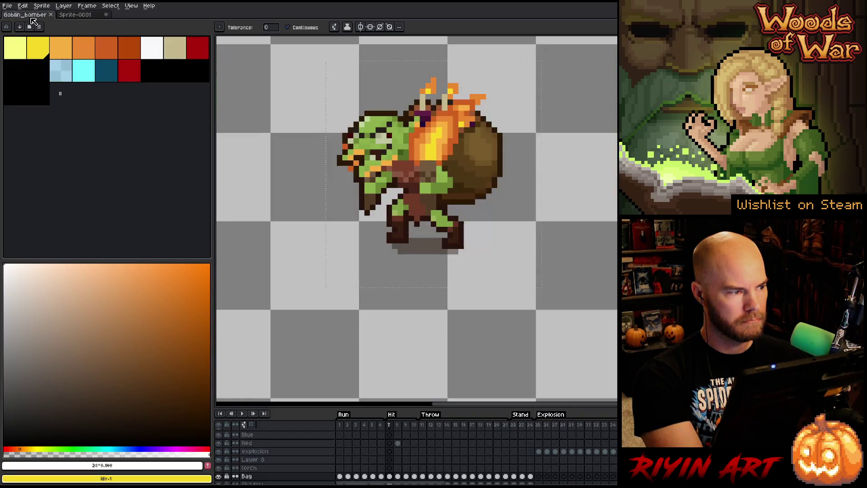
- Toggle the Bag layer's visibility on and off to check its contents
scroll(306, 279, "down", 4)
scroll(333, 223, "up", 3)
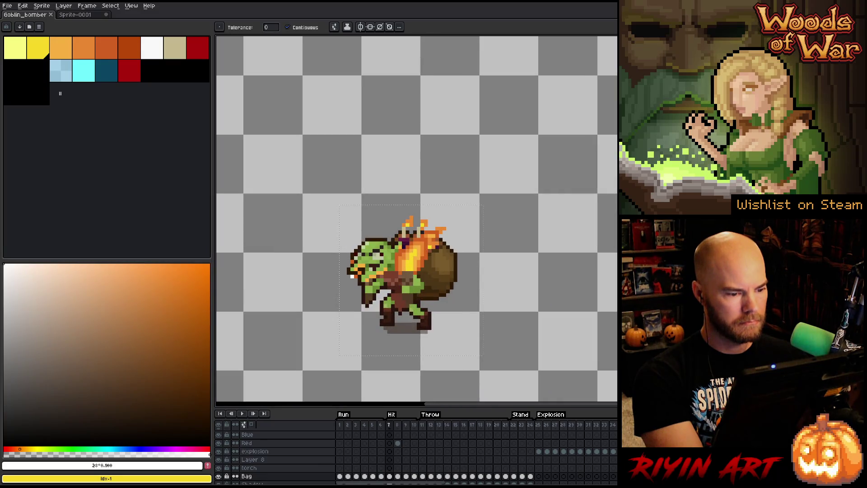
scroll(375, 470, "down", 2)
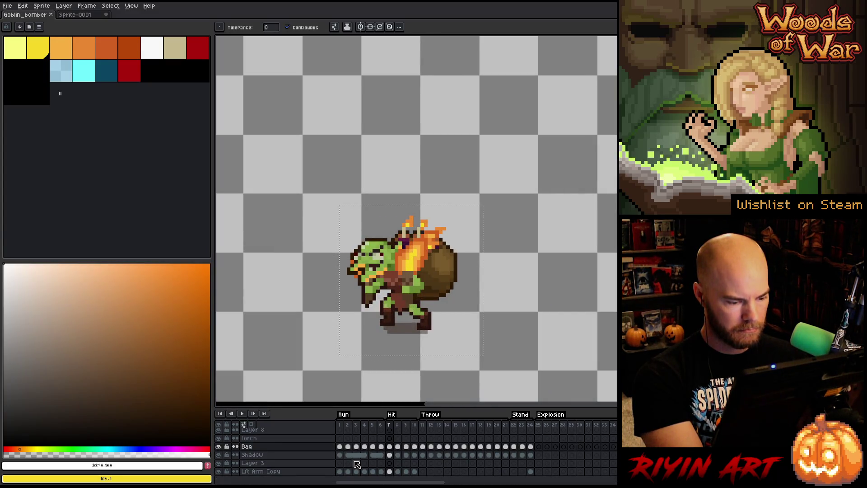
left_click(219, 447)
left_click(219, 447)
left_click(219, 446)
left_click(219, 447)
left_click(219, 447)
left_click(219, 447)
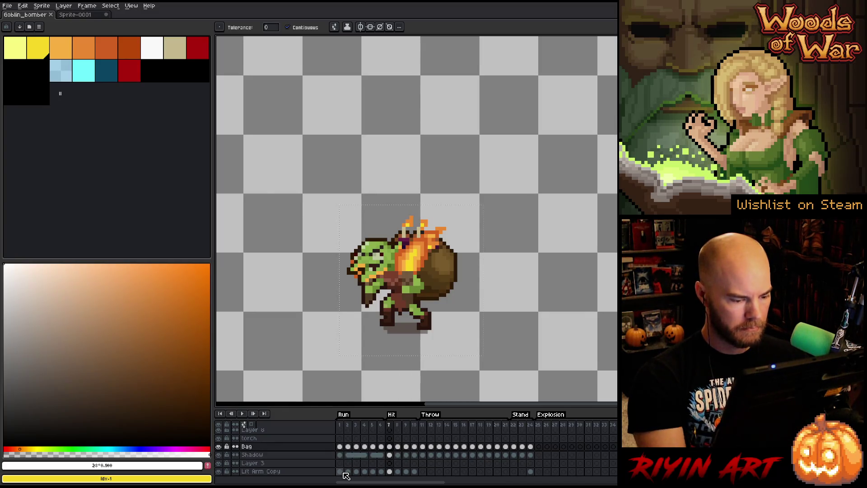
- Inspect frames 24, 57 and 91, ending on the burning Hit frame 105
left_click_drag(340, 426, 398, 428)
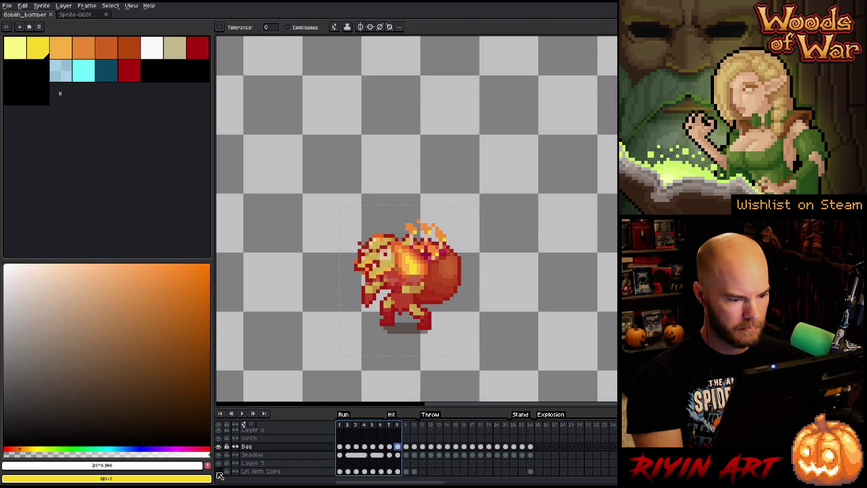
left_click(530, 425)
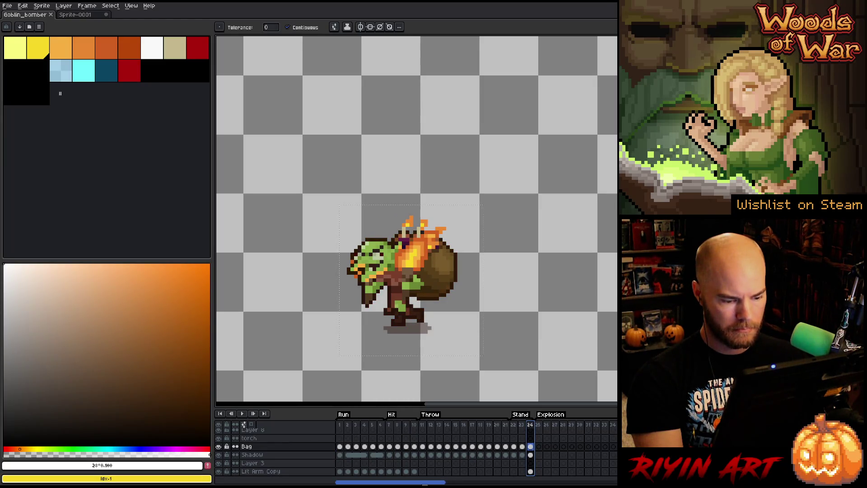
scroll(524, 447, "right", 2)
scroll(497, 447, "right", 8)
left_click(440, 425)
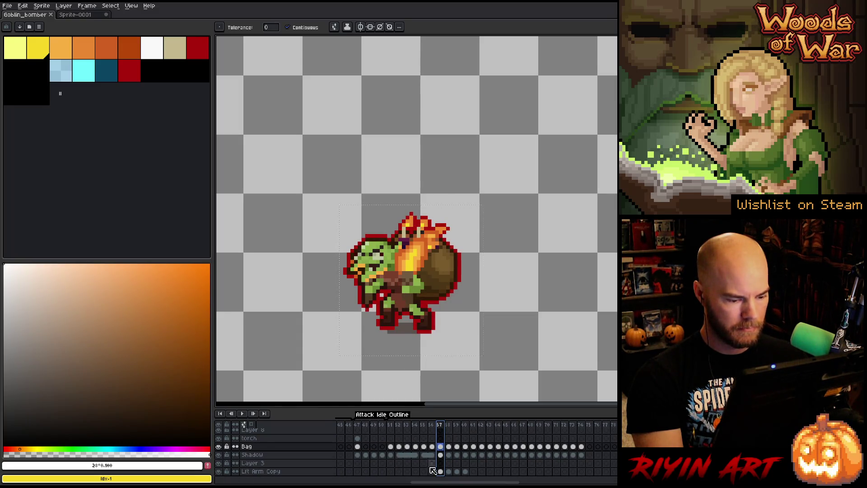
scroll(430, 467, "right", 10)
scroll(474, 447, "right", 5)
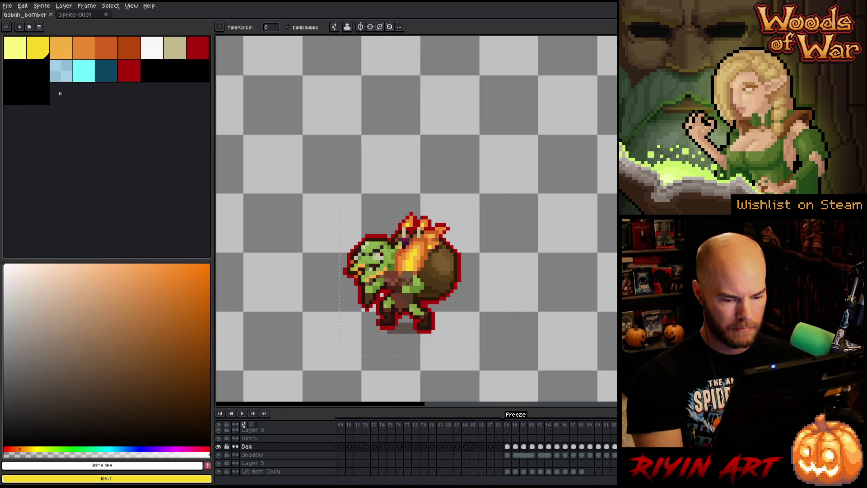
left_click(525, 426)
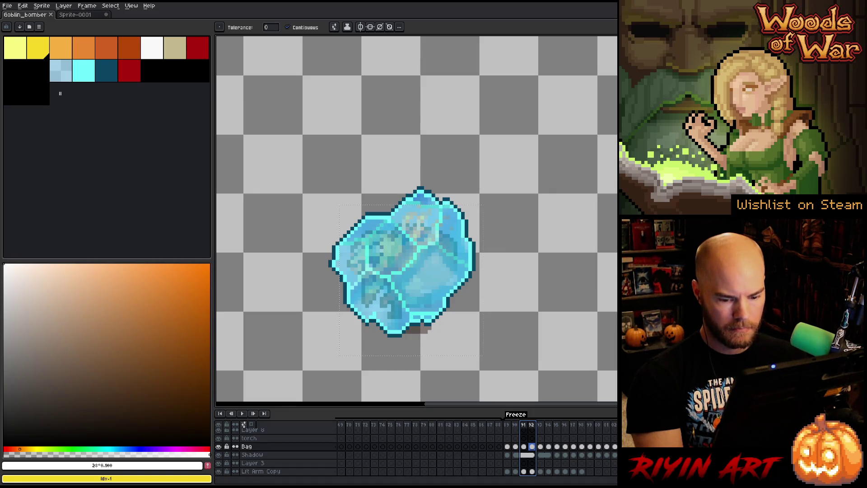
scroll(474, 447, "left", 4)
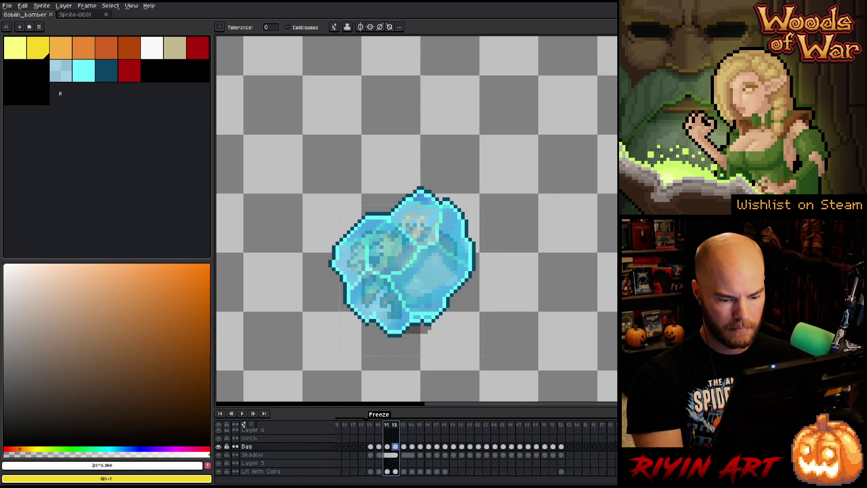
scroll(474, 448, "right", 10)
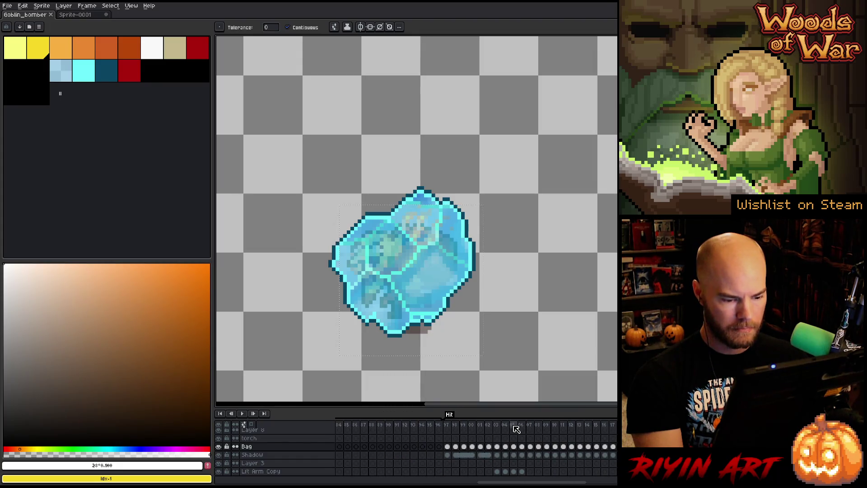
left_click(514, 425)
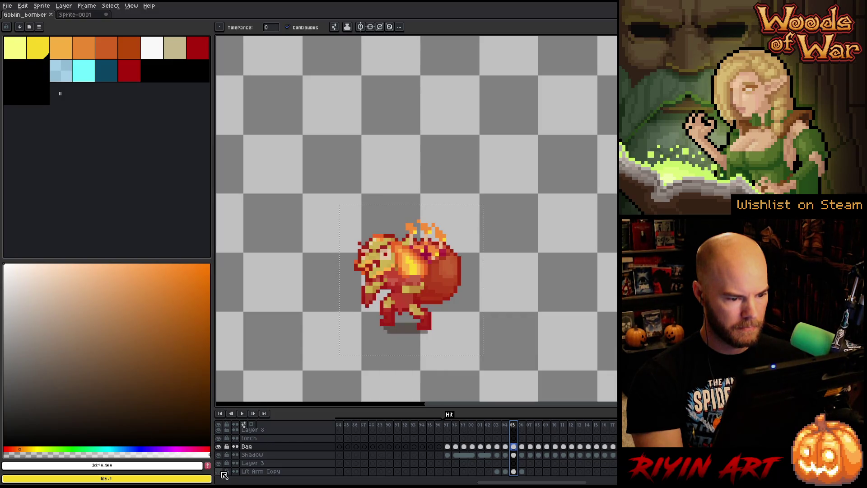
- Delete the Lft Arm Copy layer and select Layer 3's cel at frame 105
right_click(262, 472)
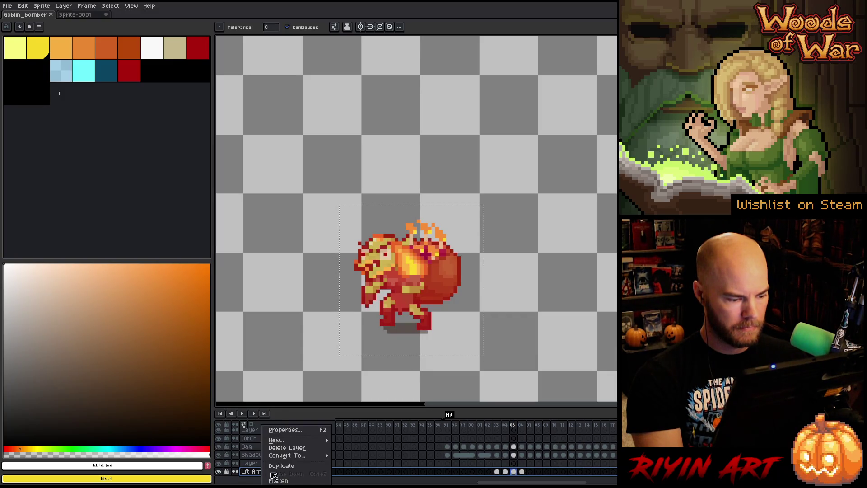
left_click(288, 458)
scroll(475, 448, "left", 10)
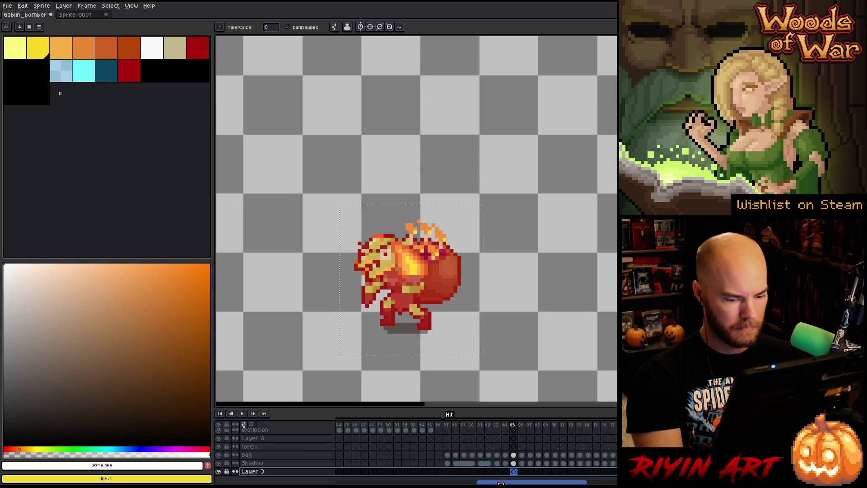
scroll(475, 447, "right", 8)
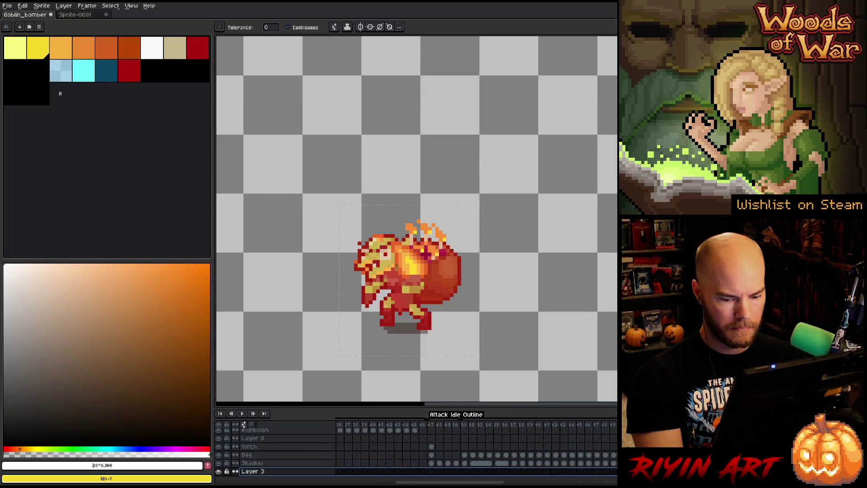
scroll(615, 475, "right", 15)
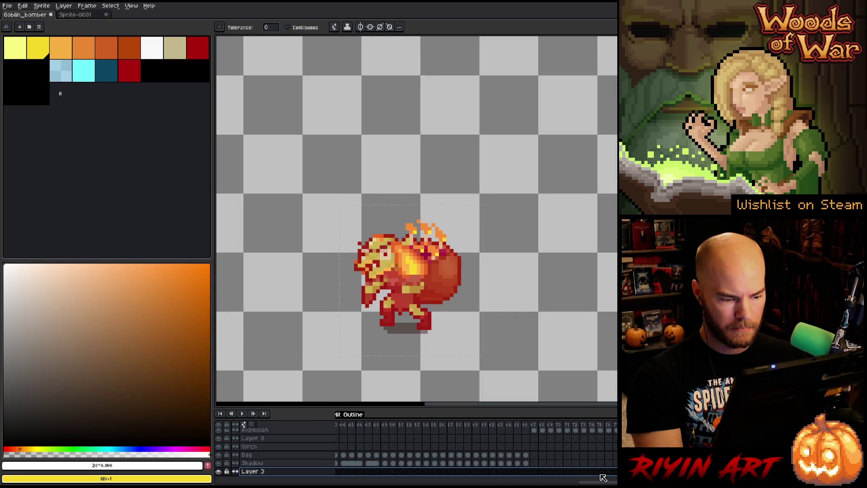
scroll(615, 476, "left", 10)
scroll(475, 447, "right", 5)
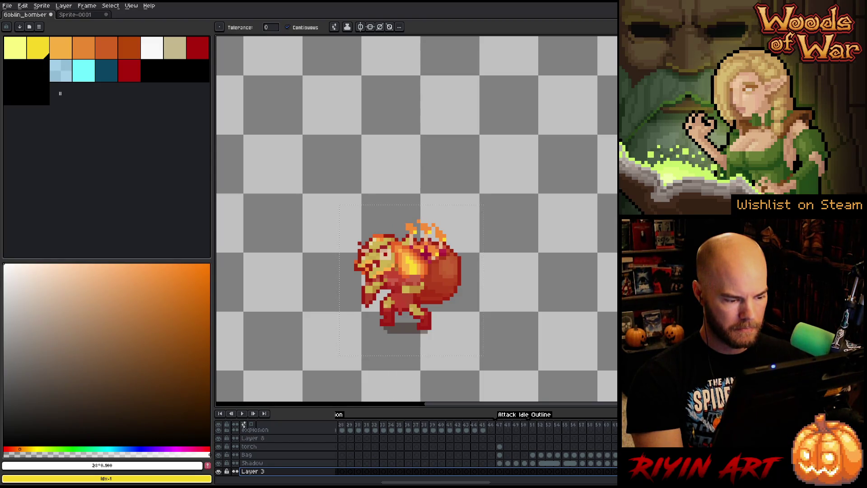
scroll(603, 471, "right", 5)
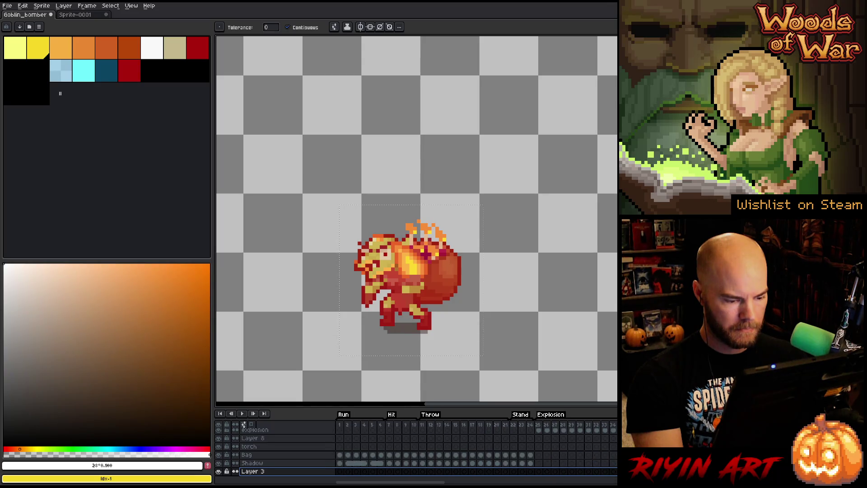
scroll(602, 472, "right", 10)
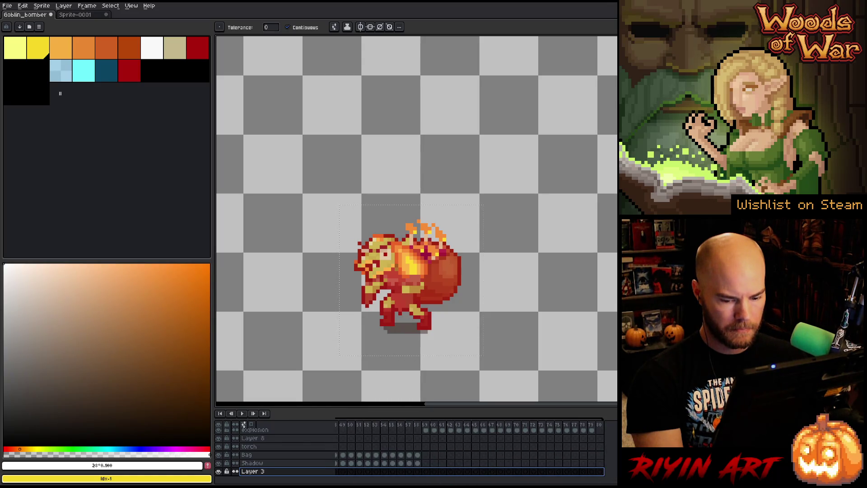
left_click(517, 471)
scroll(517, 451, "left", 15)
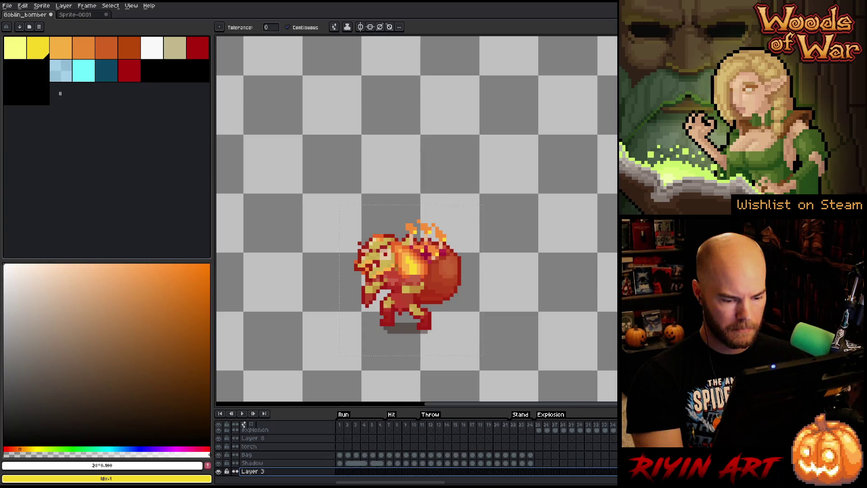
- On Layer 3 frame 1, paste the copied goblin and position it up-left of the original
left_click(340, 471)
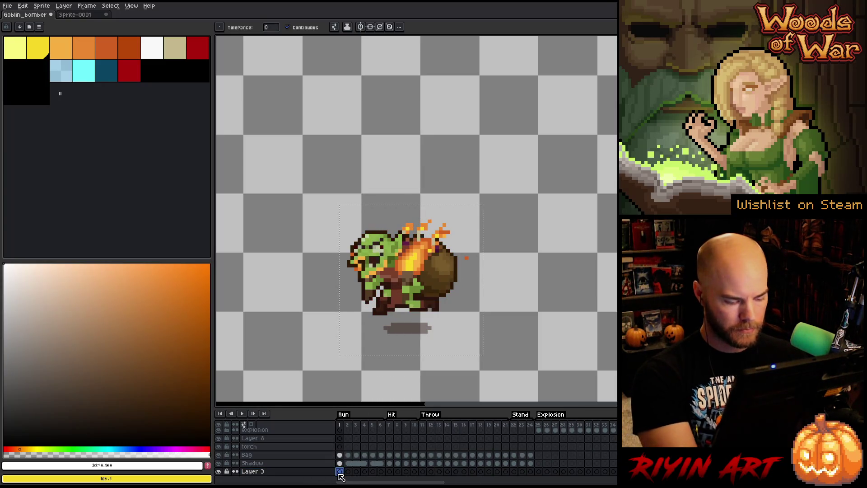
scroll(284, 242, "down", 3)
scroll(305, 301, "up", 1)
key("ctrl+d")
left_click(23, 6)
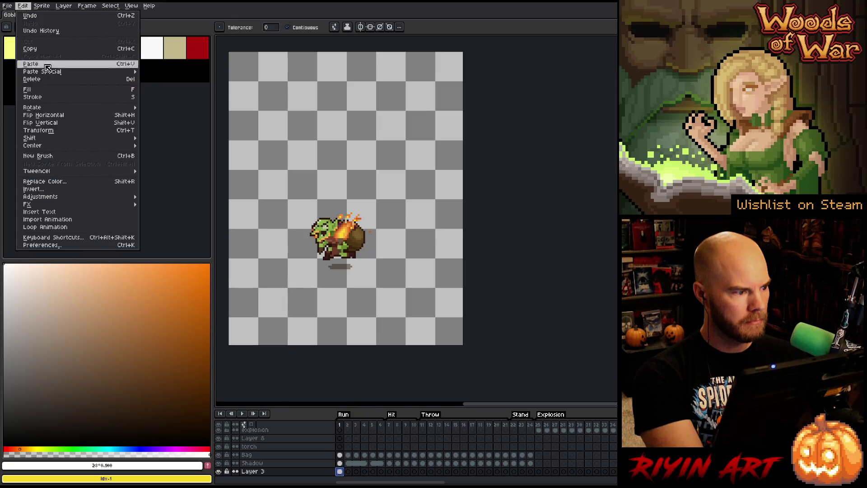
mouse_move(76, 146)
left_click(163, 146)
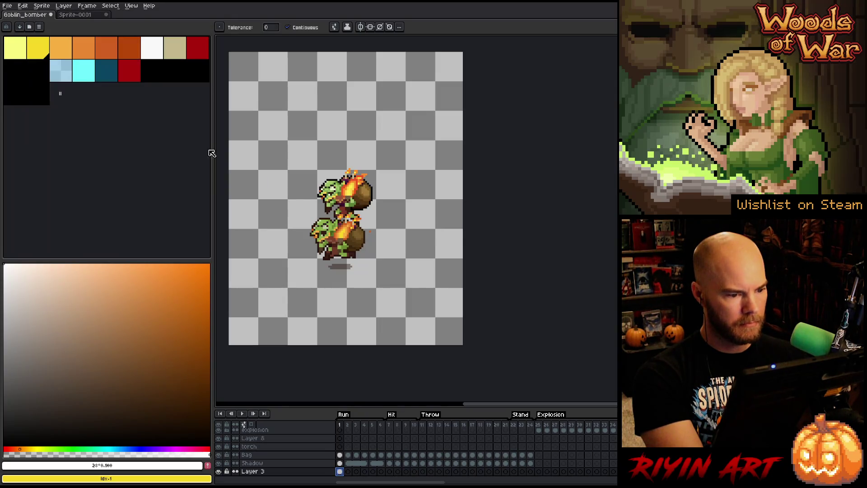
left_click_drag(344, 194, 296, 175)
scroll(316, 210, "up", 2)
scroll(315, 211, "left", 3)
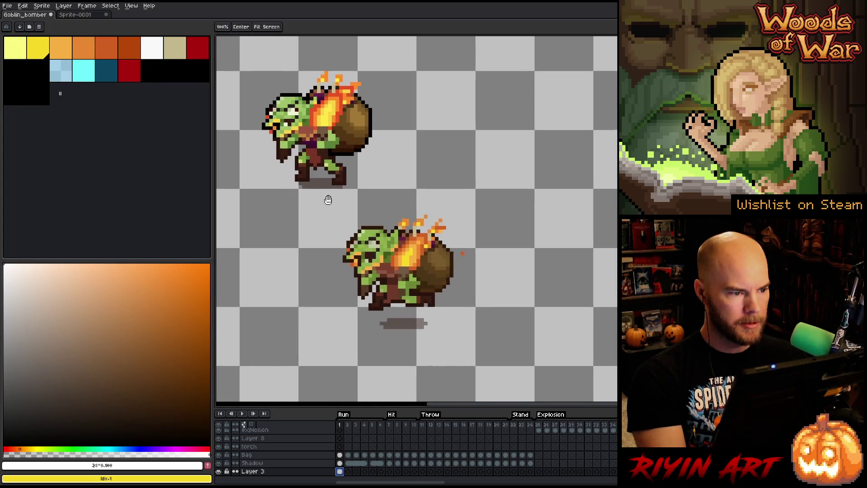
left_click_drag(322, 150, 334, 163)
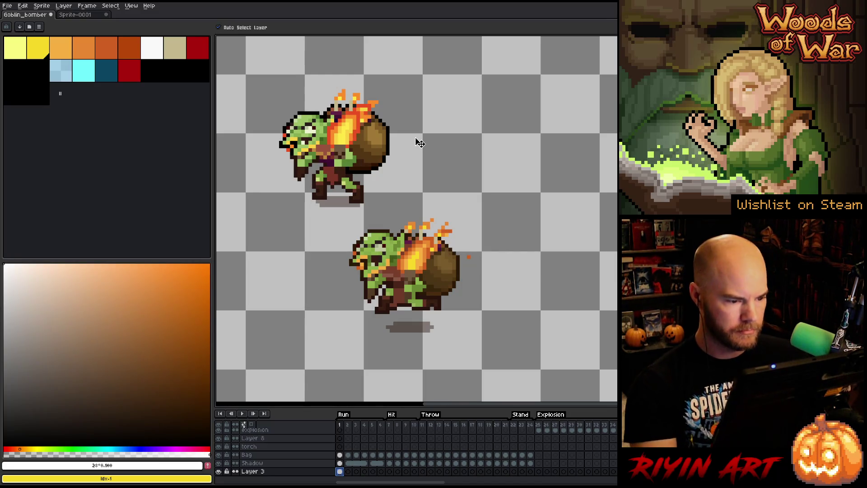
- Select the Bag layer, check the torch layer, then select Bag across all frames
left_click(287, 455)
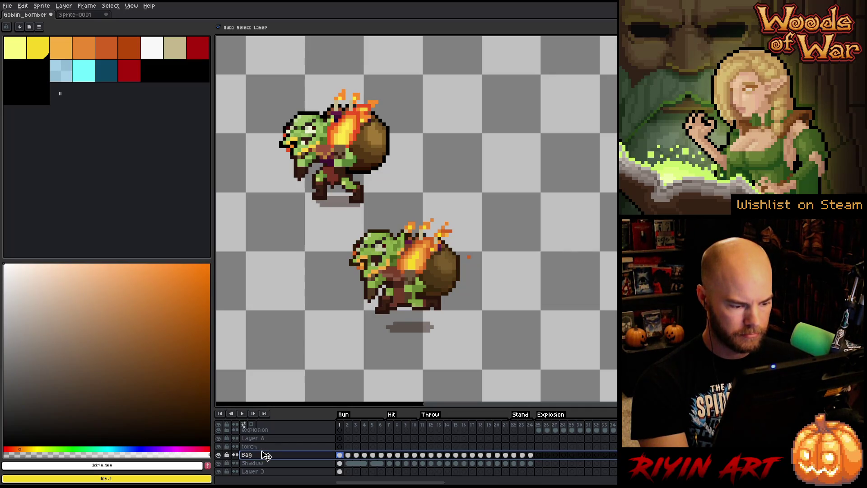
left_click(249, 446)
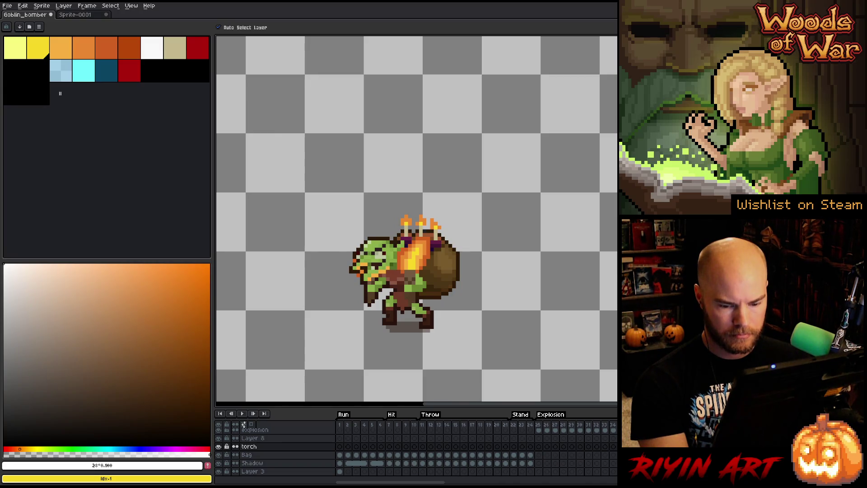
left_click(246, 455)
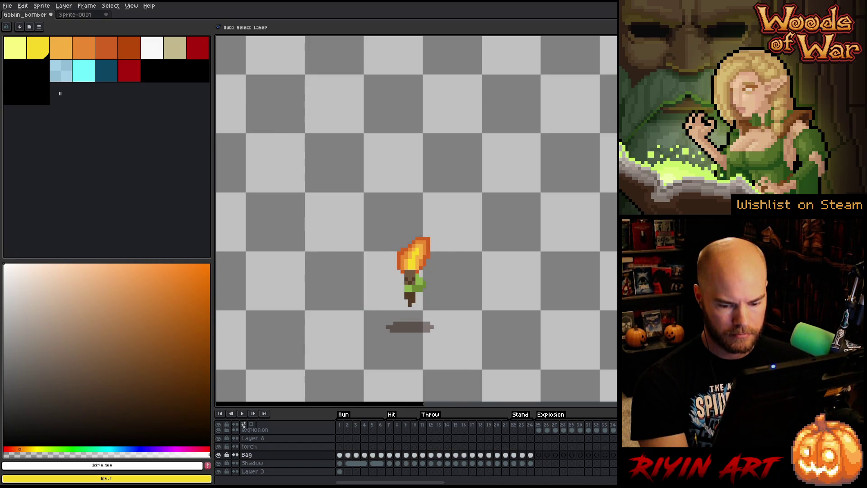
left_click(253, 455)
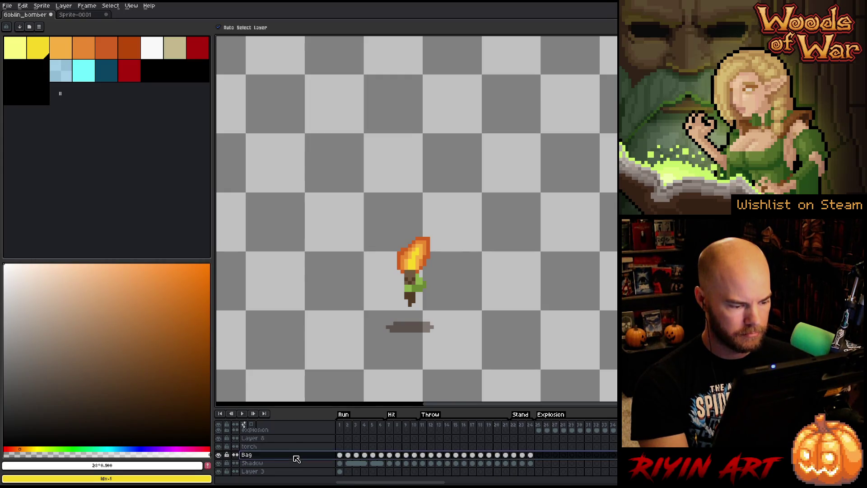
mouse_move(371, 483)
left_mouse_down()
mouse_move(393, 483)
mouse_move(371, 483)
left_mouse_up()
scroll(566, 438, "up", 1)
scroll(567, 438, "up", 2)
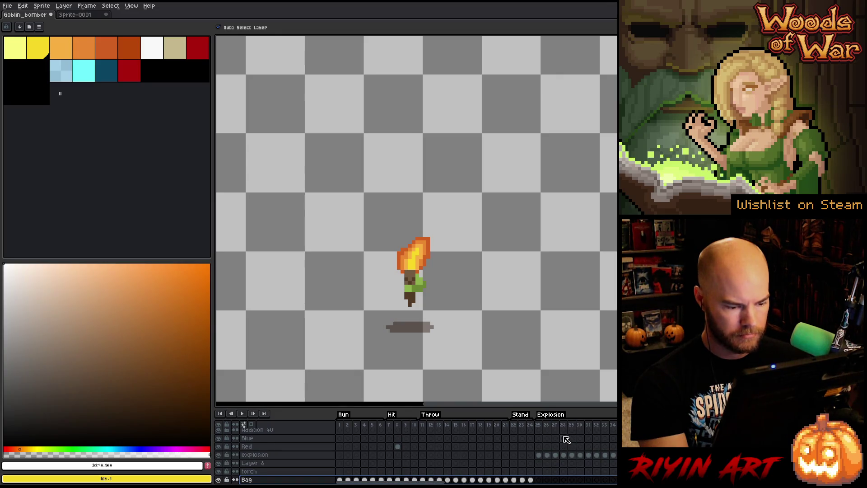
- View explosion frame 27, then return to frame 1 and select the whole Bag layer
left_click(558, 428)
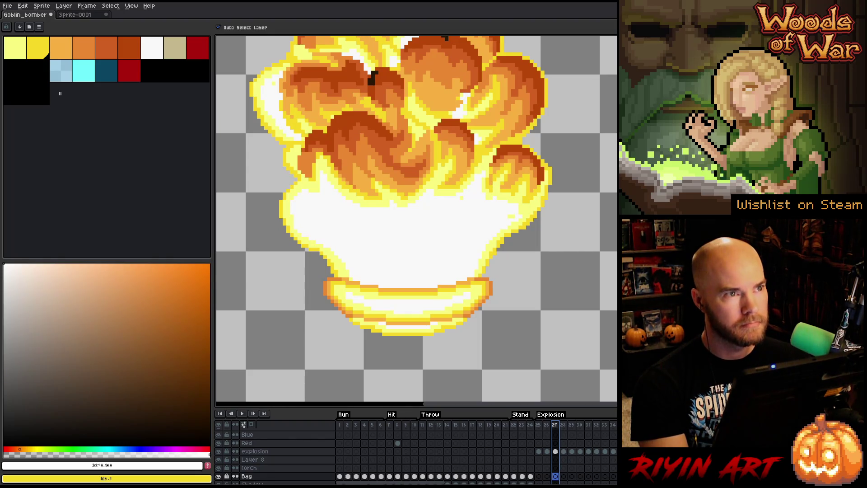
key("Return")
scroll(415, 456, "down", 3)
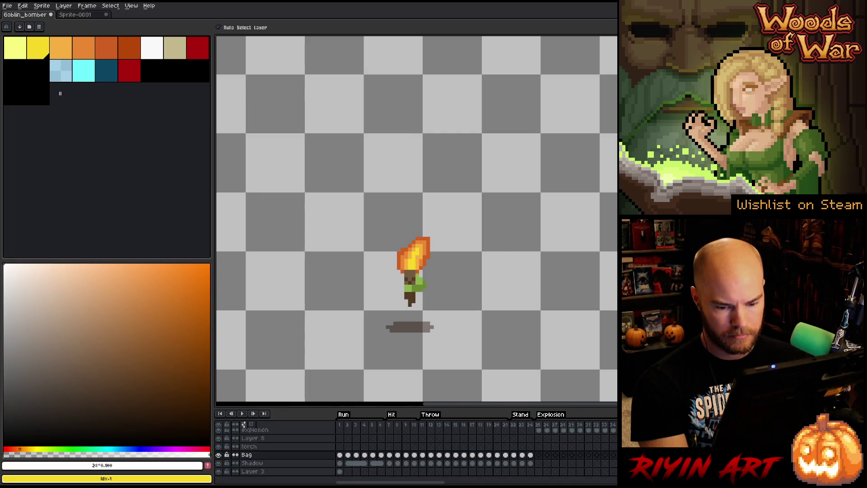
left_click(294, 455)
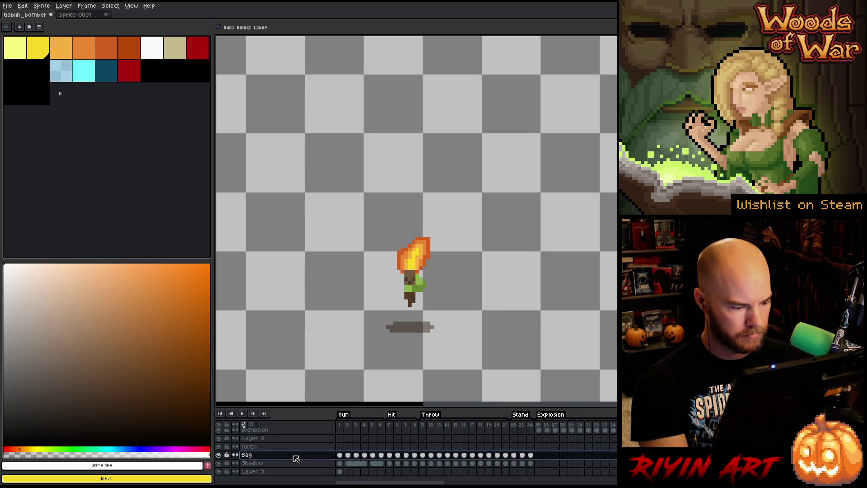
left_click(341, 426)
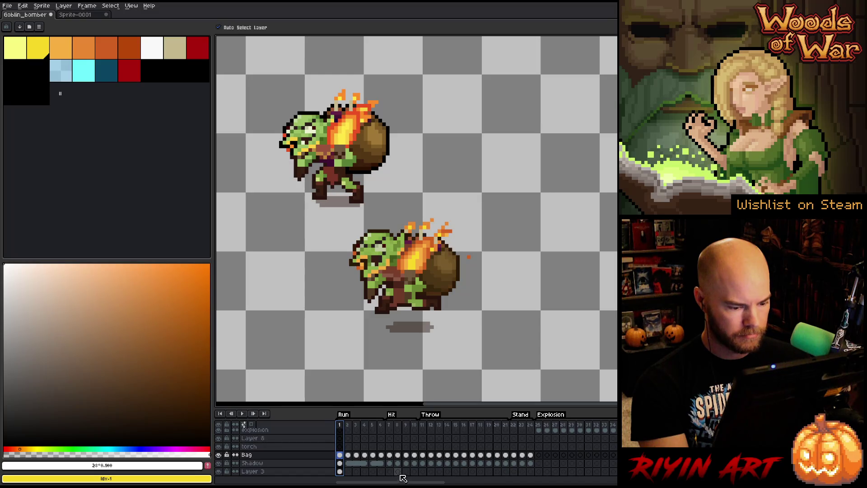
left_click(312, 456)
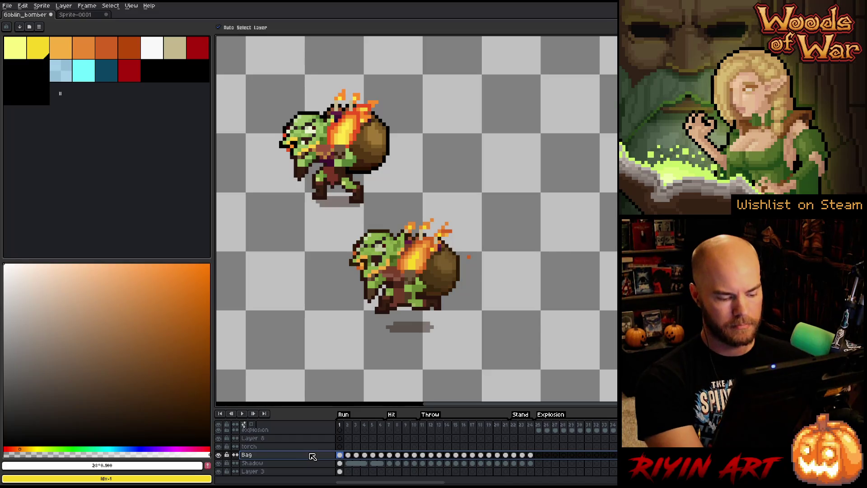
- Replace two of the lower goblin's greens with matching greens sampled from the upper goblin
key("shift+r")
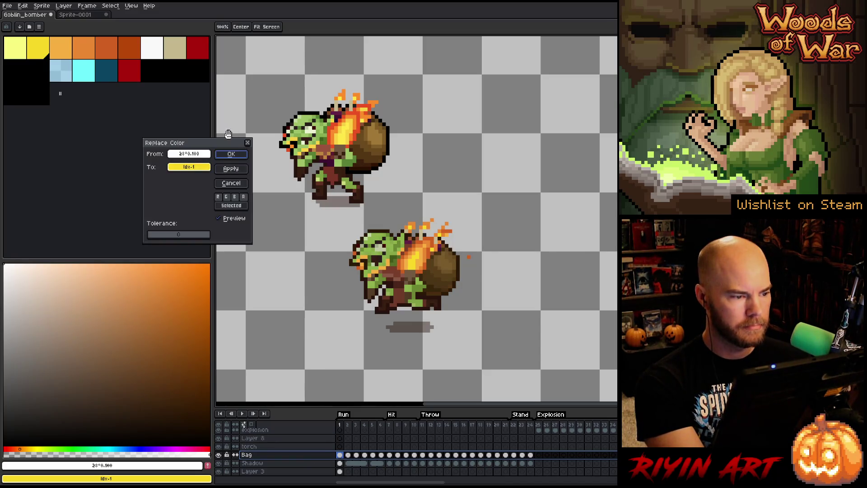
mouse_move(221, 148)
left_mouse_down()
mouse_move(558, 117)
mouse_move(551, 119)
left_mouse_up()
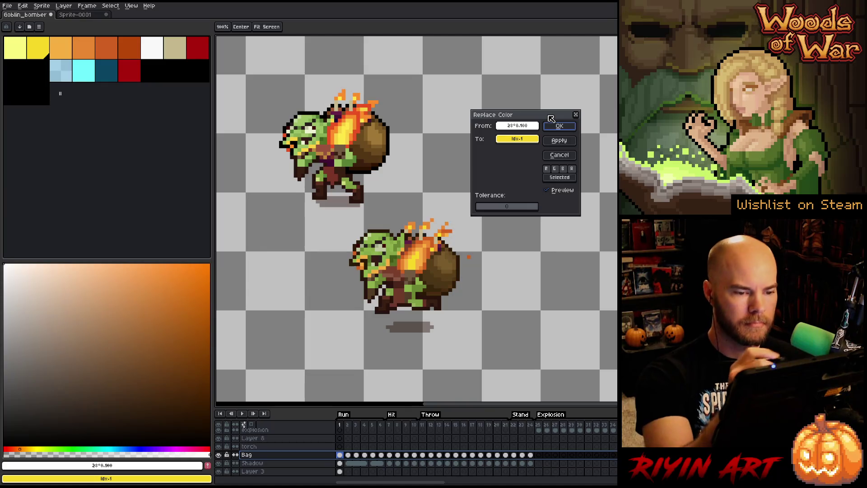
left_click(518, 125)
left_click(383, 234)
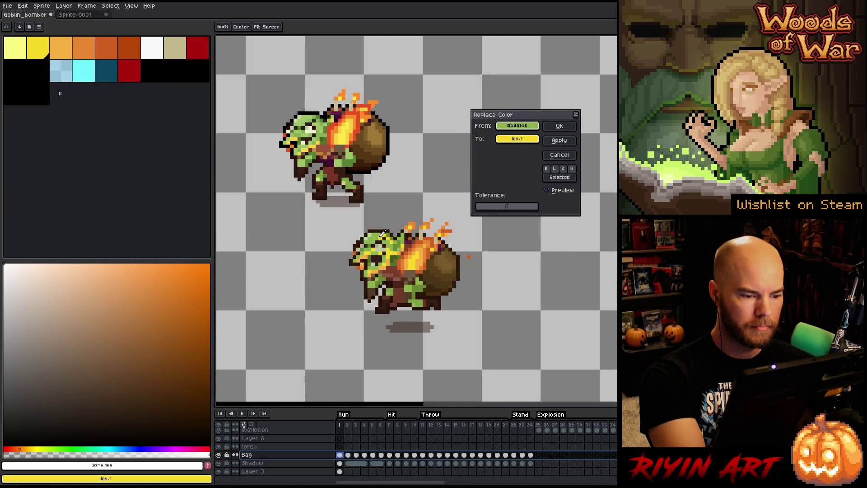
left_click(379, 221)
left_click(309, 115)
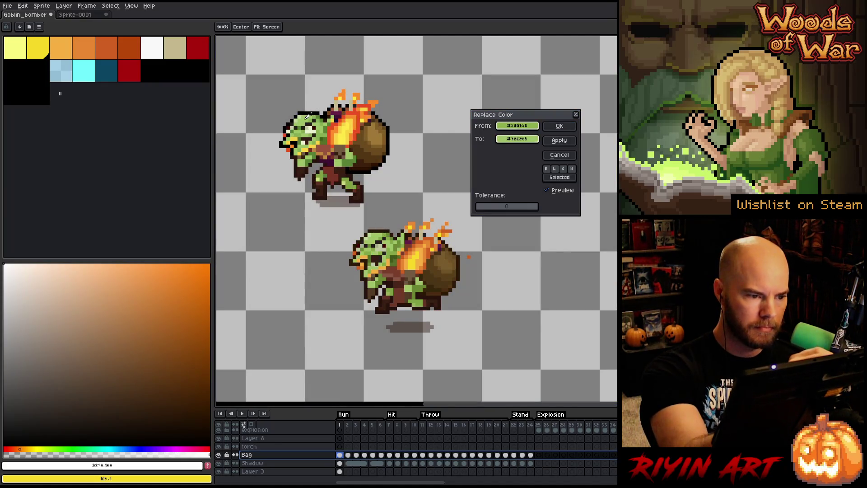
left_click(559, 123)
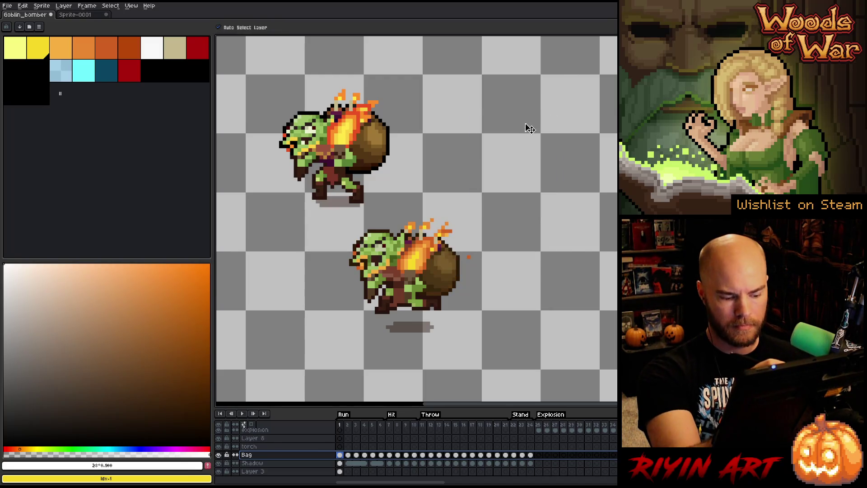
key("shift+r")
left_click(459, 164)
left_click(390, 230)
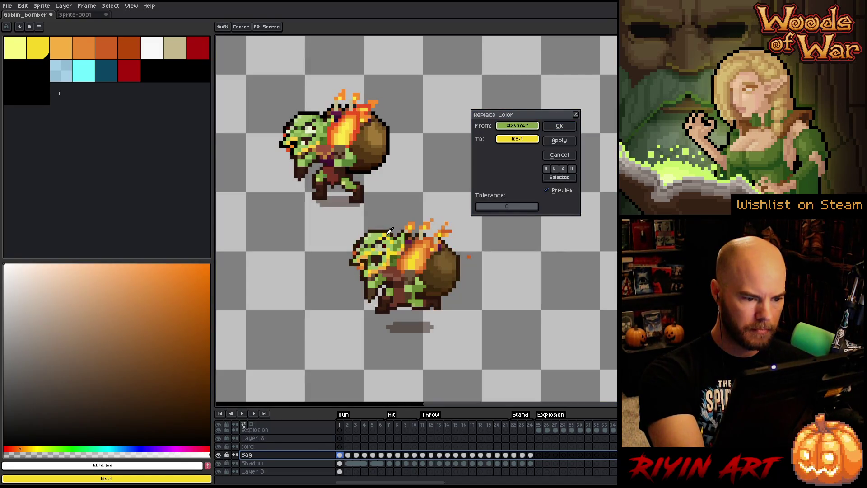
left_click(318, 113)
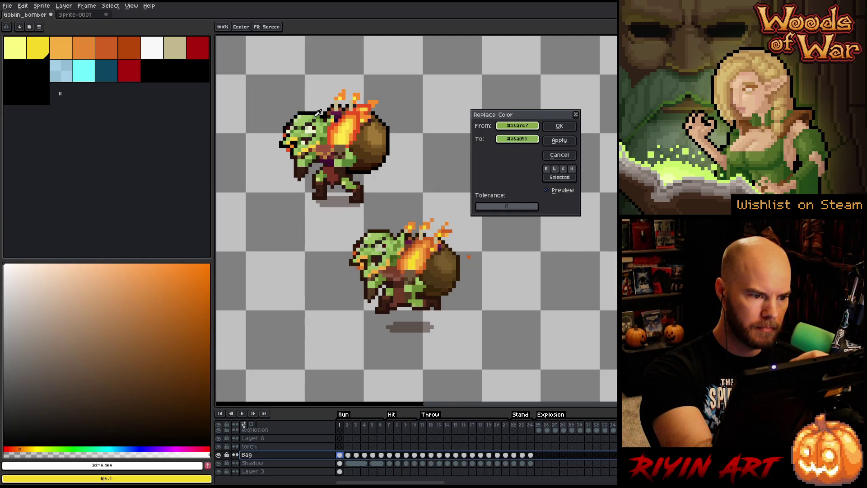
left_click(560, 129)
- Swap the lower goblin's next green for the upper goblin's dark green
key("shift+r")
left_click(393, 227)
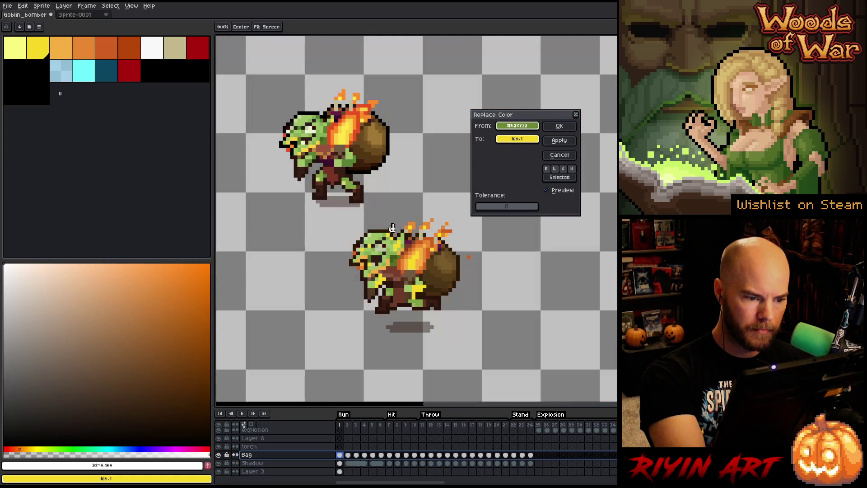
left_click(322, 111)
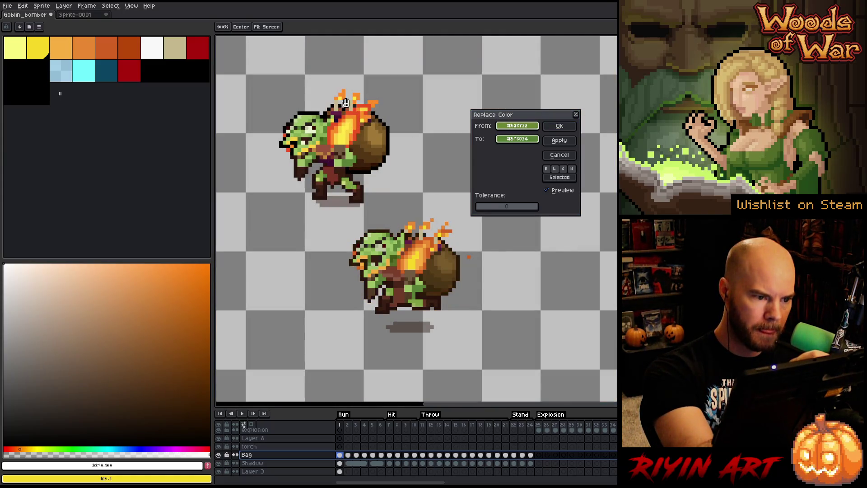
left_click(560, 126)
- Replace the lower goblin's pale face colour with the light face yellow
key("shift+r")
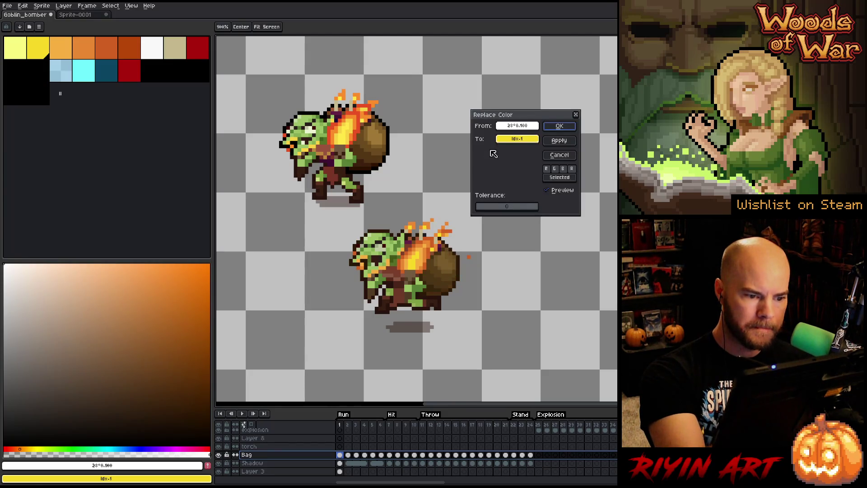
left_click(424, 170)
left_click(400, 243)
left_click(404, 241)
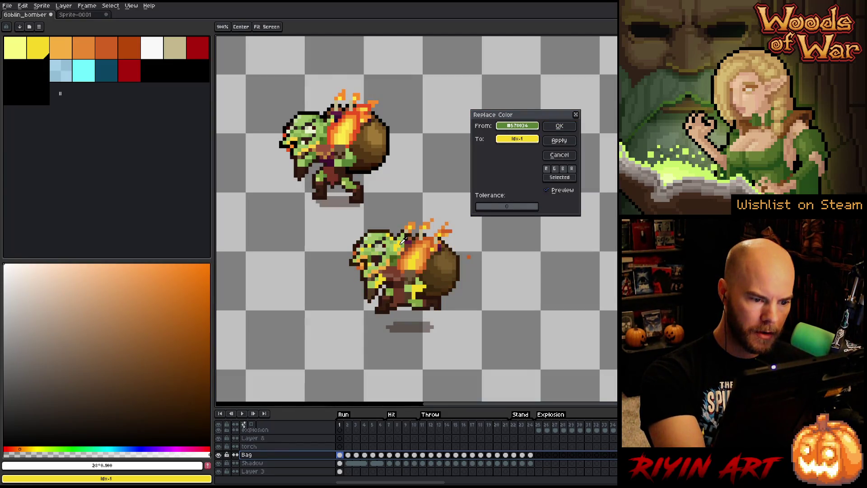
left_click(388, 244)
left_click(332, 129)
right_click(313, 127)
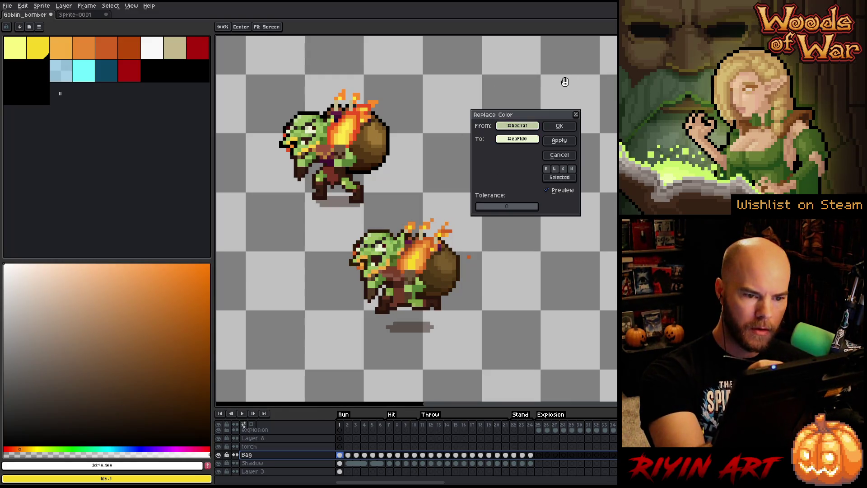
left_click(560, 126)
- Swap the lower goblin's face tone for the upper goblin's lighter face tone
key("shift+r")
left_click(523, 126)
left_click(383, 242)
left_click(518, 139)
left_click(394, 139)
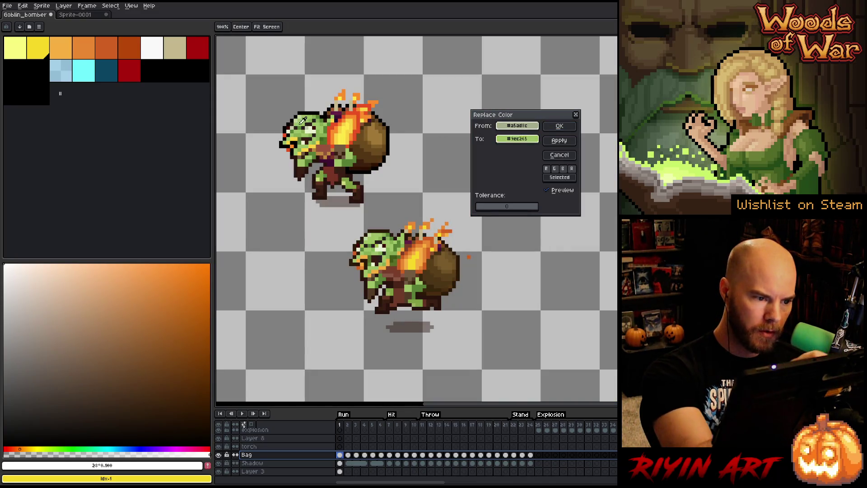
left_click(559, 126)
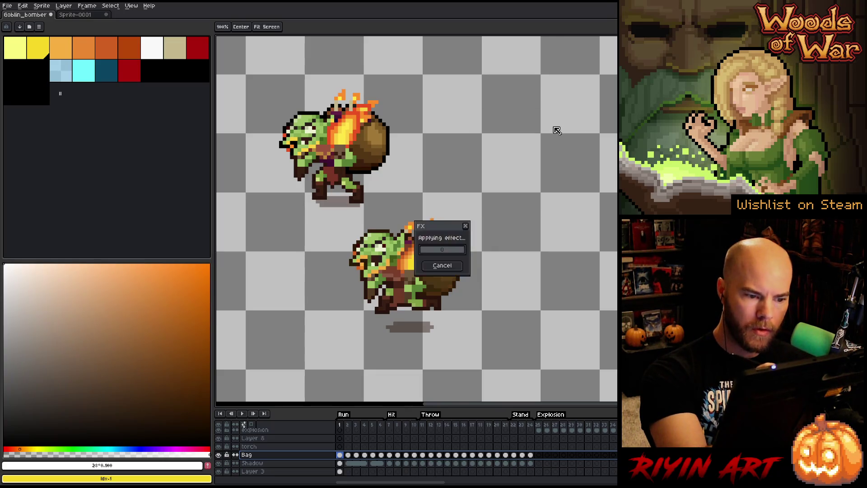
- Replace the dark brown outline colour using Replace Color
key("shift+r")
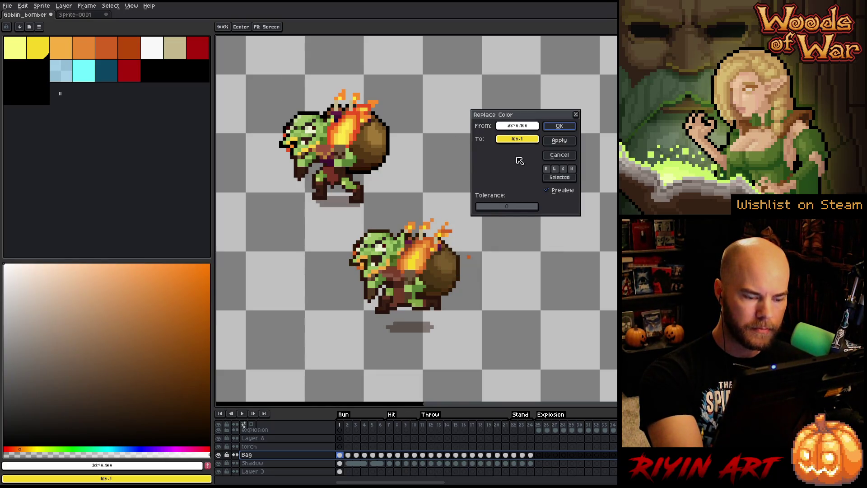
mouse_move(521, 127)
left_mouse_down()
mouse_move(474, 144)
mouse_move(383, 229)
mouse_move(429, 126)
mouse_move(322, 102)
mouse_move(315, 108)
mouse_move(336, 101)
left_mouse_up()
left_click(559, 126)
- Replace the lower flame's orange and yellow with the upper flame's yellows
key("shift+r")
mouse_move(507, 127)
left_mouse_down()
mouse_move(416, 258)
mouse_move(390, 263)
left_mouse_up()
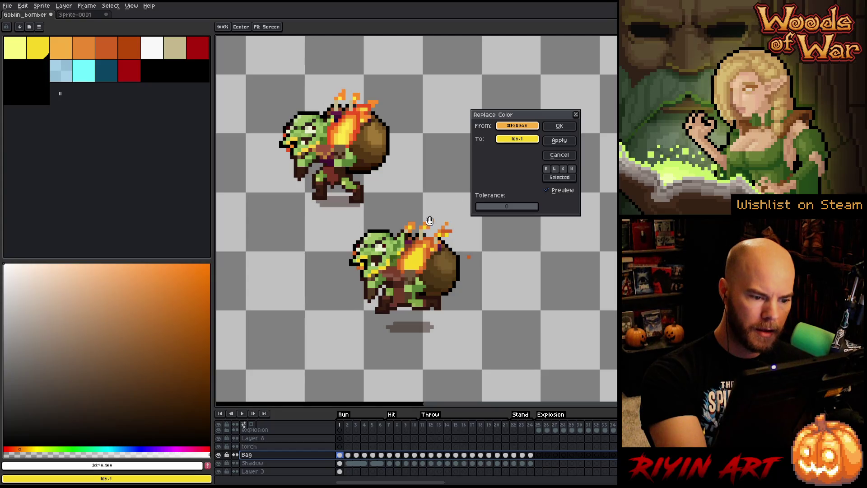
left_click_drag(517, 138, 355, 124)
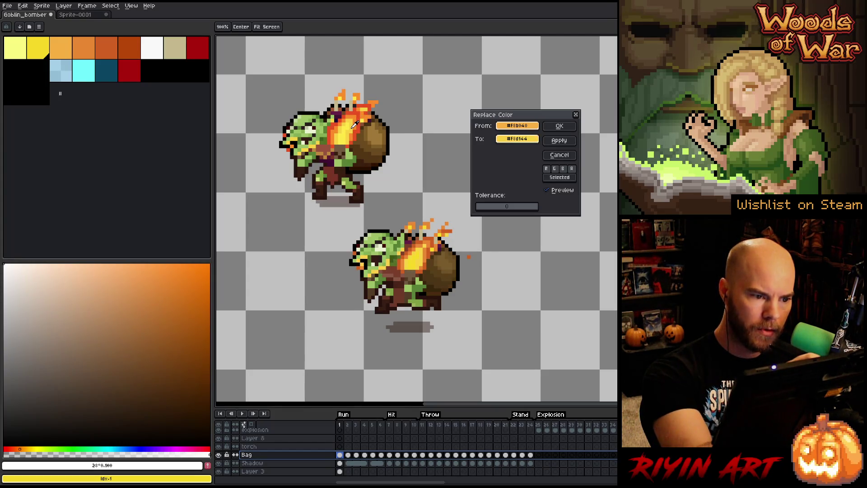
left_click(560, 126)
key("shift+r")
left_click_drag(518, 125, 418, 258)
left_click_drag(517, 139, 345, 136)
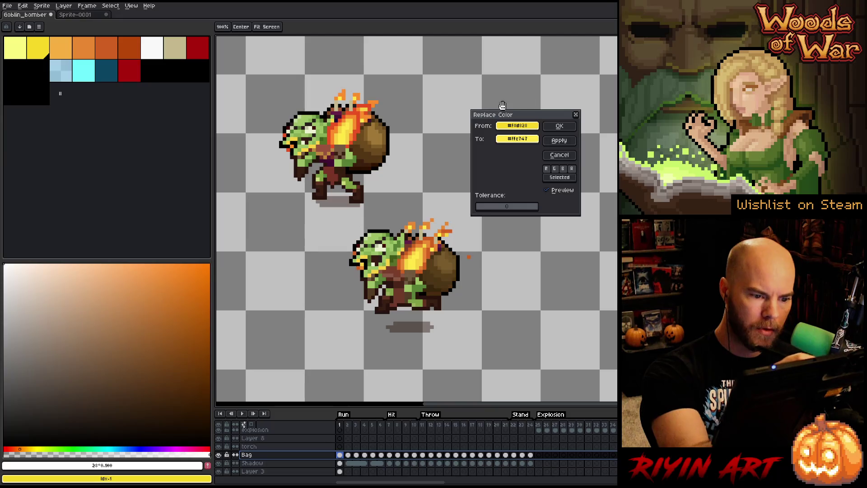
left_click(560, 126)
- Swap the lower flame's oranges for the reference flame's orange-red and orange
key("shift+r")
left_click_drag(517, 125, 359, 120)
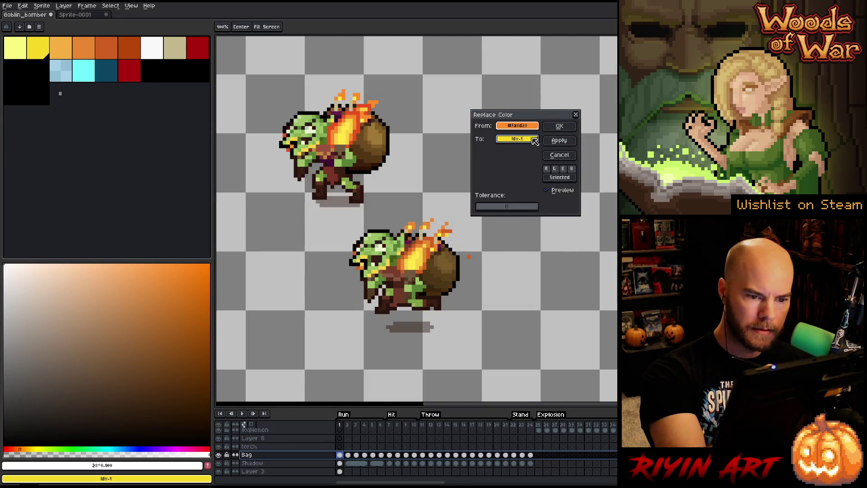
mouse_move(518, 126)
left_mouse_down()
mouse_move(499, 138)
mouse_move(430, 250)
left_mouse_up()
left_click_drag(512, 143, 360, 119)
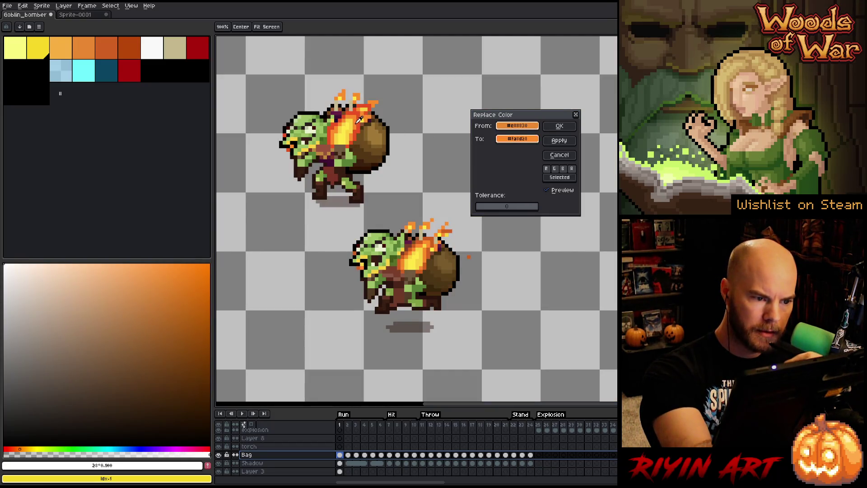
left_click(559, 126)
key("shift+r")
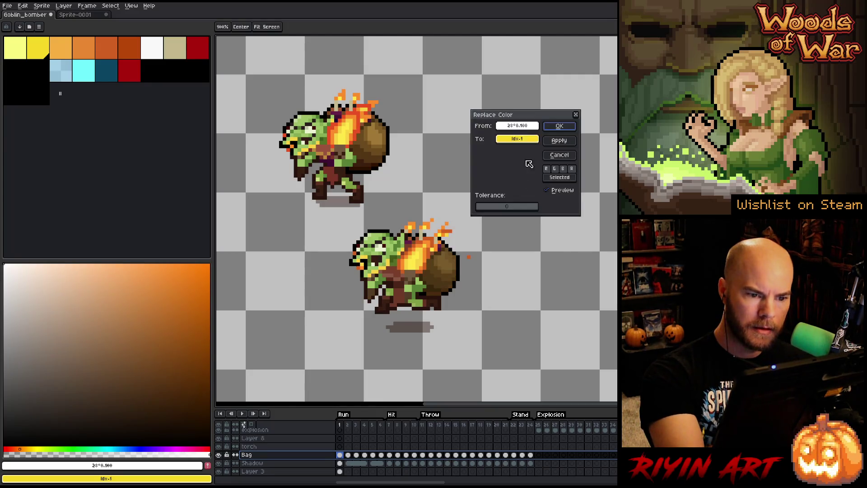
left_click_drag(476, 170, 439, 236)
left_click_drag(517, 139, 362, 119)
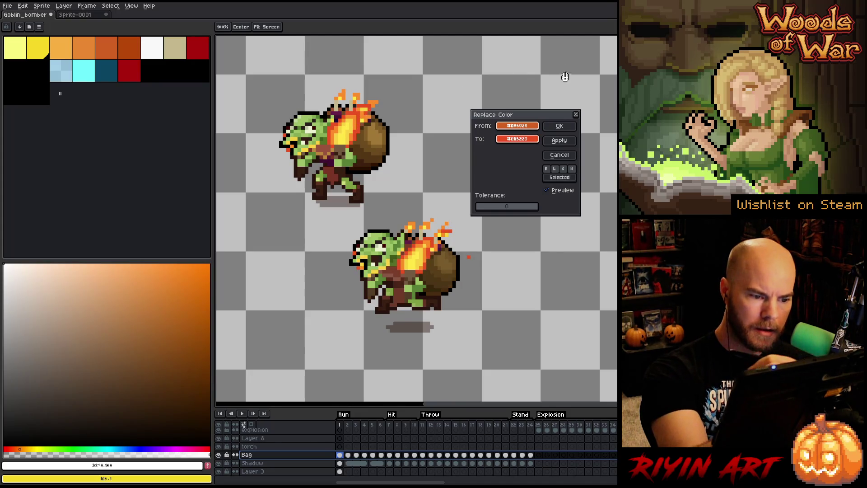
left_click(559, 126)
- Swap two lower-goblin shades for the reference goblin's matching brown and tan
key("shift+r")
mouse_move(517, 131)
left_mouse_down()
mouse_move(393, 242)
mouse_move(398, 267)
left_mouse_up()
mouse_move(517, 139)
left_mouse_down()
mouse_move(391, 271)
mouse_move(326, 147)
left_mouse_up()
left_click(559, 127)
key("shift+r")
mouse_move(517, 126)
left_mouse_down()
mouse_move(482, 159)
mouse_move(403, 275)
left_mouse_up()
left_click_drag(517, 138, 331, 152)
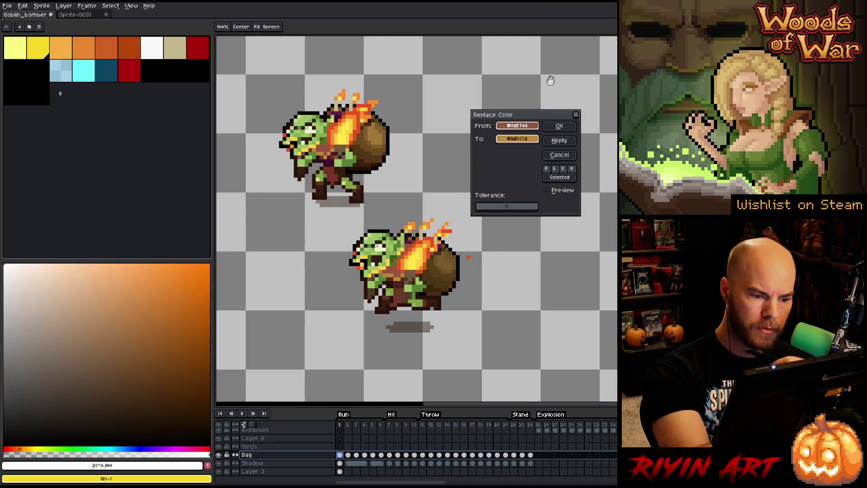
left_click(558, 127)
- Replace the lower goblin's dark brown with the reference's dark purple, then a reddish brown
key("shift+r")
mouse_move(519, 131)
left_mouse_down()
mouse_move(391, 271)
mouse_move(403, 281)
left_mouse_up()
left_click_drag(517, 138, 333, 162)
left_click(558, 127)
key("shift+r")
mouse_move(518, 126)
left_mouse_down()
mouse_move(478, 159)
mouse_move(392, 277)
mouse_move(515, 141)
mouse_move(336, 152)
left_mouse_up()
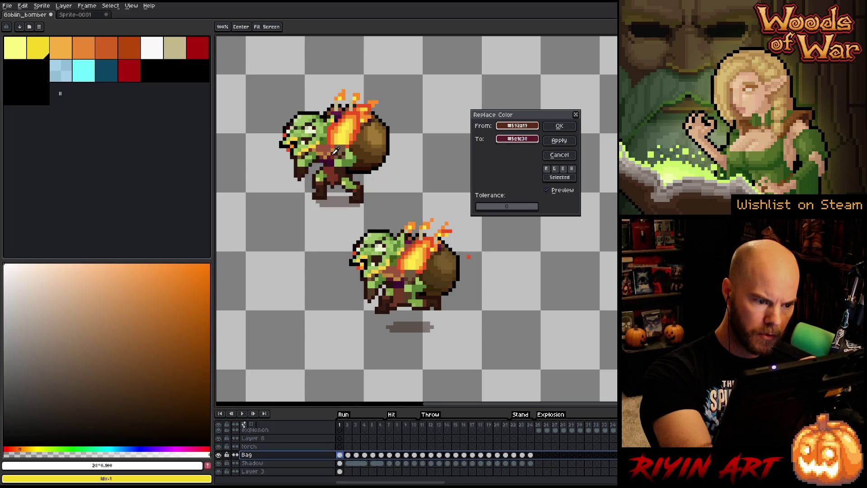
left_click(559, 126)
- Swap another brown for the reference red-brown and set the leg brown to the darker reference brown
key("shift+r")
mouse_move(518, 127)
left_mouse_down()
mouse_move(497, 136)
mouse_move(404, 295)
left_mouse_up()
mouse_move(515, 149)
left_mouse_down()
mouse_move(338, 151)
mouse_move(335, 176)
left_mouse_up()
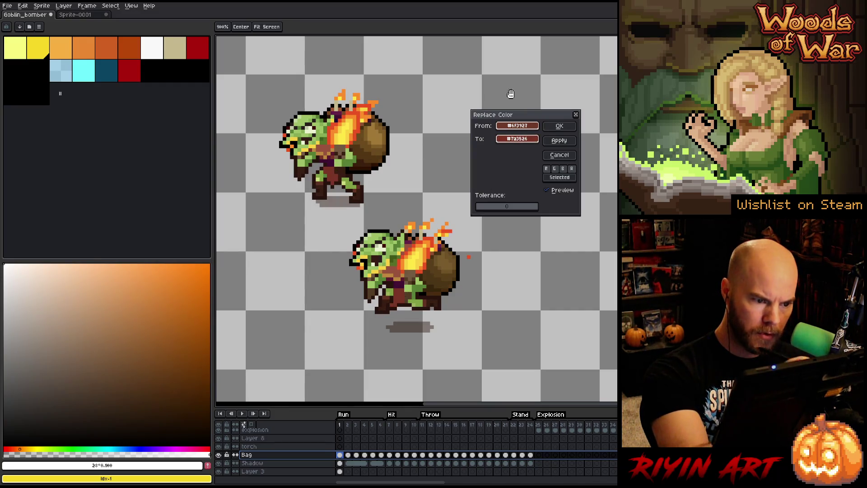
left_click(559, 126)
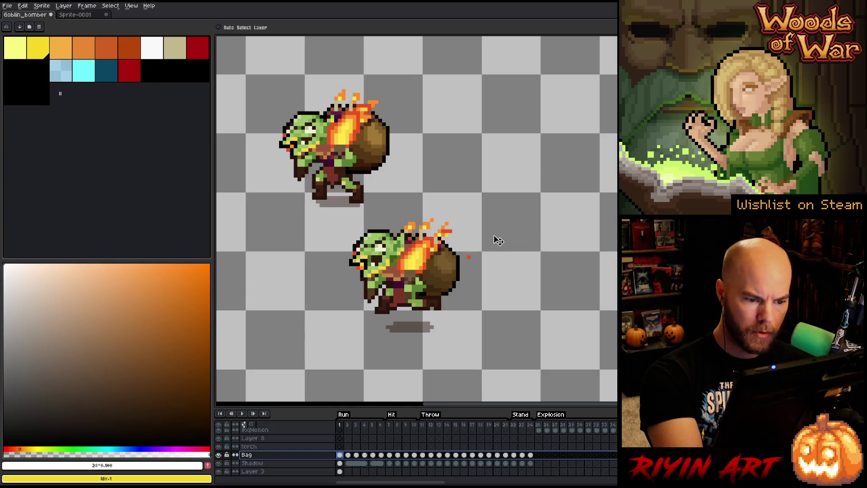
key("shift+r")
left_click_drag(517, 126, 413, 291)
left_click_drag(517, 139, 346, 166)
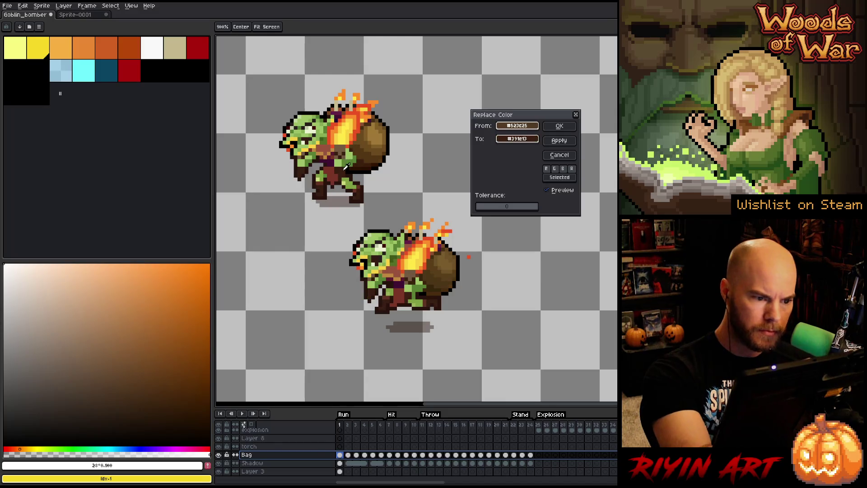
- Apply the leg brown swap and recolour the first two bag shades from the reference bag
left_click(560, 126)
key("shift+r")
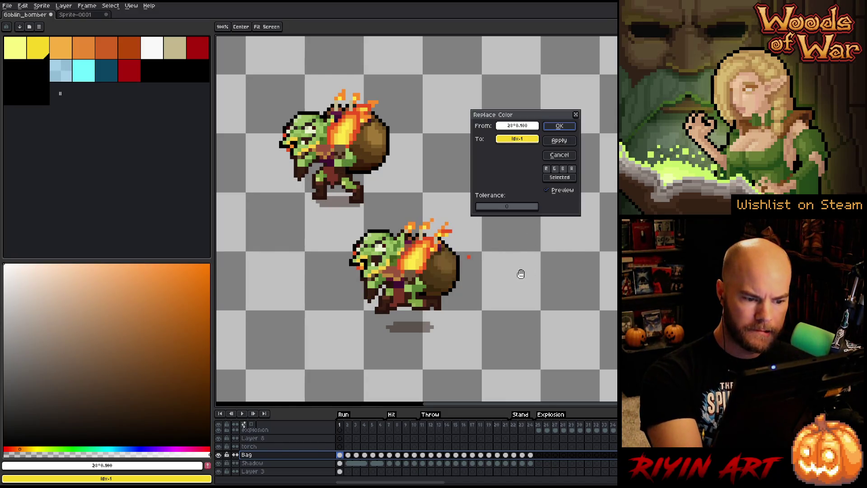
mouse_move(526, 130)
left_mouse_down()
mouse_move(464, 190)
mouse_move(393, 280)
mouse_move(387, 303)
left_mouse_up()
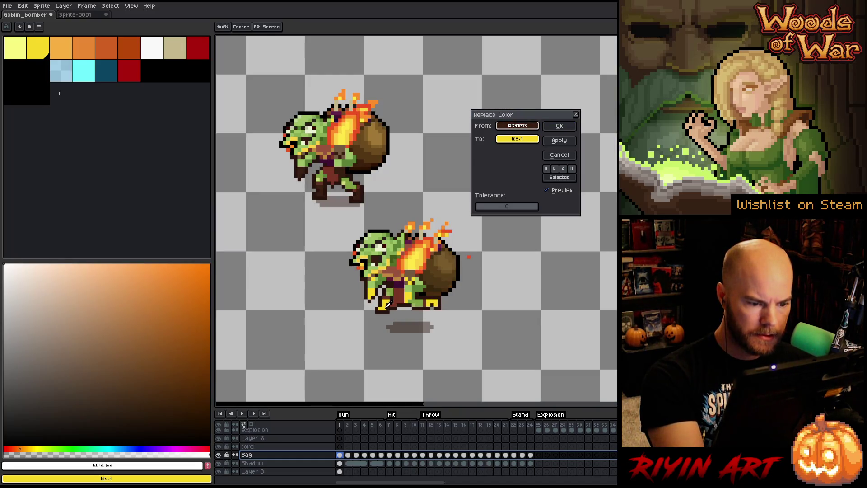
left_click_drag(387, 307, 448, 262)
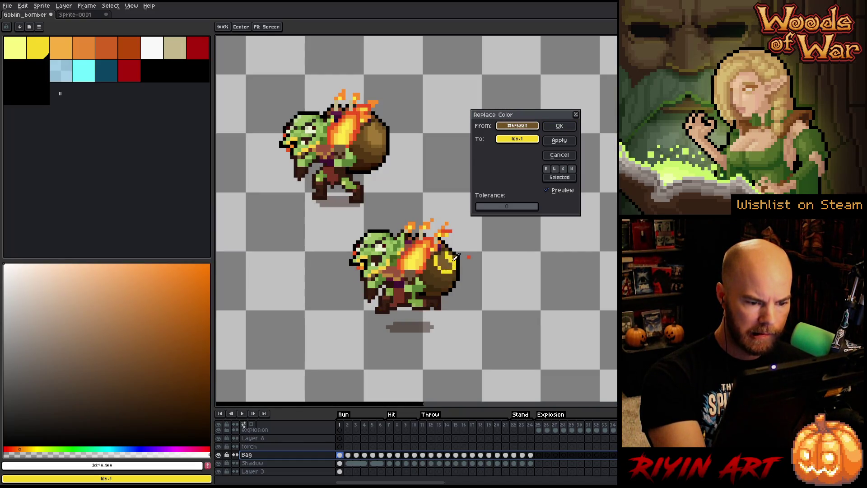
left_click_drag(517, 139, 381, 135)
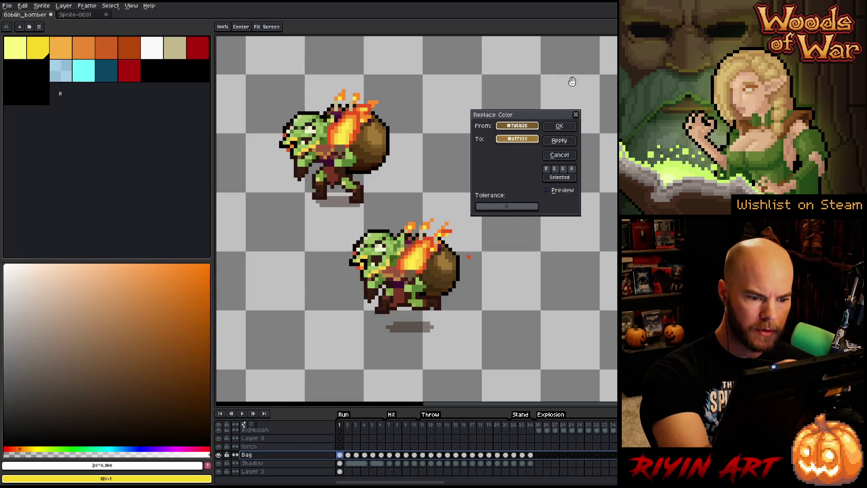
left_click(517, 139)
left_click_drag(517, 125, 441, 257)
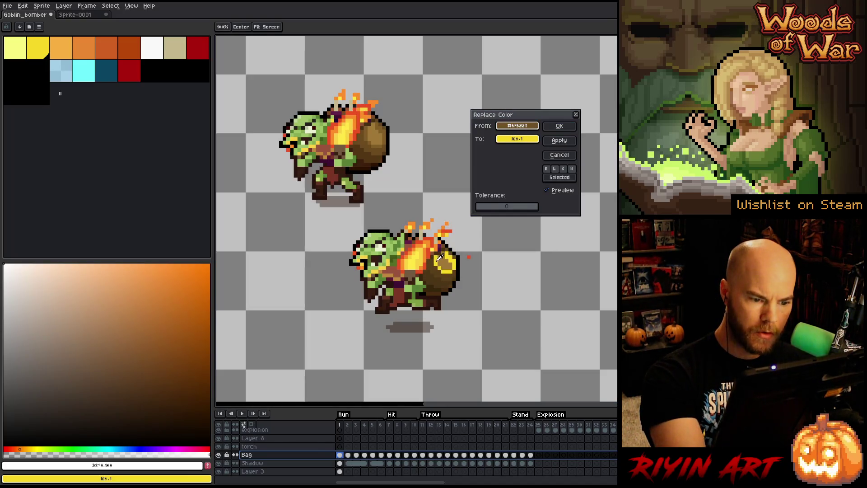
left_click_drag(517, 138, 371, 132)
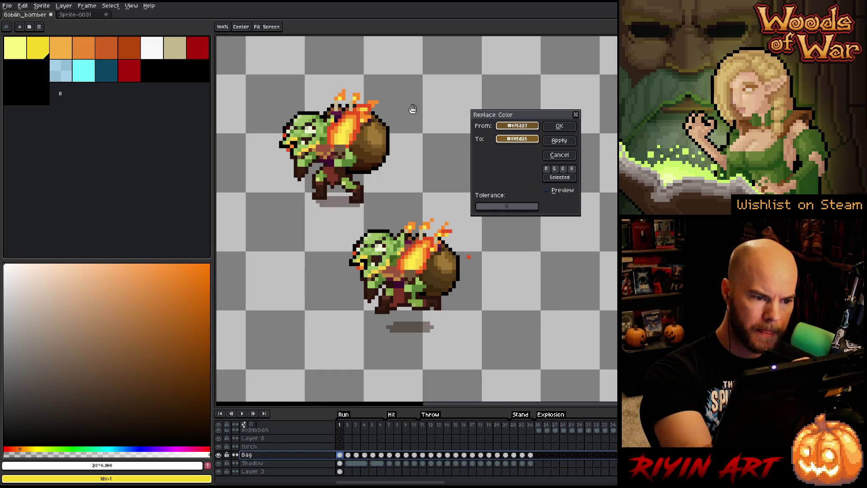
left_click(560, 140)
- Match three more bag shades, including a darker one, to the reference bag's browns
left_click(511, 128)
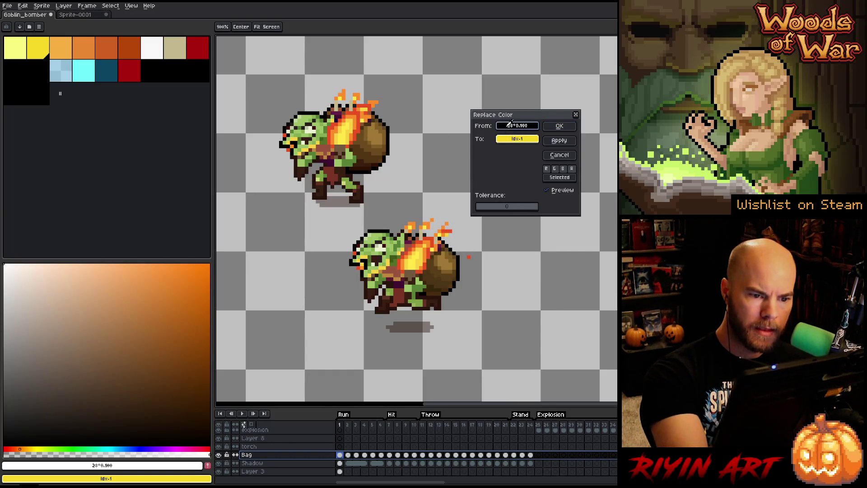
left_click_drag(511, 129, 441, 269)
left_click_drag(517, 138, 362, 137)
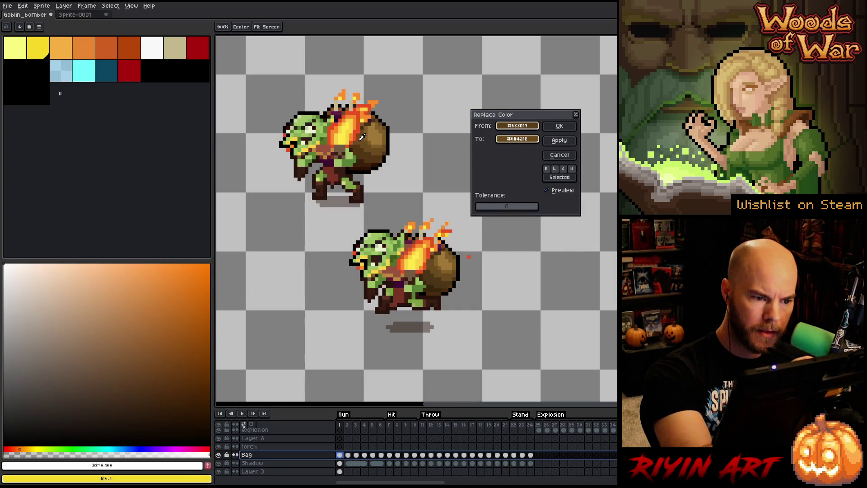
left_click(559, 140)
left_click(516, 126)
left_click_drag(515, 125, 438, 275)
left_click_drag(518, 138, 371, 153)
left_click(560, 140)
left_click(515, 125)
left_click_drag(515, 125, 439, 281)
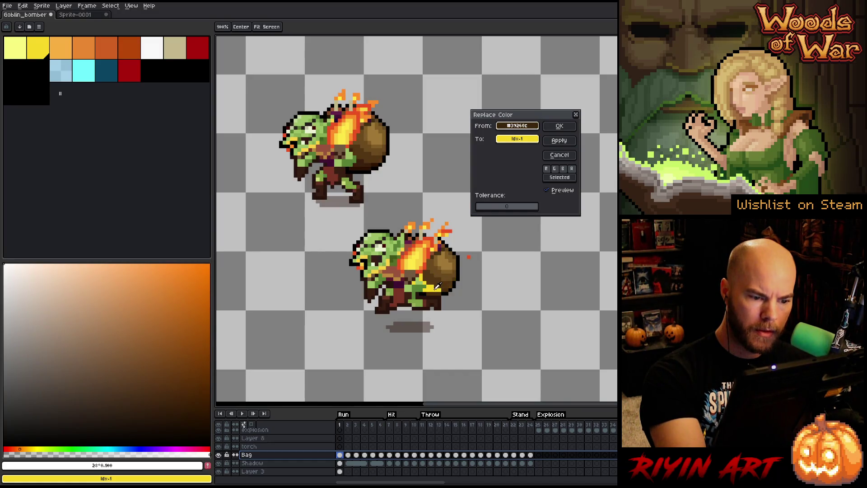
left_click_drag(517, 138, 369, 155)
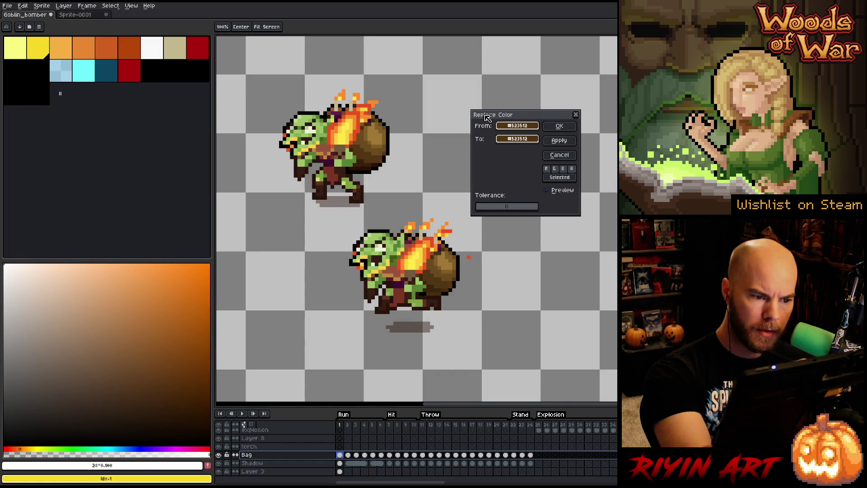
left_click(560, 140)
- Set the bag's darkest shade and the strap to the reference goblin's darkest brown
left_click_drag(517, 125, 436, 285)
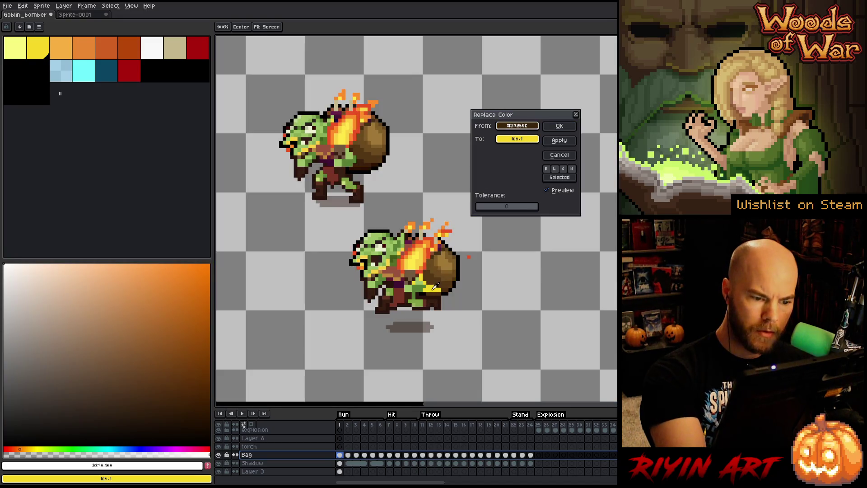
left_click_drag(518, 138, 366, 163)
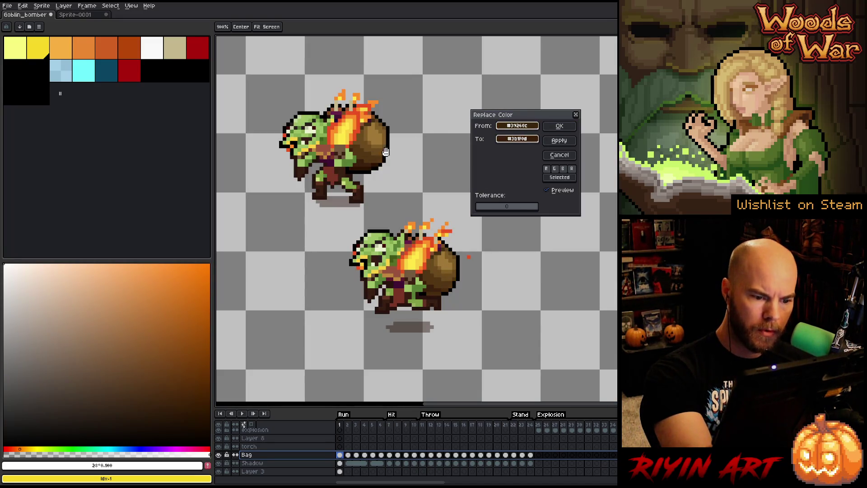
left_click(559, 140)
left_click_drag(517, 125, 433, 287)
mouse_move(517, 126)
left_mouse_down()
mouse_move(434, 285)
mouse_move(444, 290)
left_mouse_up()
left_click(518, 139)
left_click(369, 167)
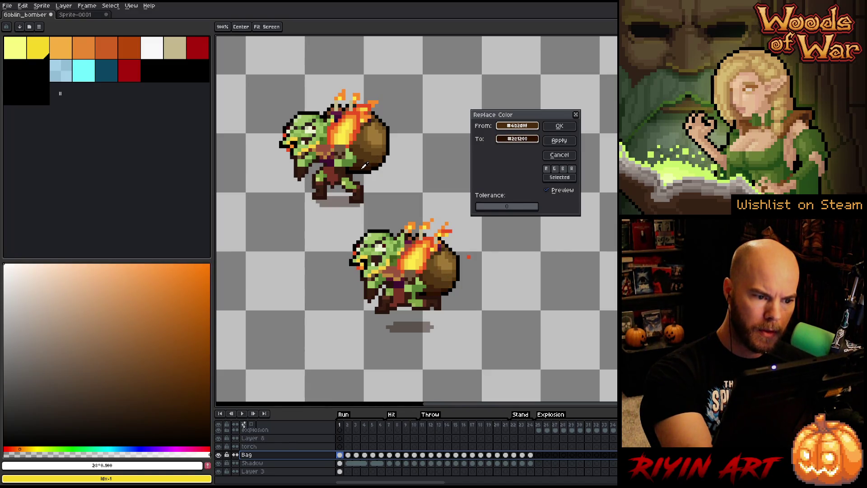
left_click(560, 127)
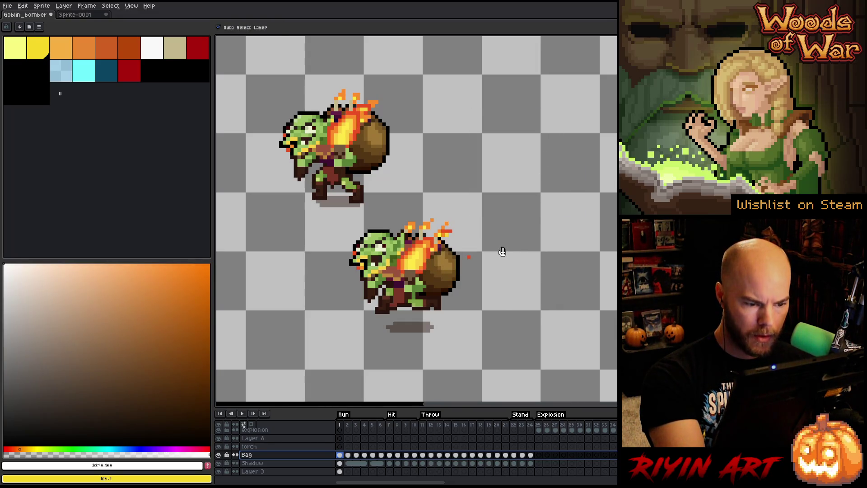
- Turn the lower goblin's dark brown outline colour into pure black #000000
key("shift+r")
left_click(517, 126)
left_click(444, 303)
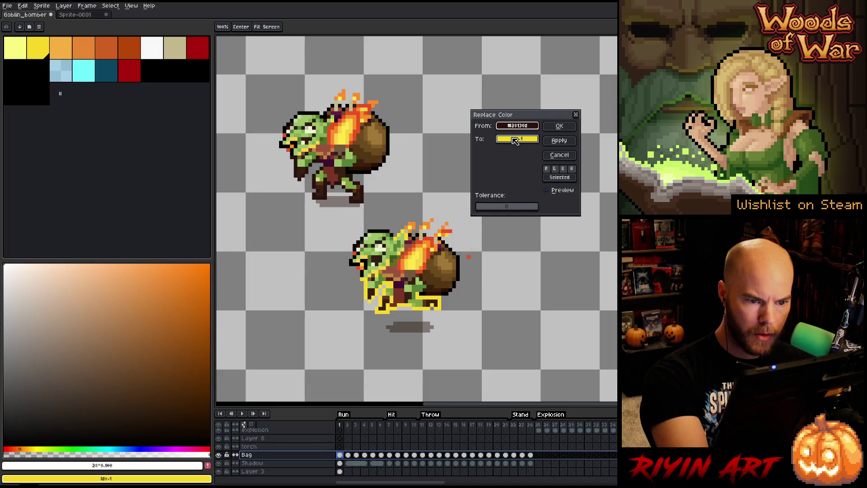
right_click(327, 103)
right_click(321, 110)
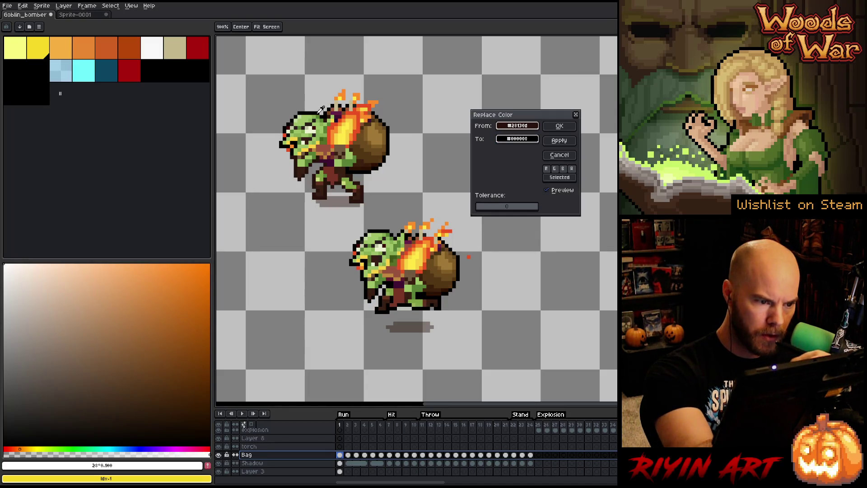
left_click(559, 126)
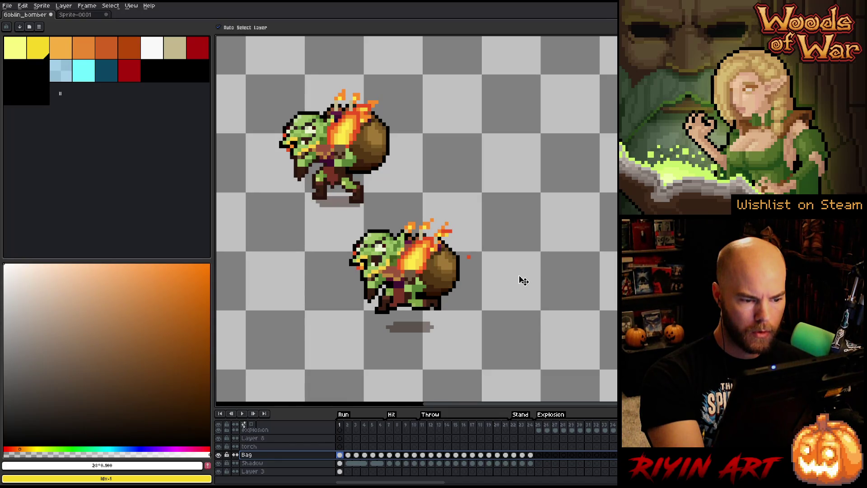
- Delete the reference goblin layer and play the attack animation to review it
right_click(289, 471)
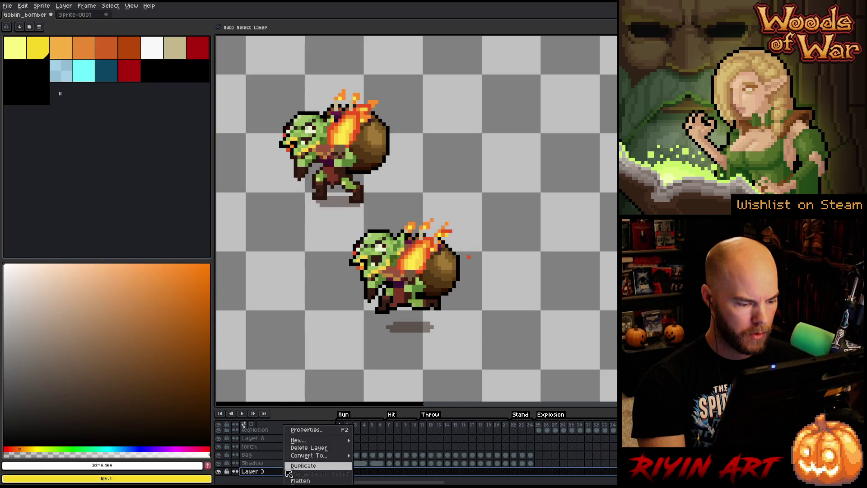
left_click(300, 448)
key("Return")
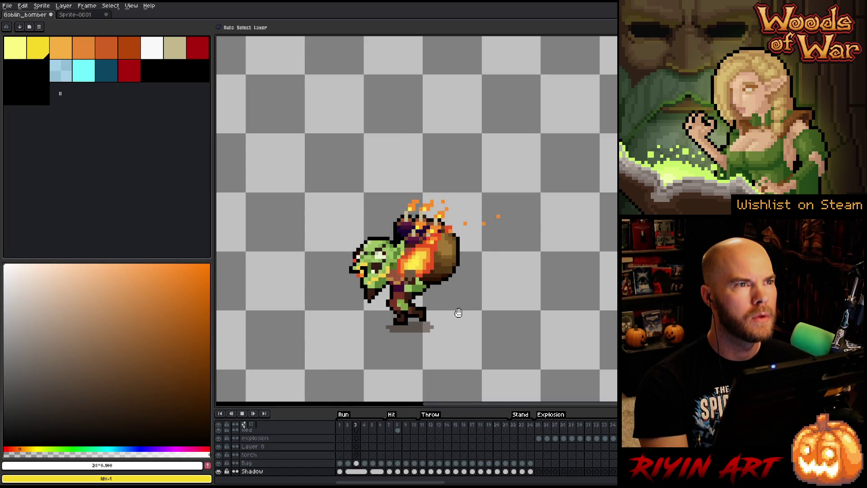
scroll(455, 310, "up", 2)
scroll(407, 274, "down", 1)
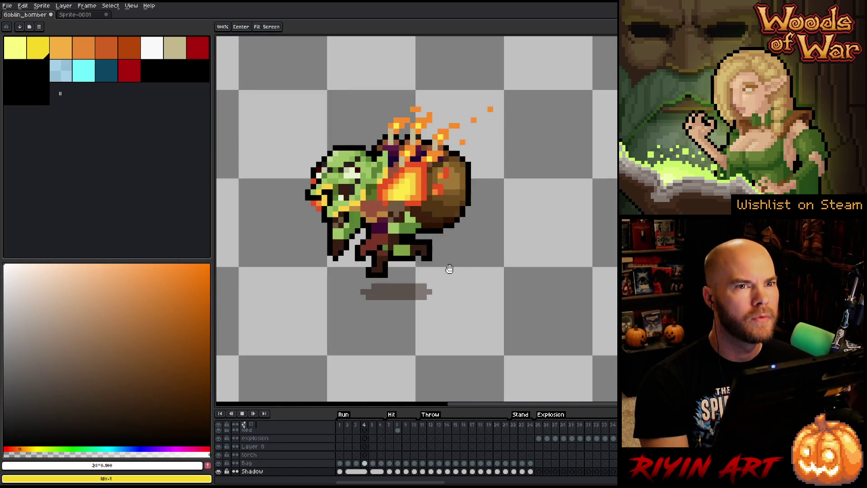
scroll(441, 261, "down", 1)
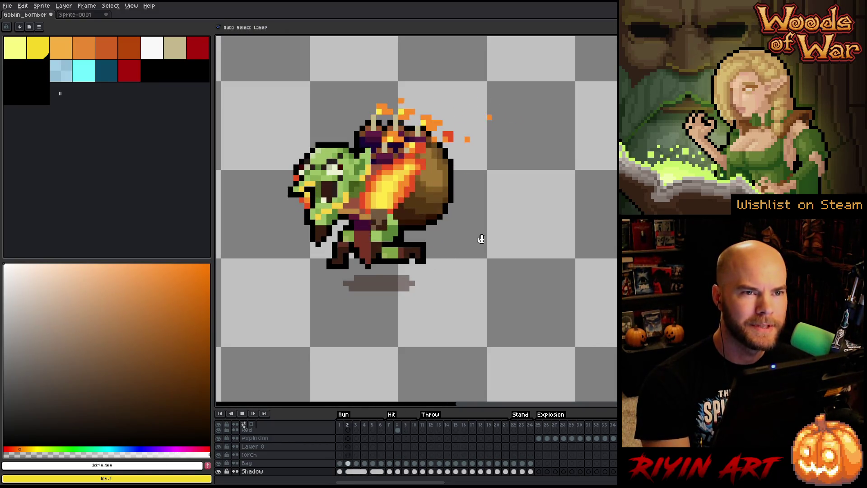
scroll(311, 194, "down", 2)
scroll(307, 180, "up", 2)
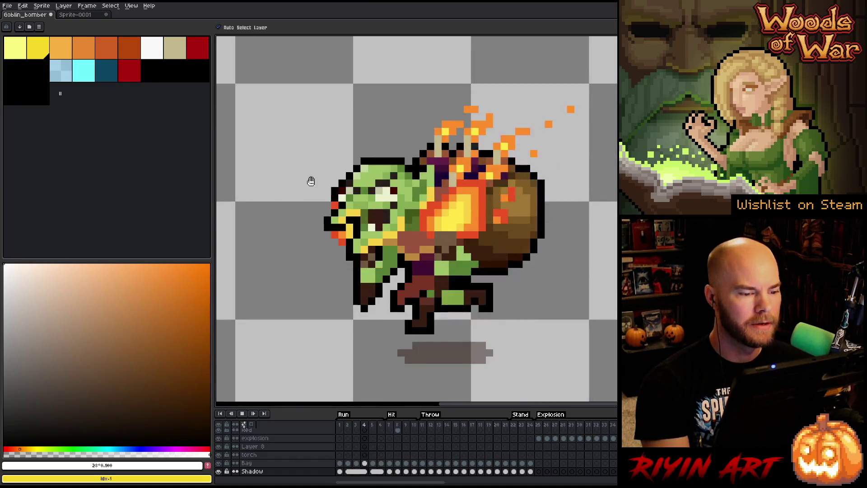
scroll(309, 212, "down", 1)
scroll(285, 210, "up", 1)
key("Return")
- Save the recoloured sprite, then start Save As from the File menu
key("ctrl+s")
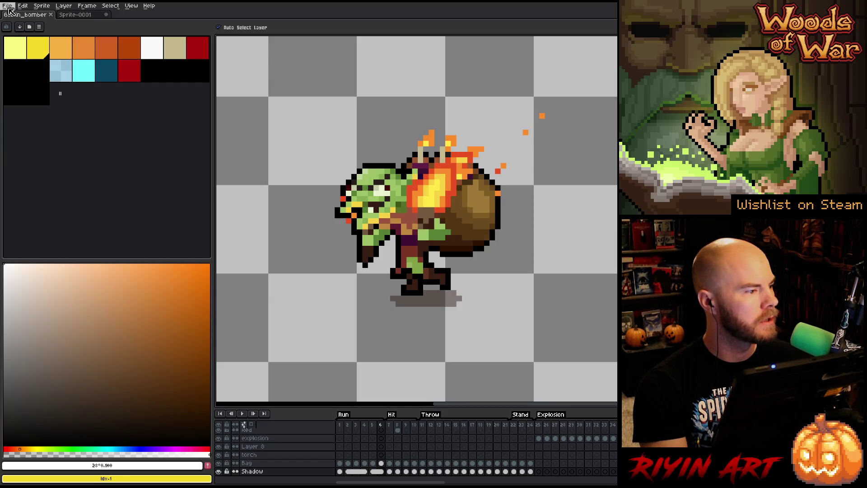
left_click(9, 6)
left_click(25, 51)
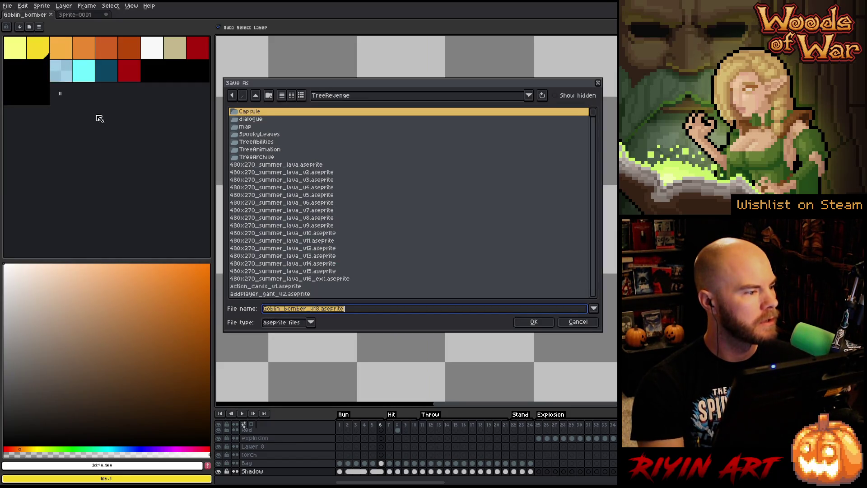
- Save the sprite as Goblin_bomber_v19.aseprite
left_click(314, 308)
type("9")
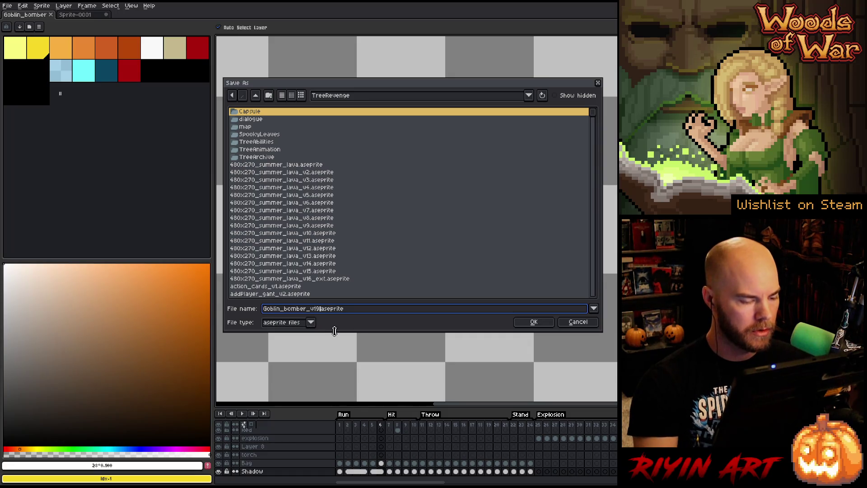
key("Return")
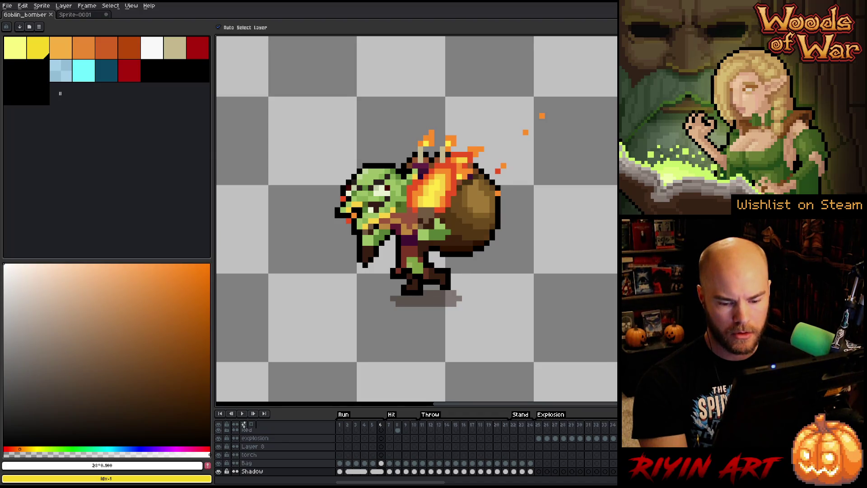
key("Return")
- Toggle layer visibility to isolate the Bag layer, then paste the goblin into a new Layer 3
scroll(557, 301, "down", 2)
scroll(550, 284, "up", 2)
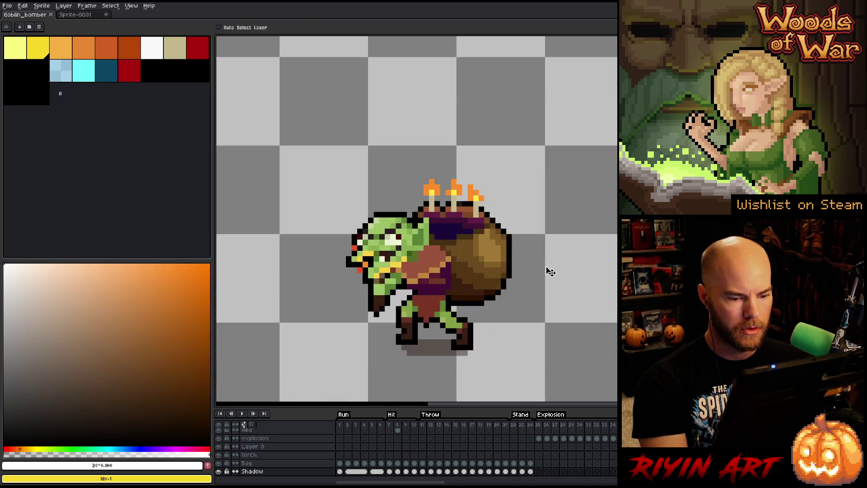
left_click(246, 463)
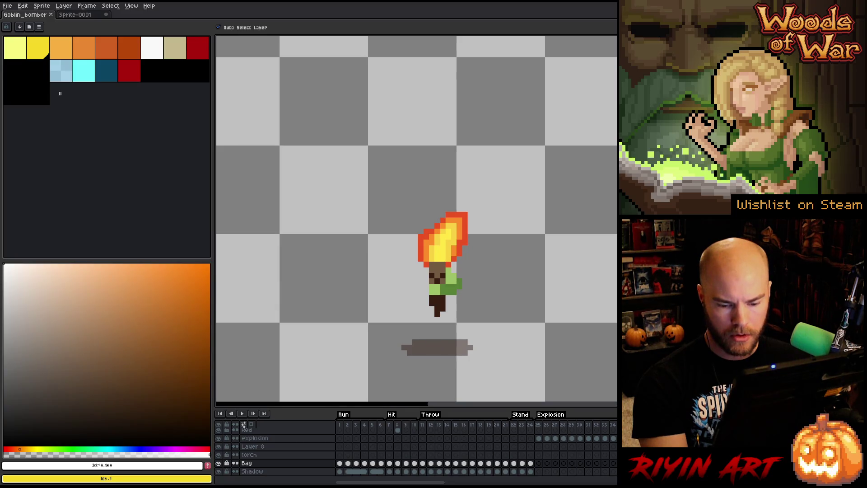
left_click(249, 454)
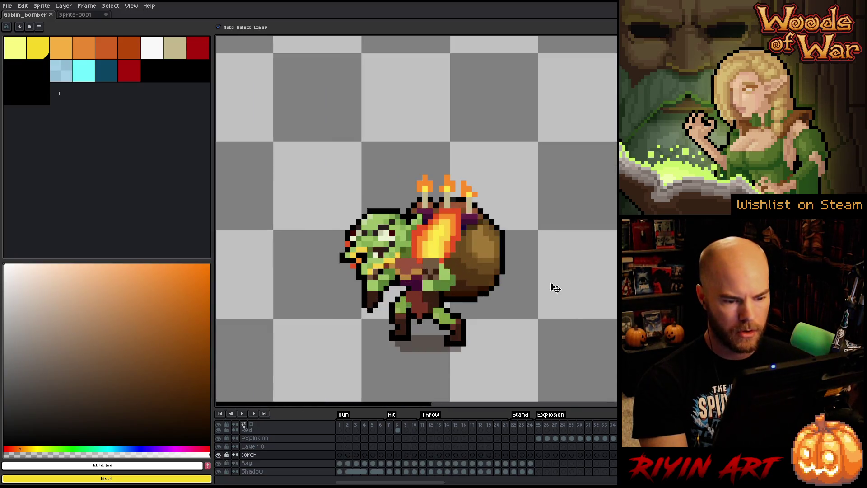
mouse_move(552, 287)
left_mouse_down()
mouse_move(478, 271)
mouse_move(461, 242)
left_mouse_up()
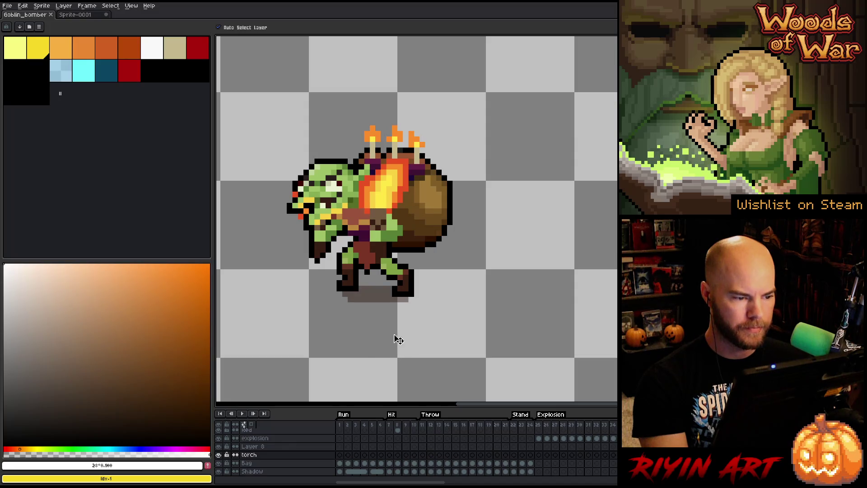
left_click(246, 463)
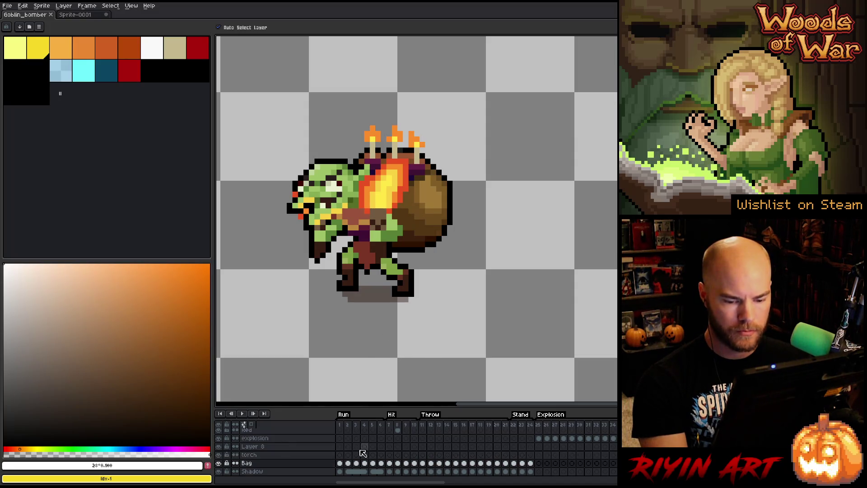
left_click(219, 455)
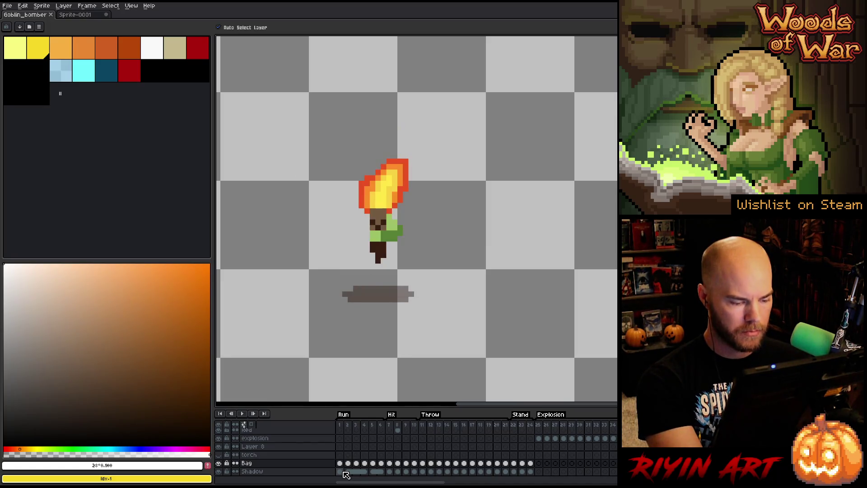
key("shift+n")
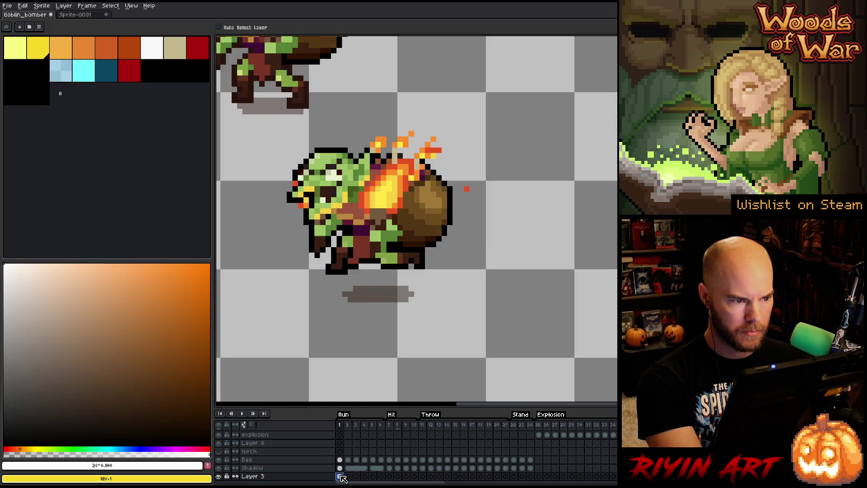
- Pick the dark red #7a3526 from the goblin and select the Bag layer across all frames
scroll(282, 137, "up", 2)
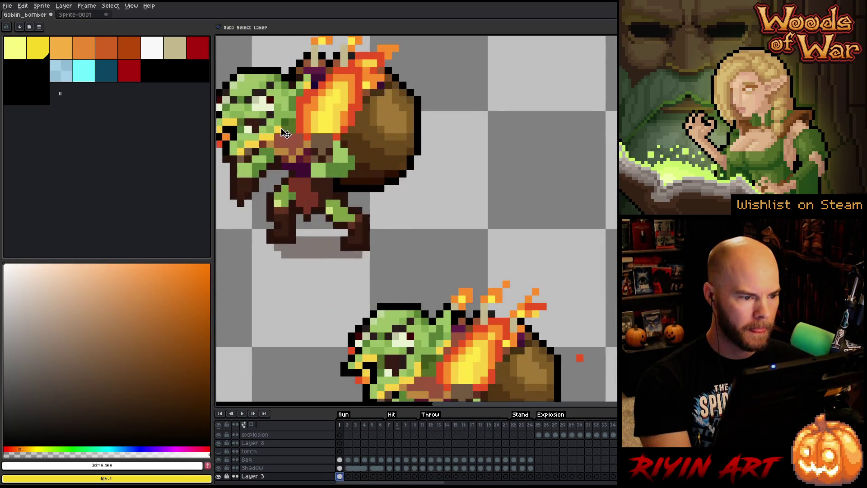
key("i")
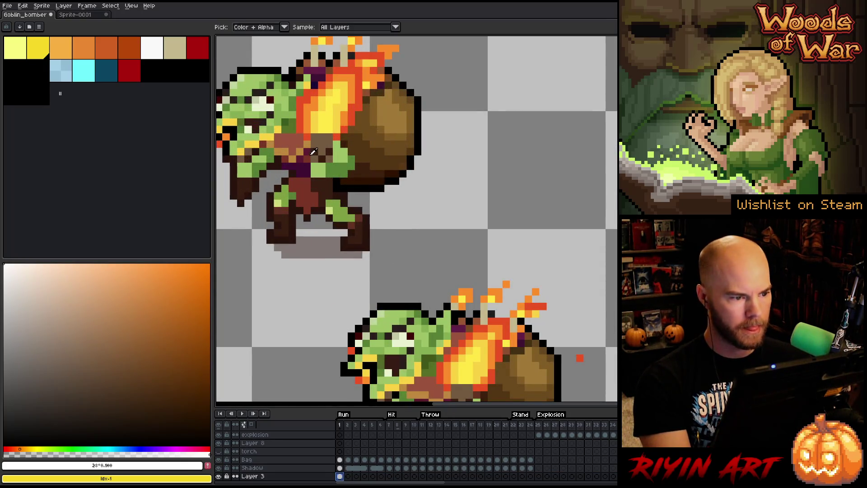
left_click(308, 157)
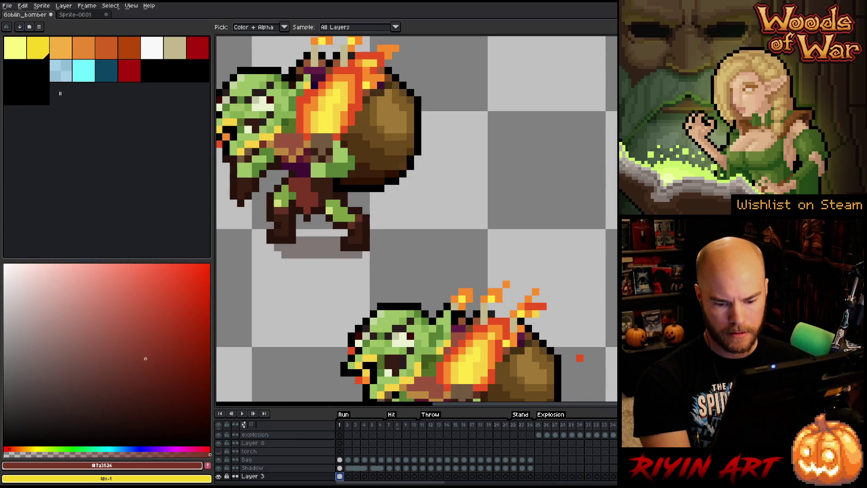
key("Up")
key("Up")
left_click_drag(553, 313, 464, 195)
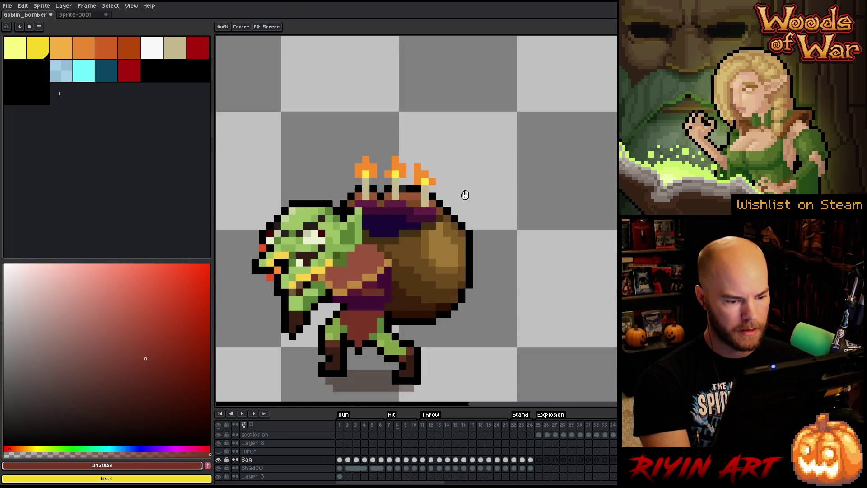
left_click(289, 464)
- Replace #6c3825 with #7a3526 on the Bag layer using Replace Color
key("shift+r")
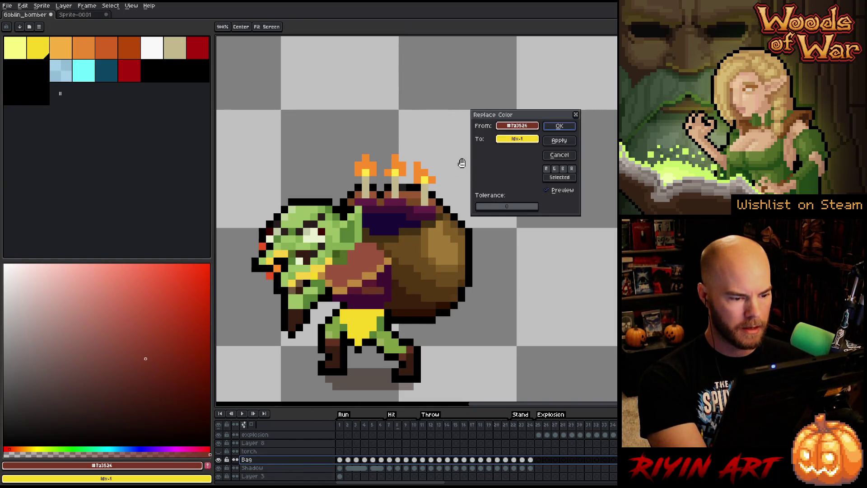
left_click(391, 277)
left_click(375, 287)
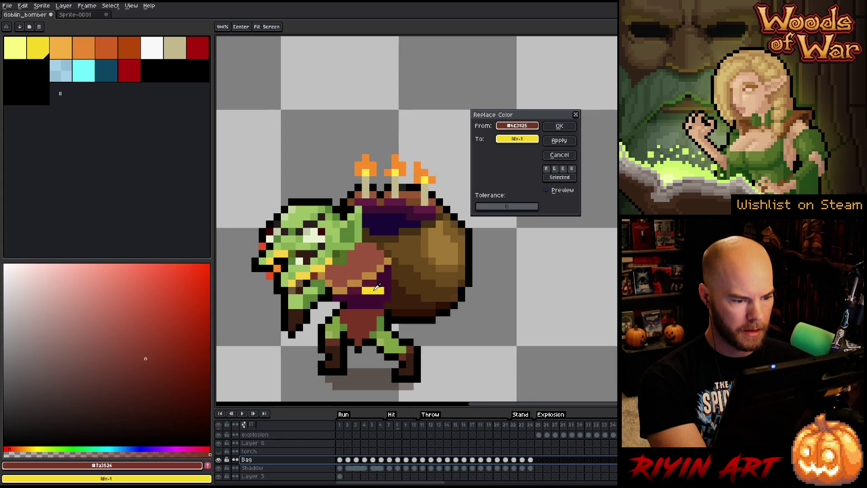
mouse_move(518, 138)
left_mouse_down()
mouse_move(317, 361)
mouse_move(200, 465)
left_mouse_up()
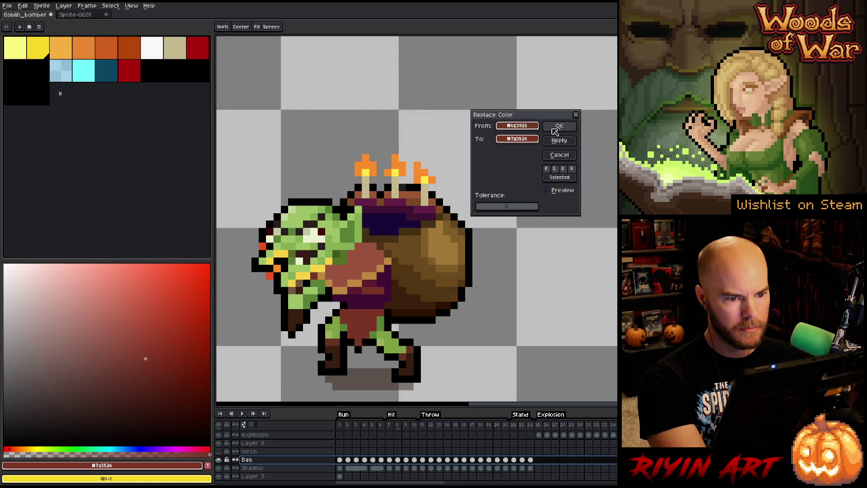
left_click(559, 126)
key("Return")
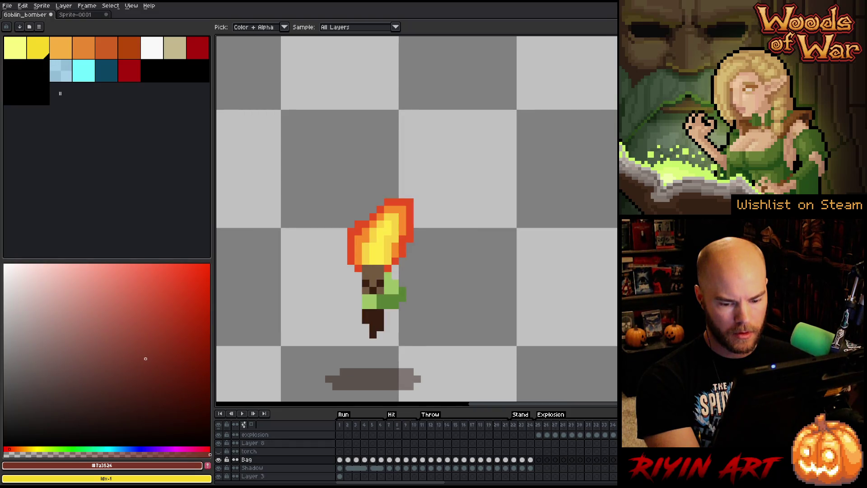
- Show the full goblin again and delete the pasted Layer 3
left_click(248, 452)
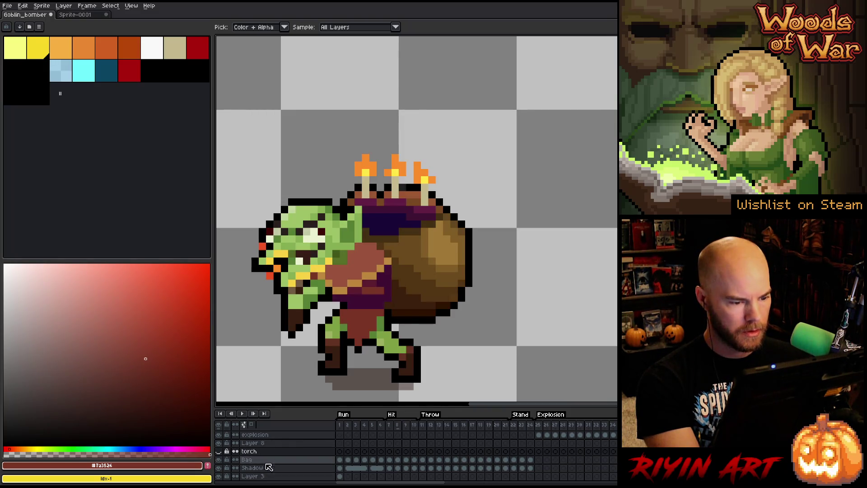
right_click(258, 476)
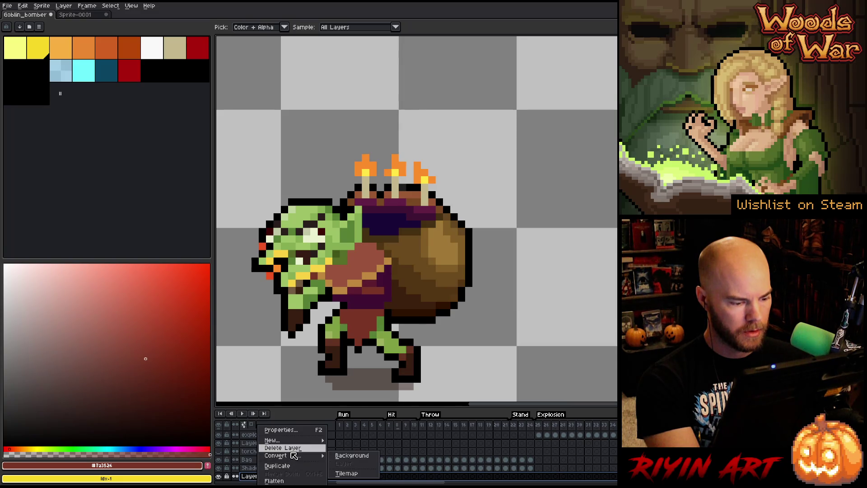
left_click(293, 466)
scroll(337, 315, "down", 3)
scroll(337, 315, "up", 2)
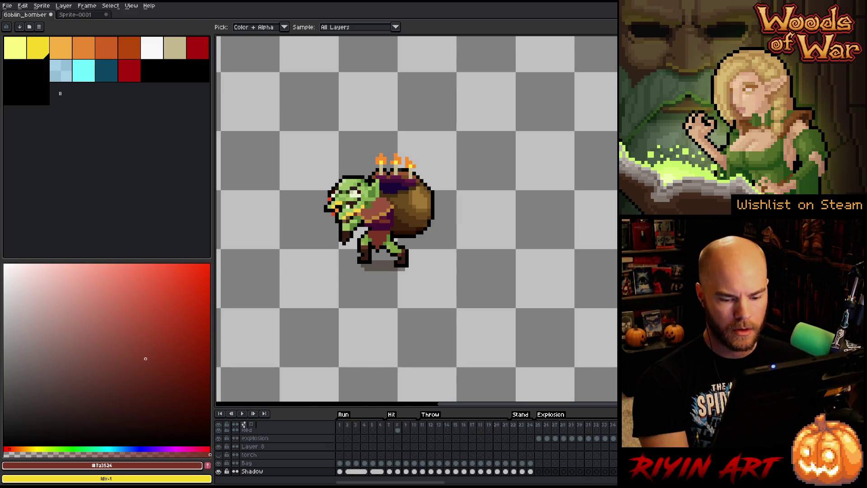
scroll(363, 216, "up", 1)
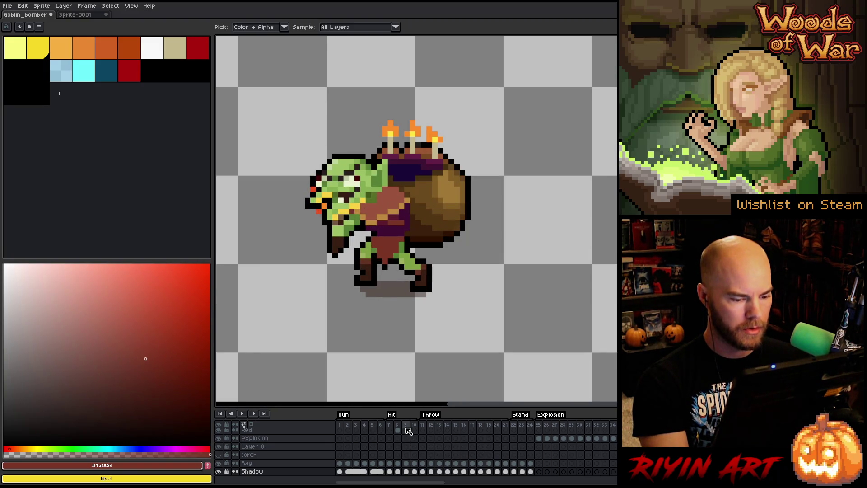
- Play the animation to review it, jumping to frame 8 of the Hit tag, then stop
key("Return")
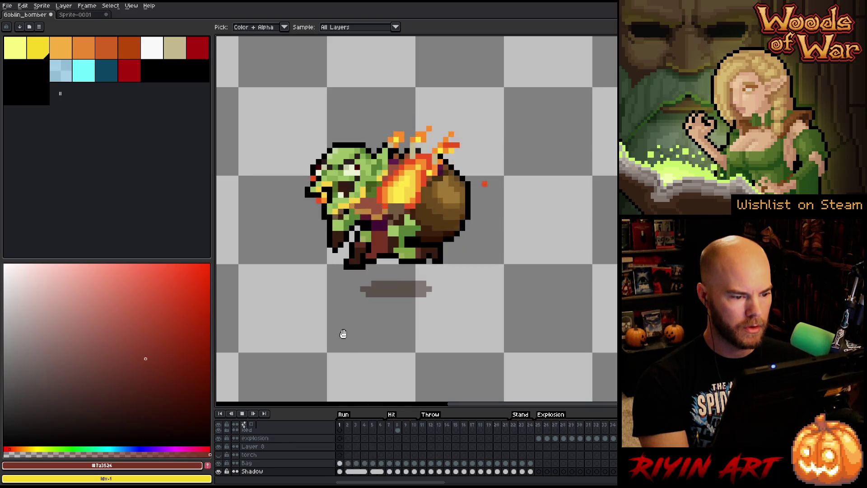
scroll(311, 282, "down", 1)
scroll(311, 282, "down", 2)
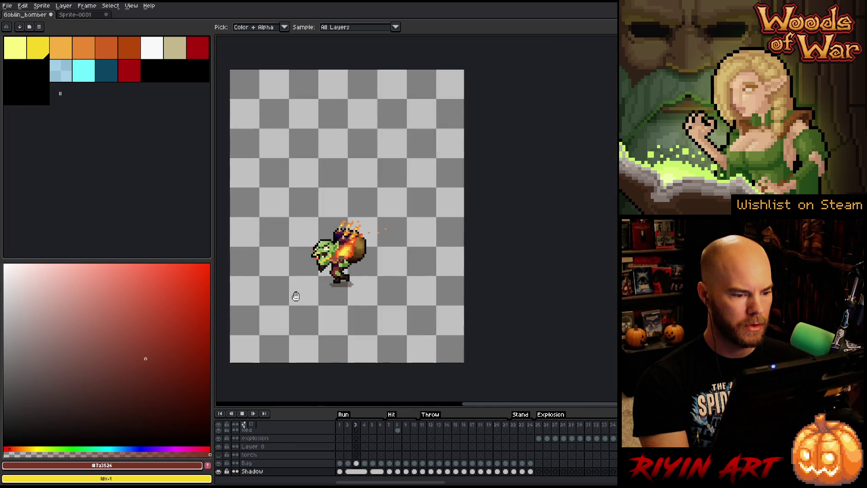
scroll(280, 268, "up", 1)
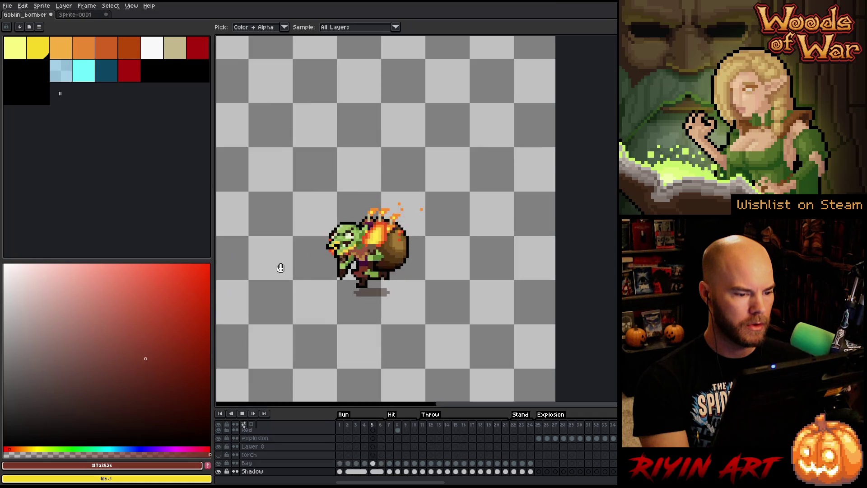
scroll(281, 268, "up", 1)
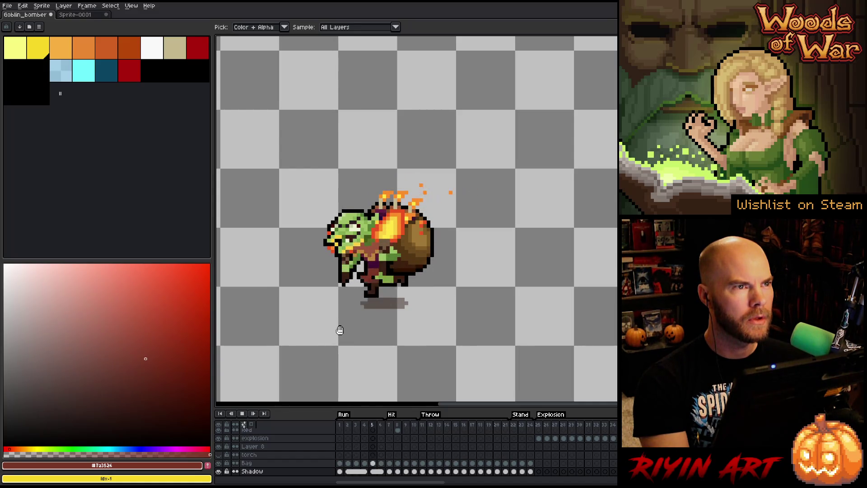
left_click(398, 424)
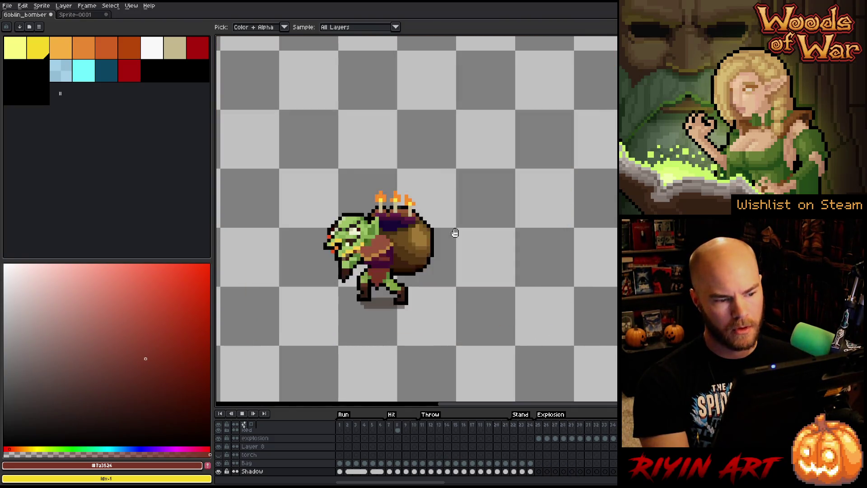
key("Return")
- Make the Bag layer active, check the torch layer's visibility, and bring Attack Idle Outline into view
key("Up")
key("Up")
scroll(351, 224, "up", 1)
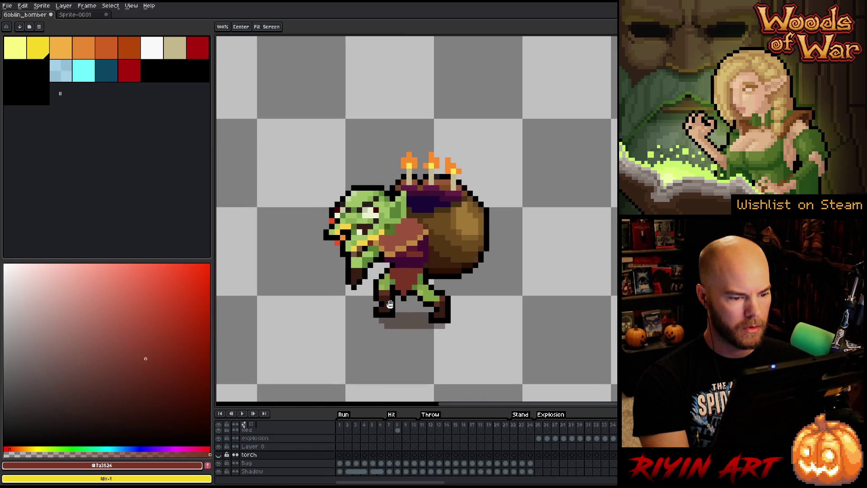
left_click(247, 463)
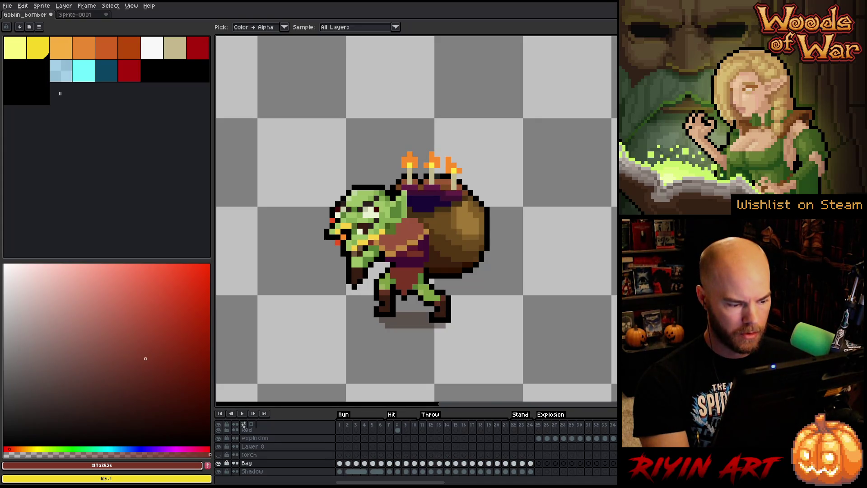
left_click(219, 456)
left_click(219, 455)
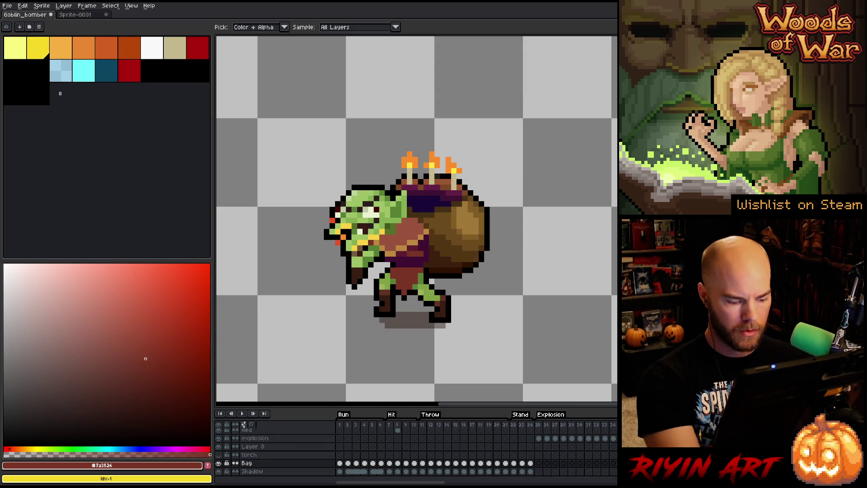
scroll(416, 447, "up", 2)
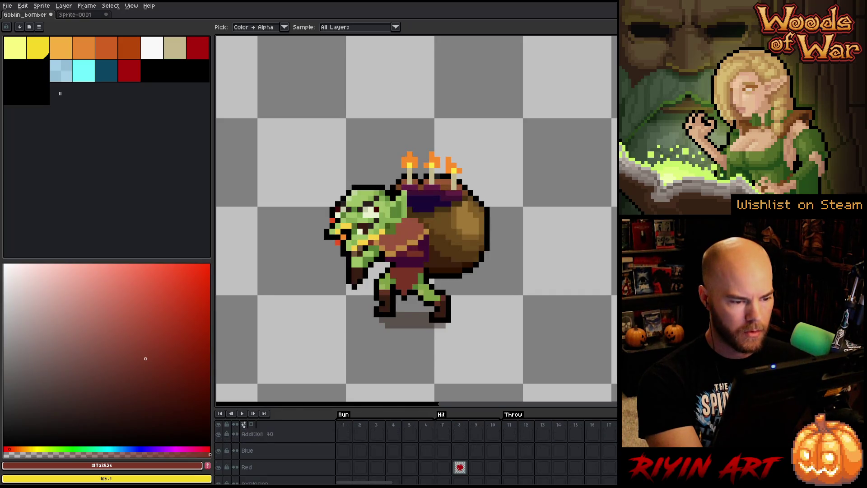
scroll(416, 447, "down", 2)
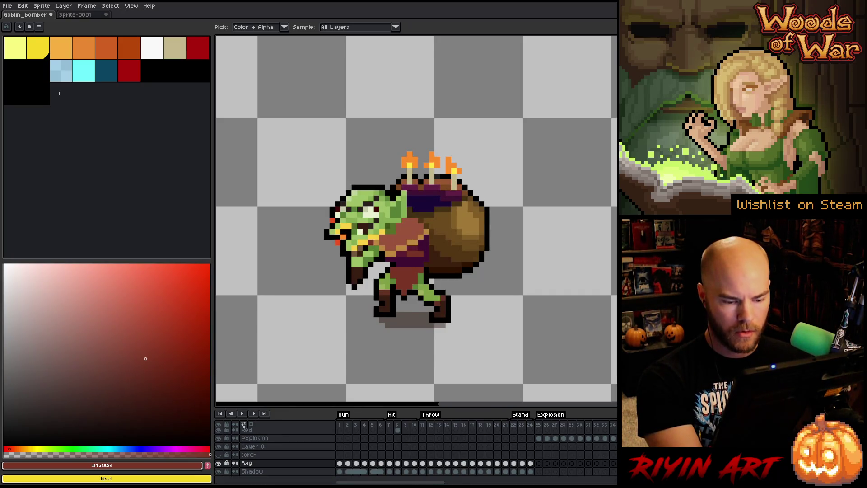
scroll(416, 447, "down", 3)
scroll(416, 447, "down", 3)
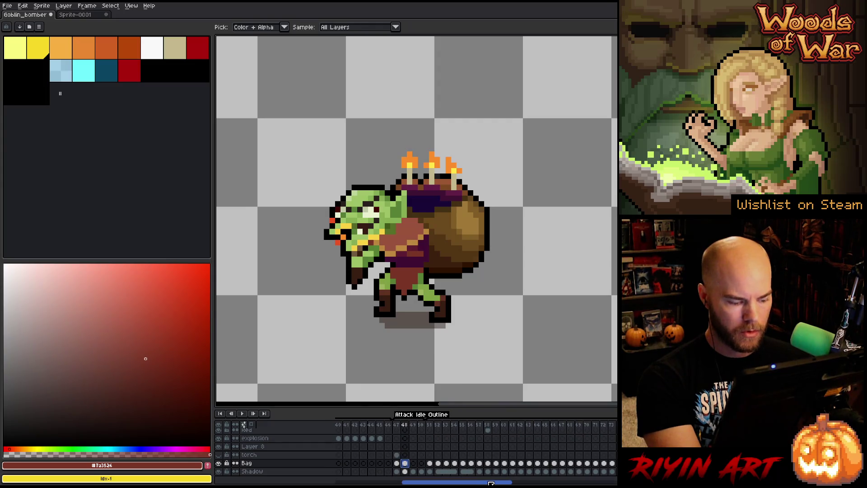
- Pan to the goblin and rectangle-select the goblin, its sack and the lower-left area
key("v")
key("i")
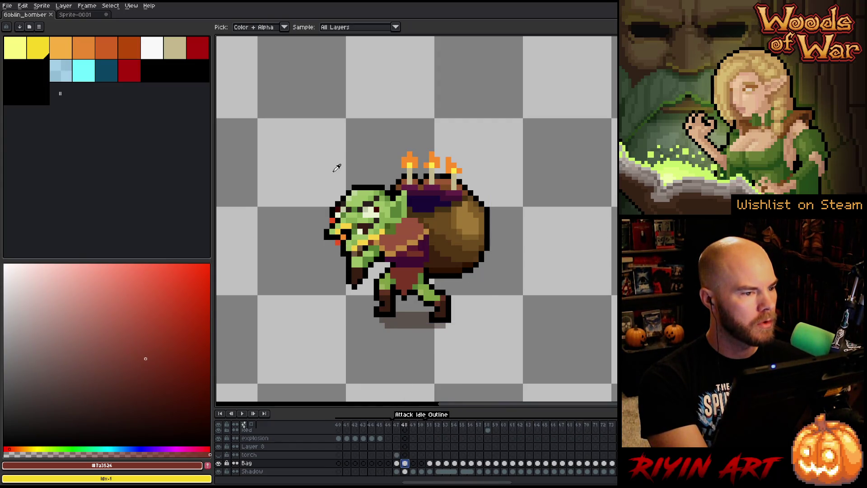
scroll(422, 234, "up", 1)
key("h")
left_click_drag(437, 318, 425, 285)
key("i")
key("Left")
key("Right")
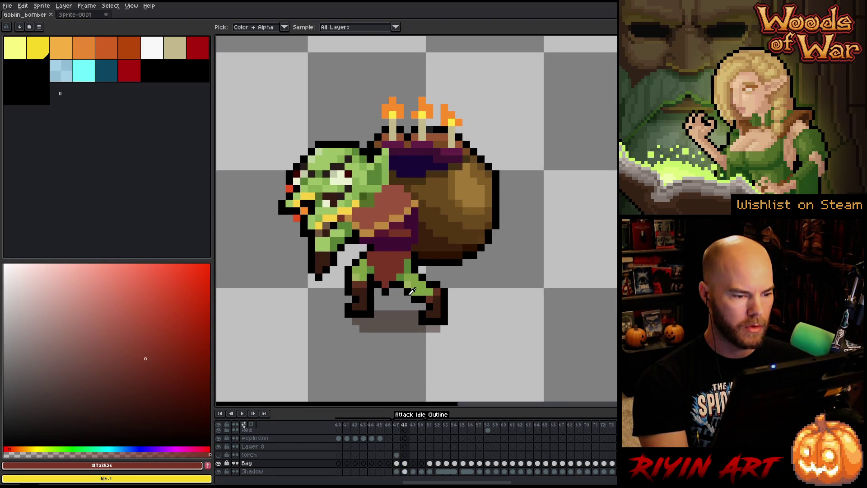
key("h")
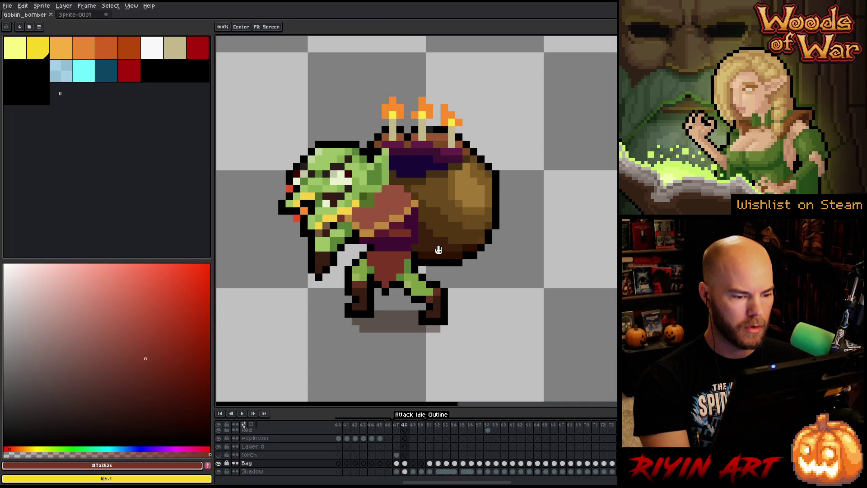
left_click_drag(437, 249, 442, 274)
key("i")
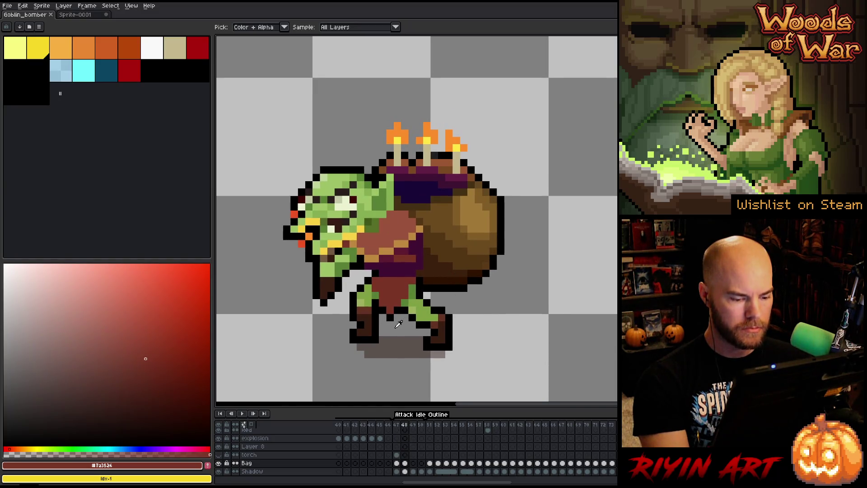
key("m")
mouse_move(262, 123)
left_mouse_down()
mouse_move(519, 278)
mouse_move(520, 293)
left_mouse_up()
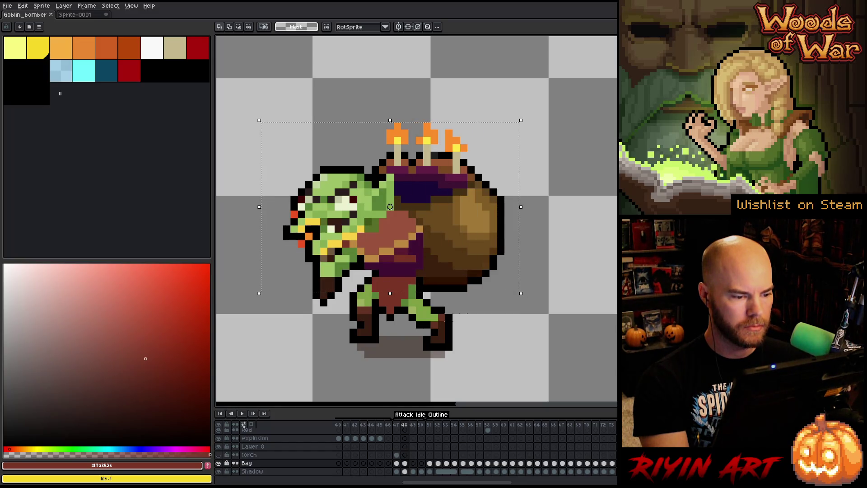
left_click_drag(261, 322, 342, 253)
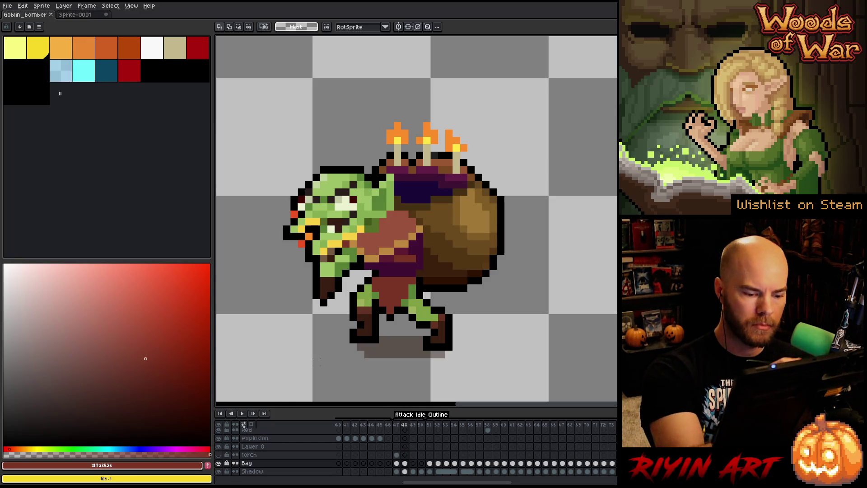
- Add a new empty Layer 9 above Bag and return to the Bag layer on frame 47
key("shift+n")
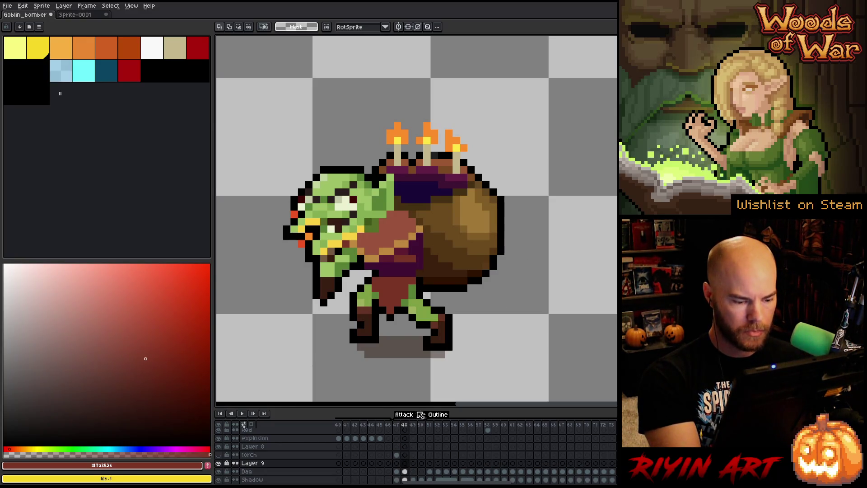
left_click(404, 472)
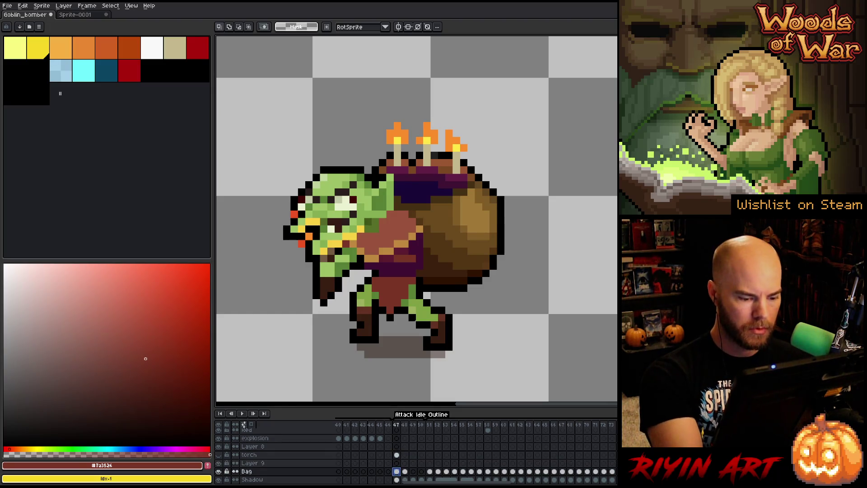
key("Left")
key("Left")
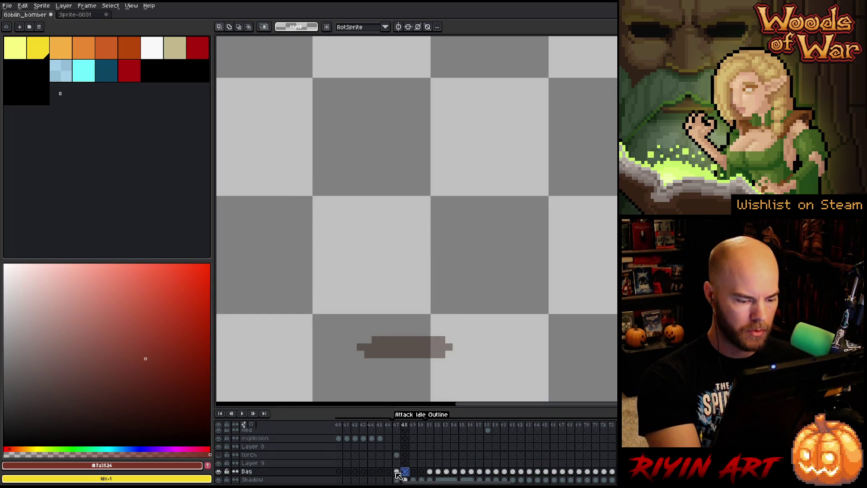
key("Right")
left_click_drag(489, 278, 511, 276)
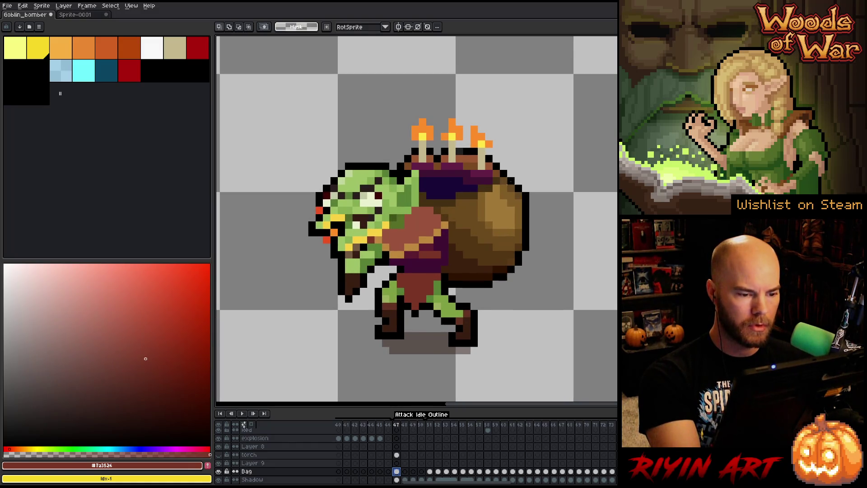
- Lasso-select the goblin's head on the Bag layer, then choose Layer 9 to receive it
key("b")
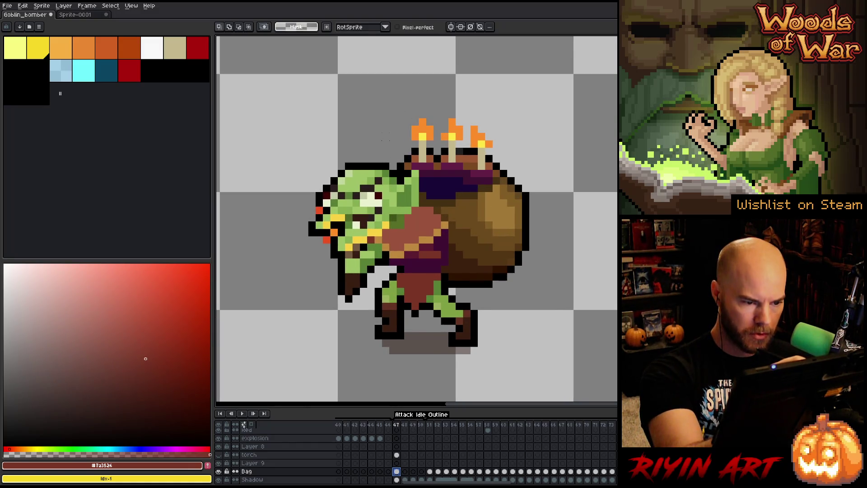
left_click_drag(416, 172, 416, 198)
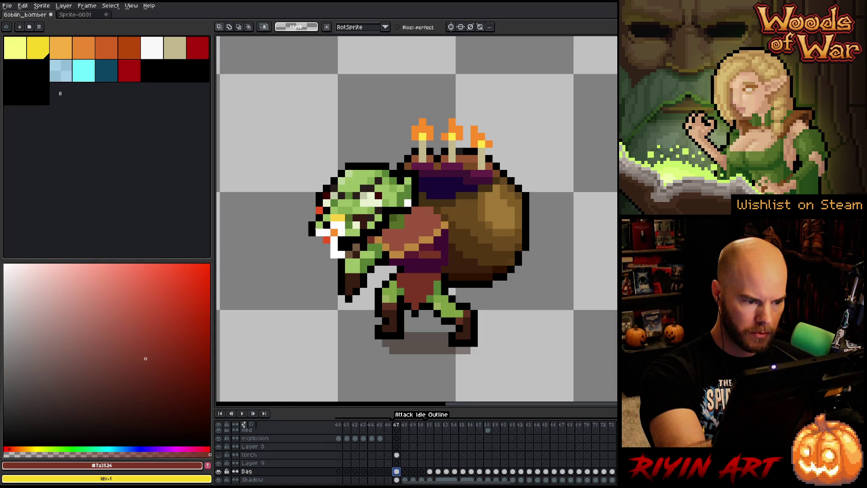
left_click(330, 203)
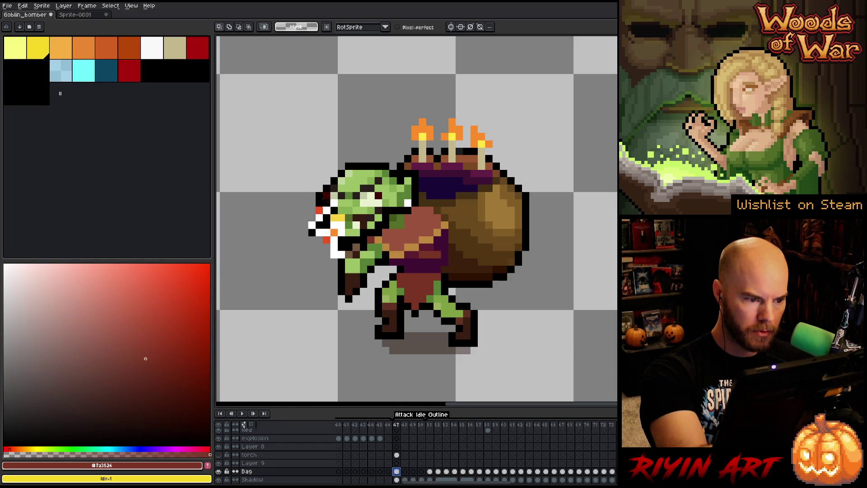
mouse_move(327, 192)
left_mouse_down()
mouse_move(341, 149)
mouse_move(378, 152)
mouse_move(401, 186)
left_mouse_up()
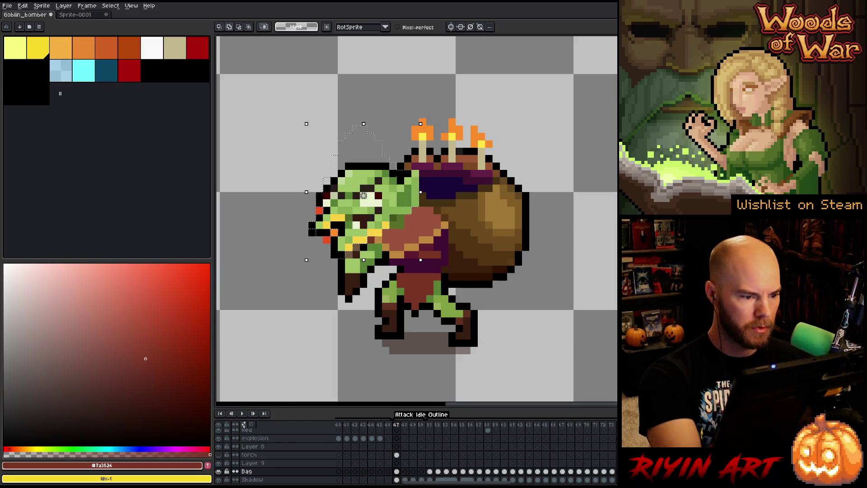
left_click_drag(306, 192, 299, 192)
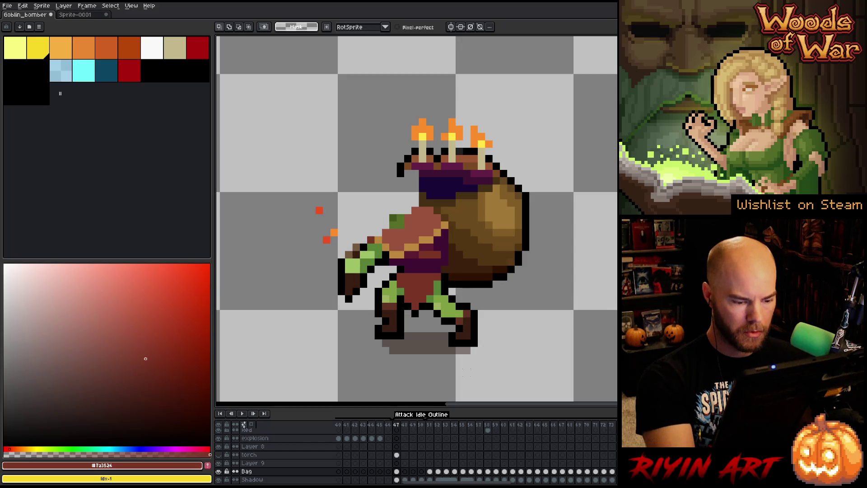
left_click(261, 463)
- Paste the head onto Layer 9, rename the layer 'head', and toggle its visibility to check
key("ctrl+v")
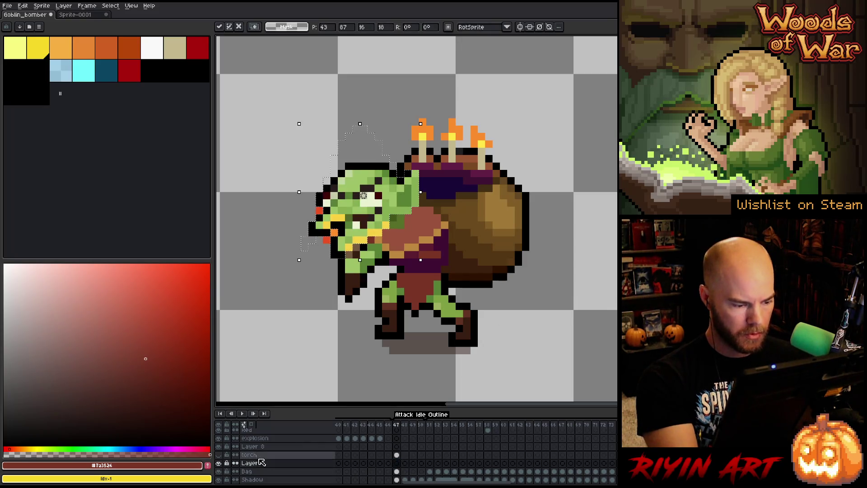
left_click(258, 463)
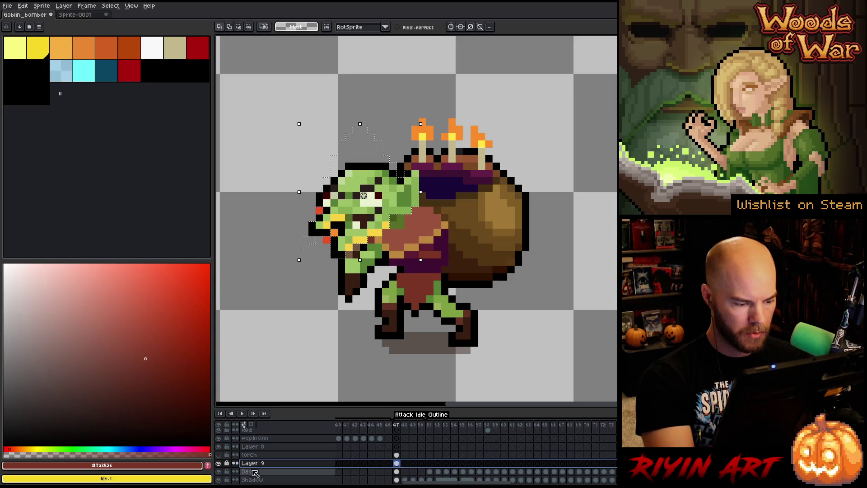
double_click(253, 463)
type("head")
key("Return")
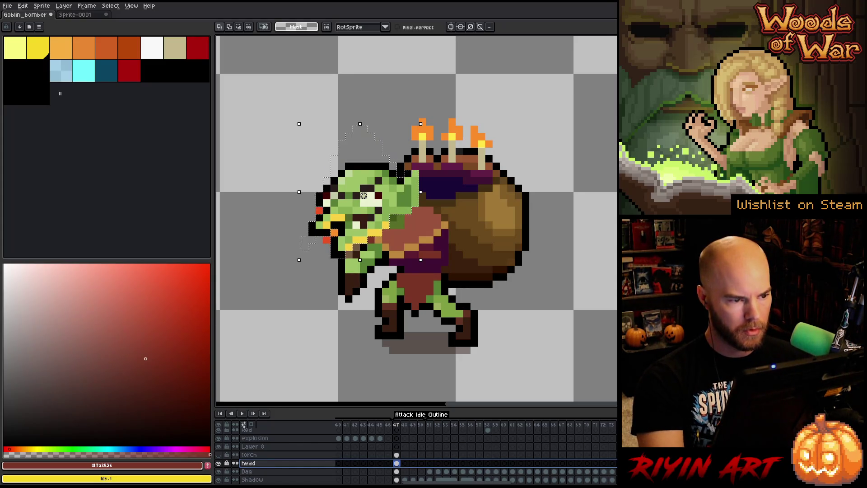
left_click(218, 463)
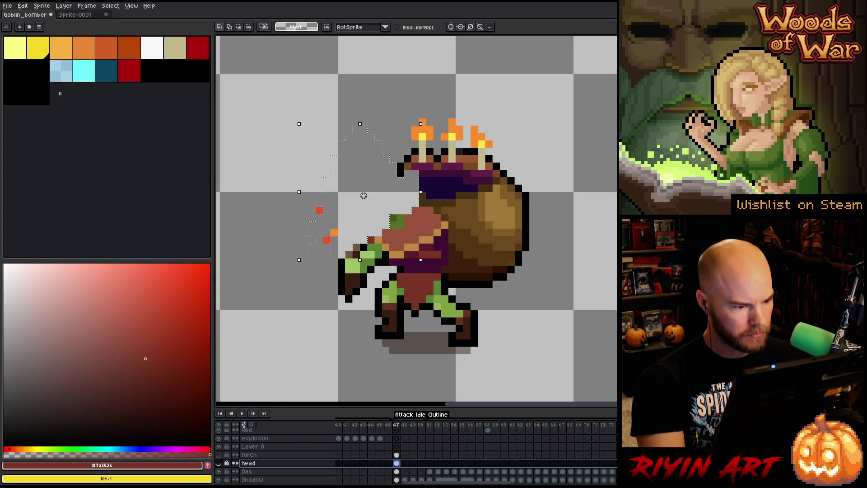
left_click(219, 463)
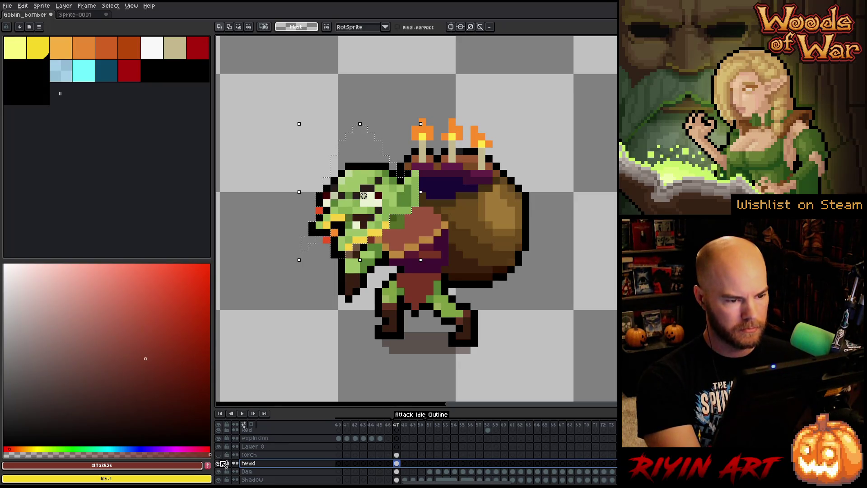
- Select the Bag layer and open its Layer Properties
left_click(218, 463)
left_click(251, 471)
scroll(257, 475, "down", 1)
left_click(255, 472)
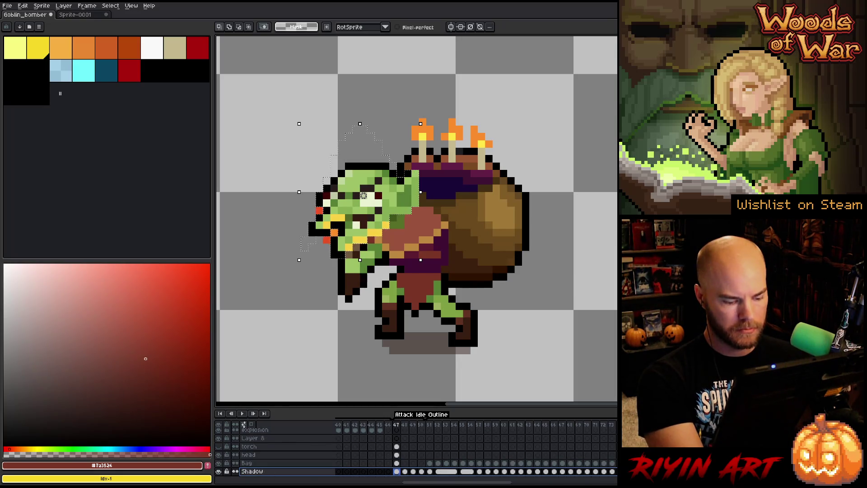
scroll(256, 472, "up", 1)
double_click(249, 463)
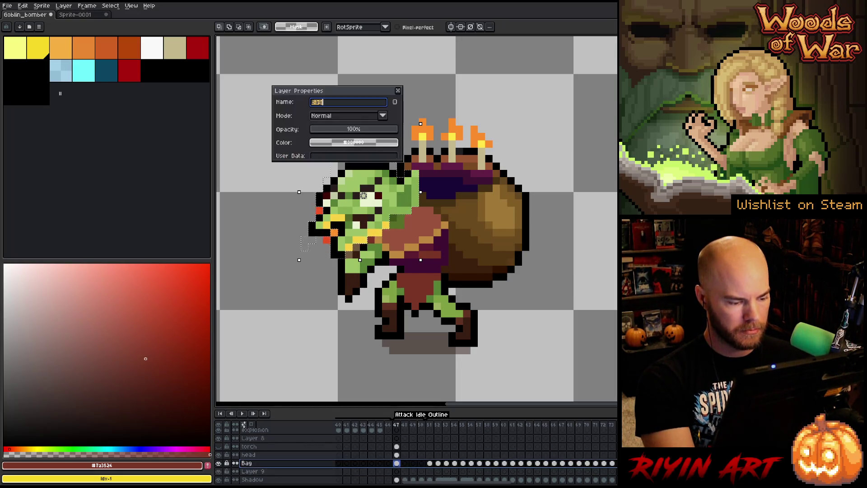
- Rename the Bag layer to 'Goblin', clear the head selection, and lasso the sack and candles
type("Goblinh")
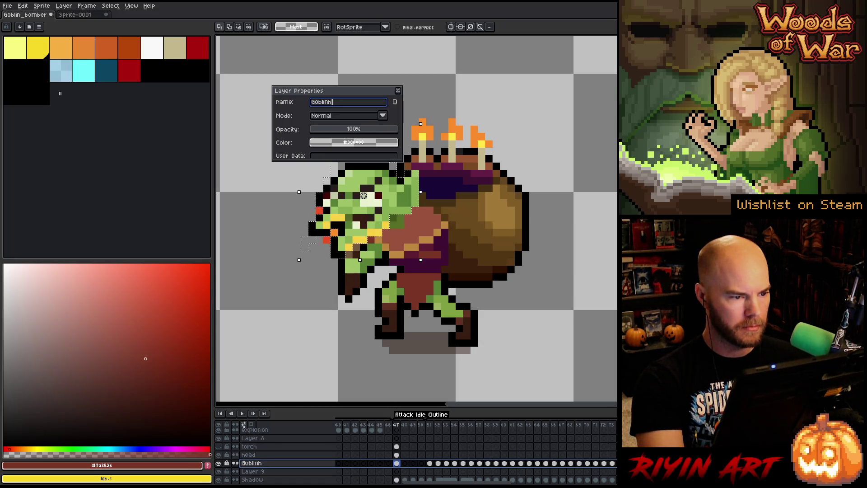
type("n")
key("Return")
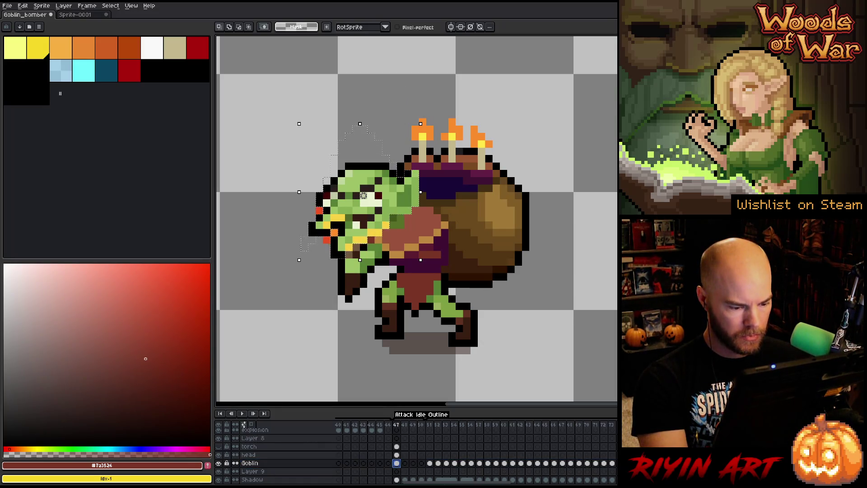
key("ctrl+d")
mouse_move(585, 249)
left_mouse_down()
mouse_move(499, 96)
mouse_move(407, 120)
mouse_move(400, 166)
left_mouse_up()
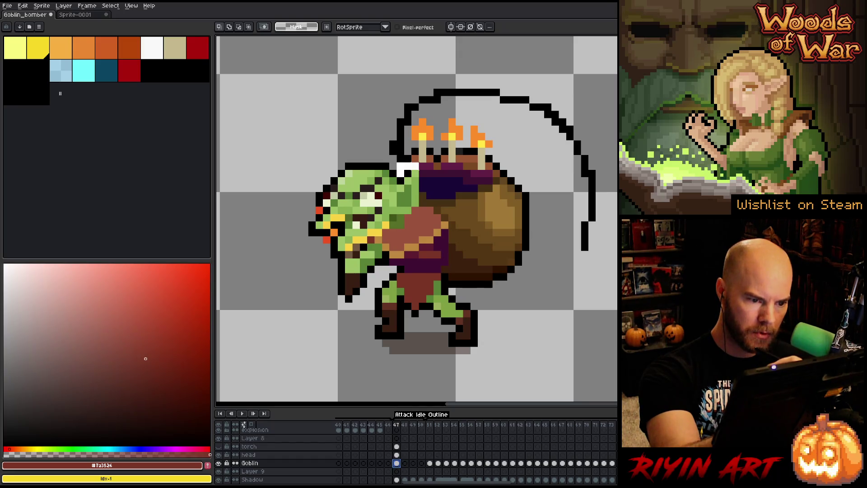
mouse_move(437, 210)
left_mouse_down()
mouse_move(451, 229)
mouse_move(452, 271)
mouse_move(471, 294)
mouse_move(600, 310)
left_mouse_up()
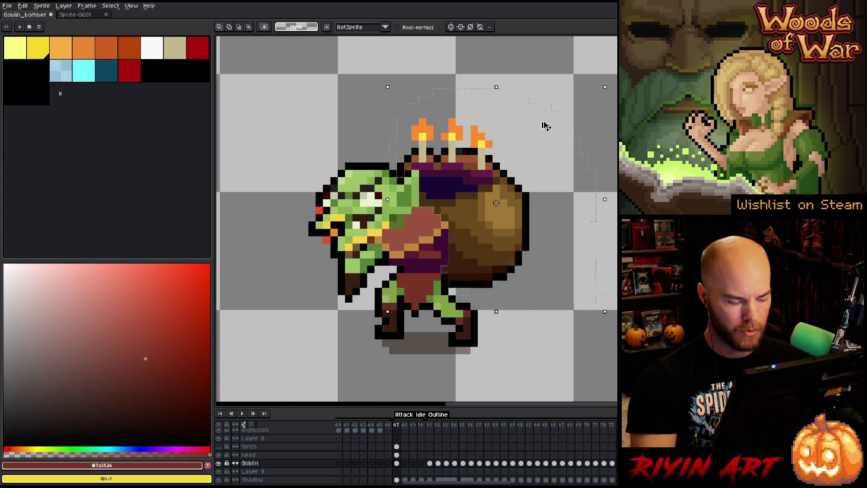
- Move the sack and candles onto Layer 9 and rename that layer 'bag'
key("Delete")
left_click(397, 471)
key("ctrl+v")
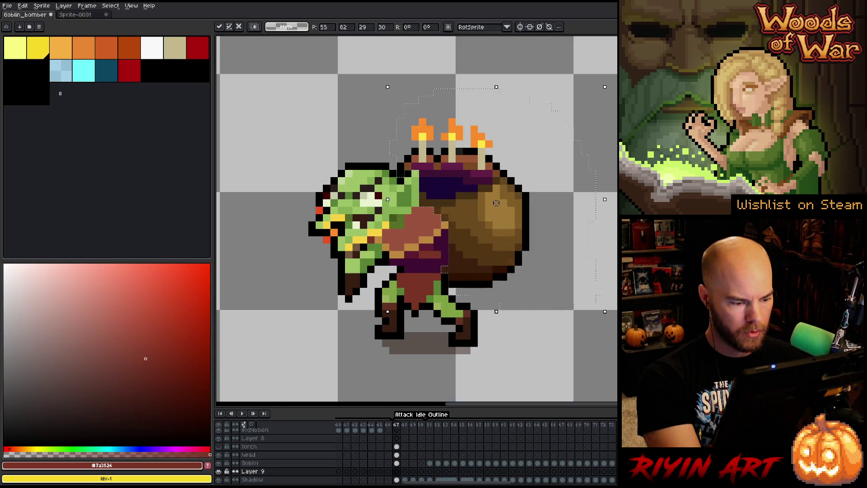
double_click(250, 471)
type("bag")
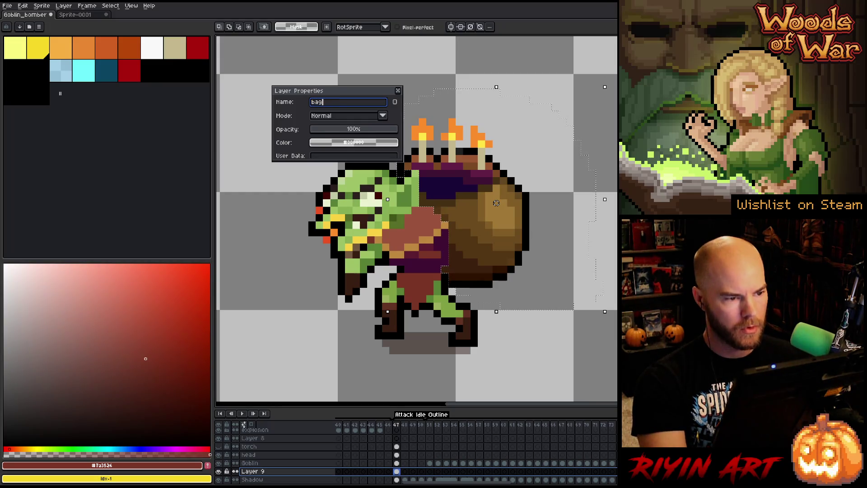
key("Return")
- Save the sprite, deselect, and select the head, Goblin and bag cels across frames
key("ctrl+s")
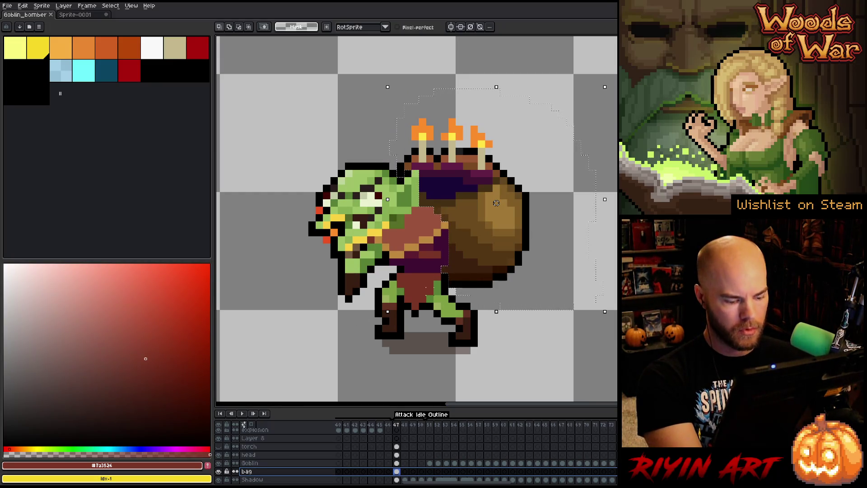
key("ctrl+d")
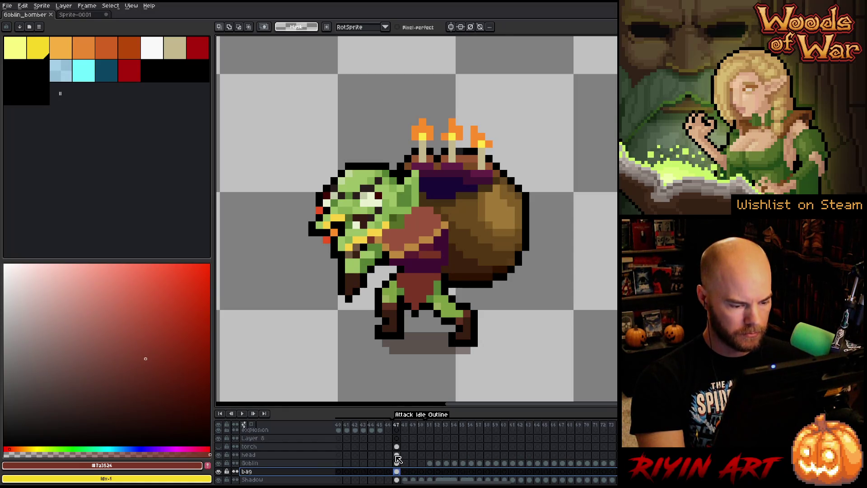
mouse_move(400, 458)
left_mouse_down()
mouse_move(405, 472)
mouse_move(423, 474)
left_mouse_up()
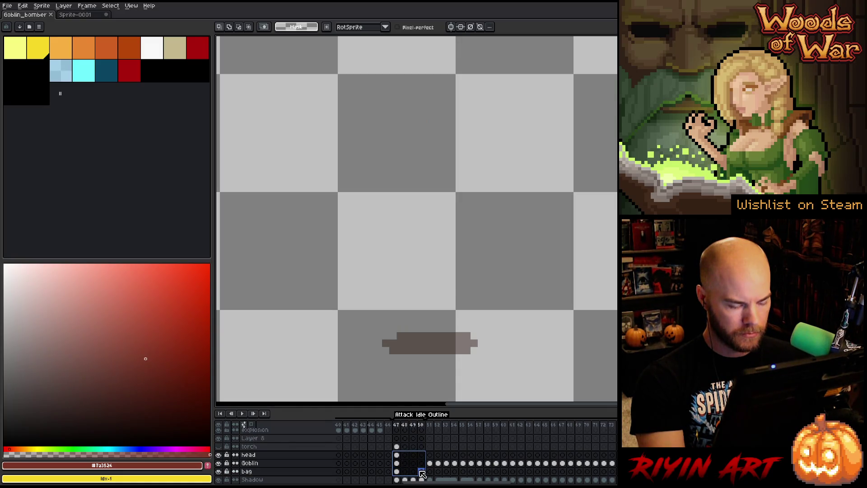
- Link and then unlink the head, Goblin and bag cels on frames 47–50, then pick the head cel at 47
right_click(422, 473)
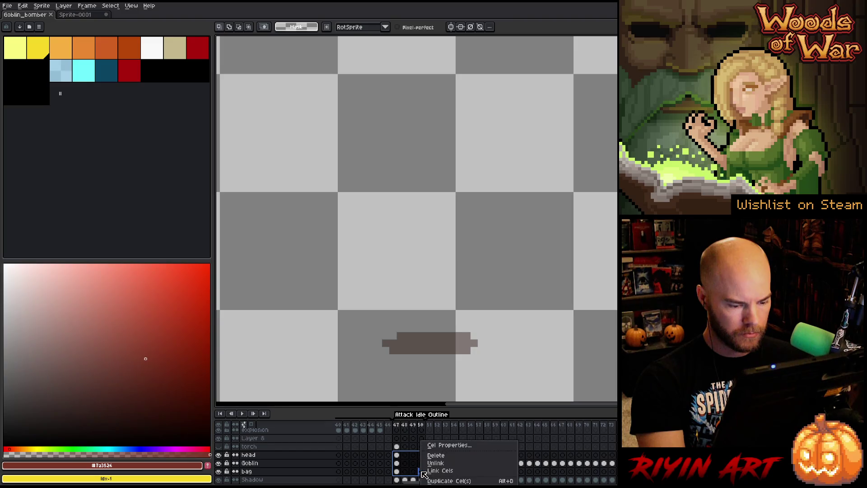
left_click(432, 471)
right_click(416, 466)
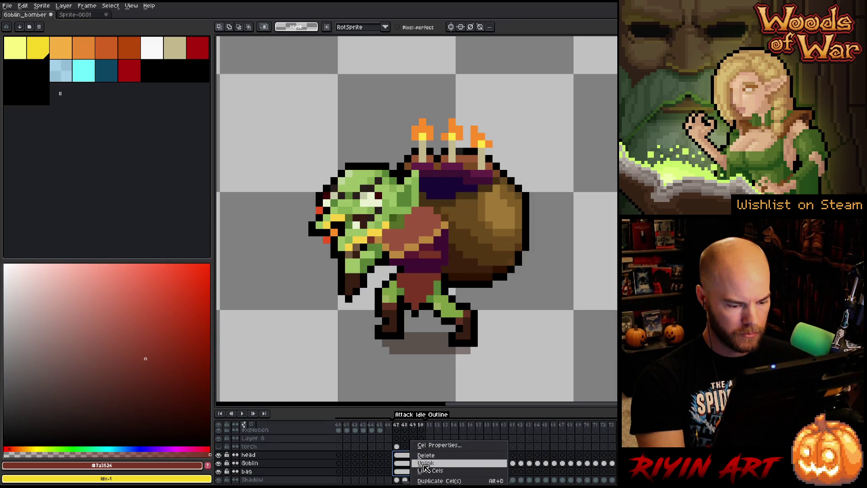
left_click(420, 464)
left_click(397, 455)
scroll(274, 276, "down", 2)
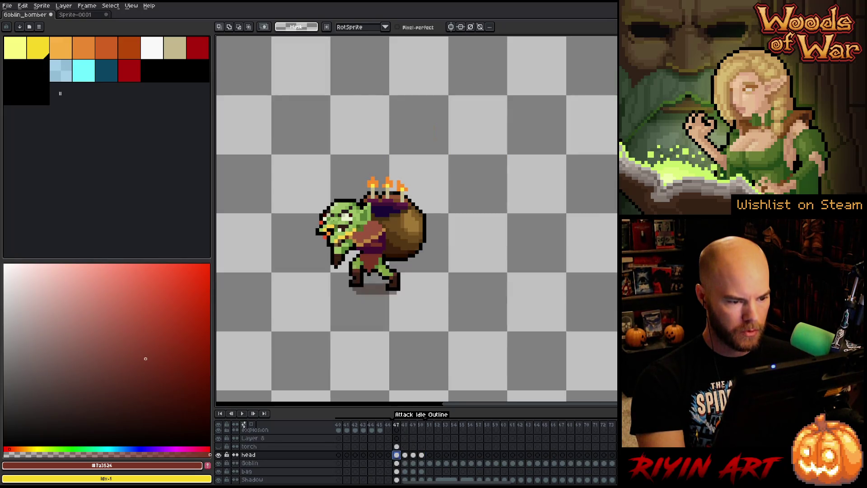
- On frame 48, marquee a box around the Goblin cel's upper body and hide the head layer
scroll(275, 276, "up", 1)
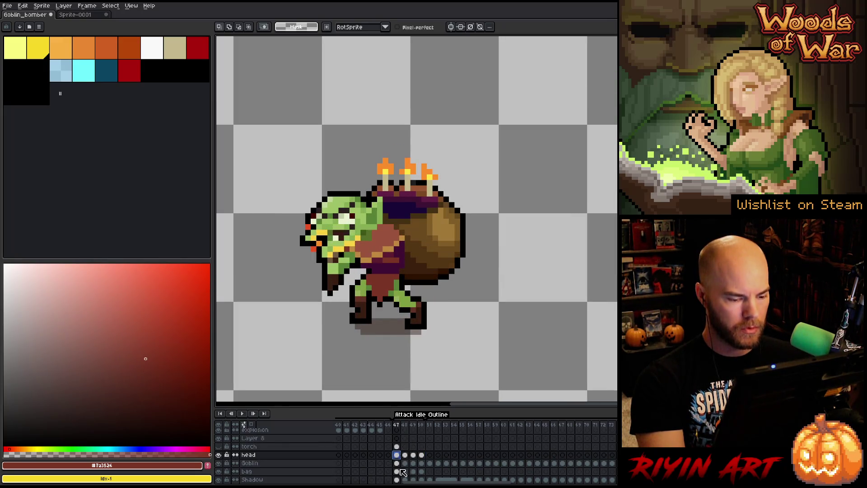
key("Right")
key("Left")
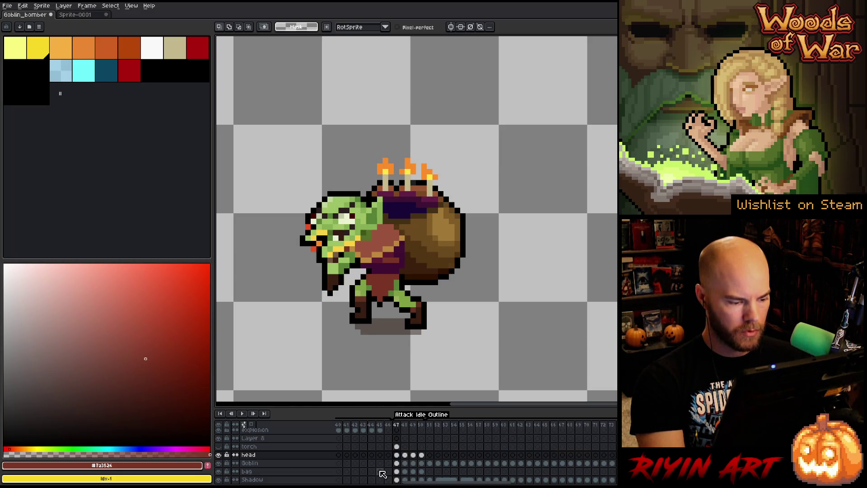
left_click(406, 471)
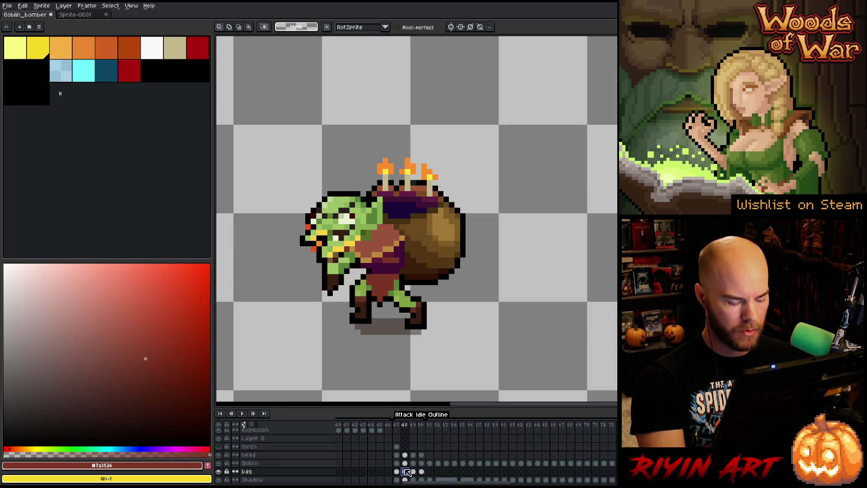
left_click(406, 463)
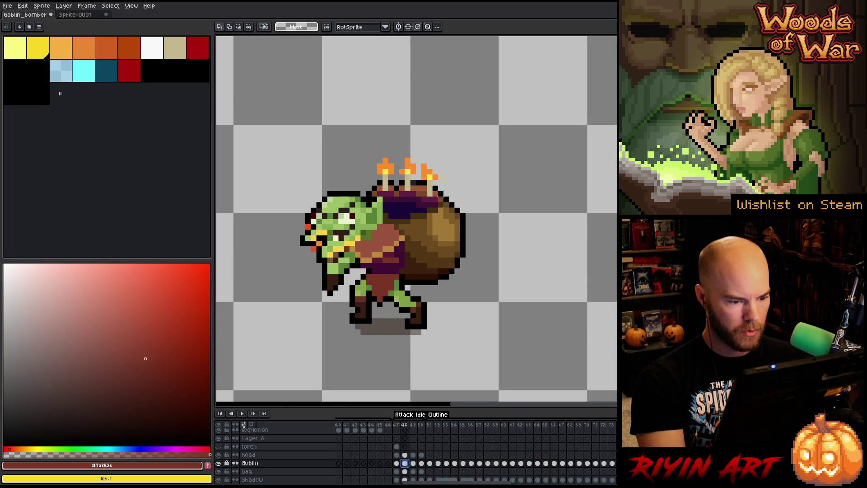
mouse_move(485, 89)
left_mouse_down()
mouse_move(284, 227)
mouse_move(270, 294)
mouse_move(280, 271)
mouse_move(273, 278)
left_mouse_up()
left_click(219, 455)
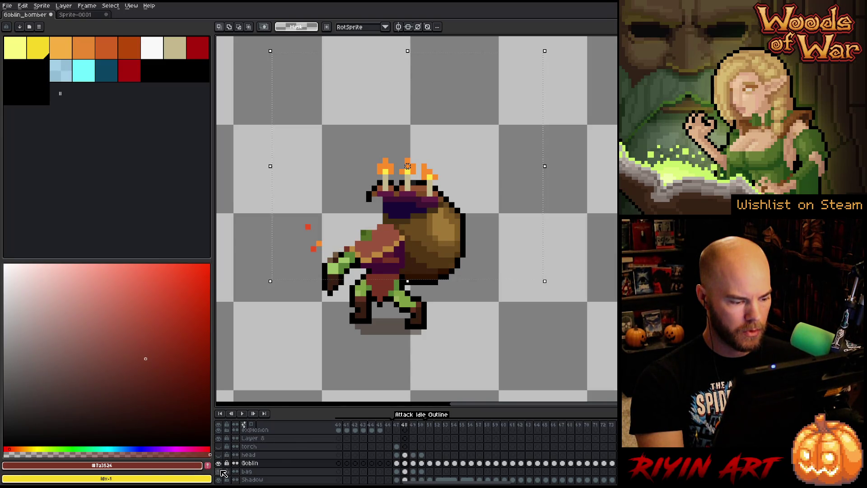
- Hide the bag layer and extend the selection over the goblin's whole body on frame 48
left_click(219, 471)
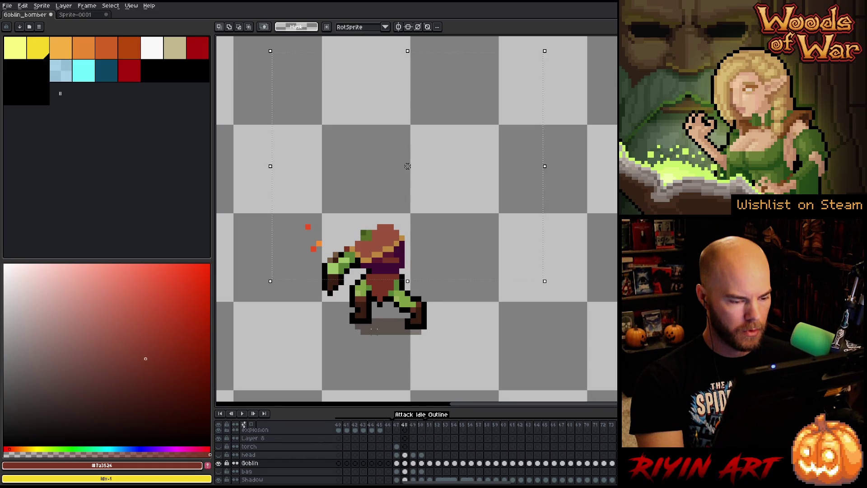
mouse_move(247, 183)
left_mouse_down()
mouse_move(332, 319)
mouse_move(341, 315)
mouse_move(337, 254)
mouse_move(342, 296)
left_mouse_up()
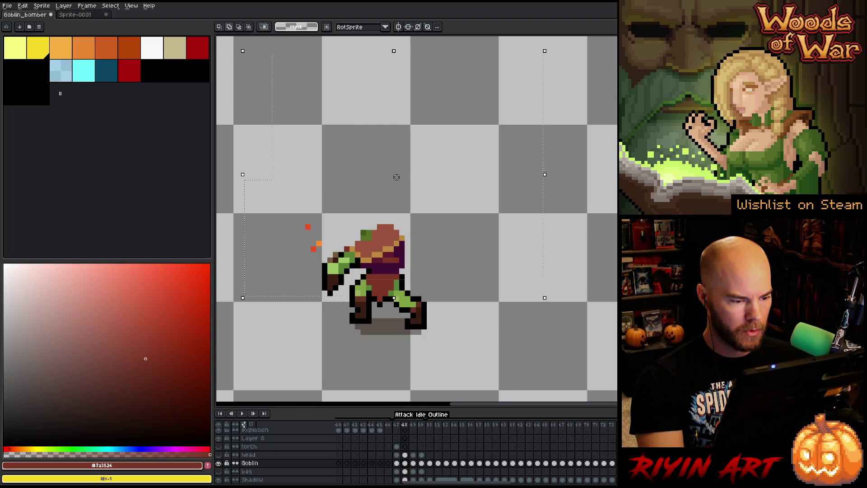
left_click_drag(294, 351, 344, 220)
mouse_move(388, 183)
left_mouse_down()
mouse_move(366, 229)
mouse_move(386, 184)
left_mouse_up()
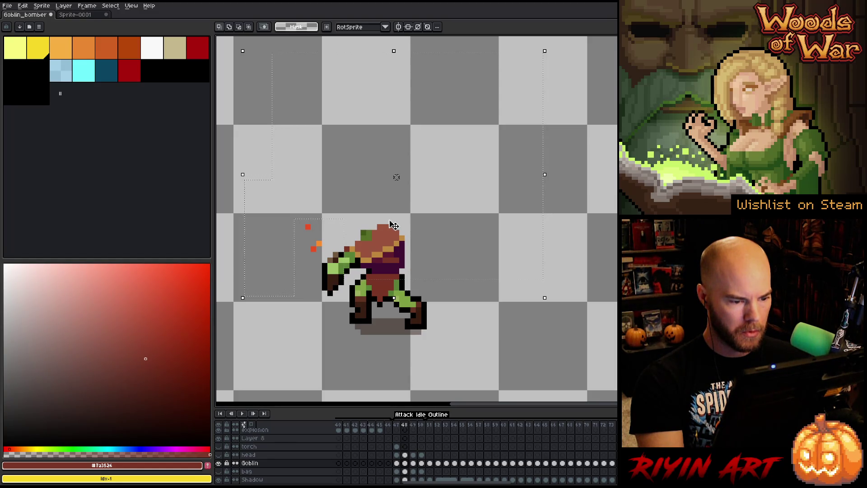
- Shift the selected body down one pixel on frame 48 and commit the move
key("Down")
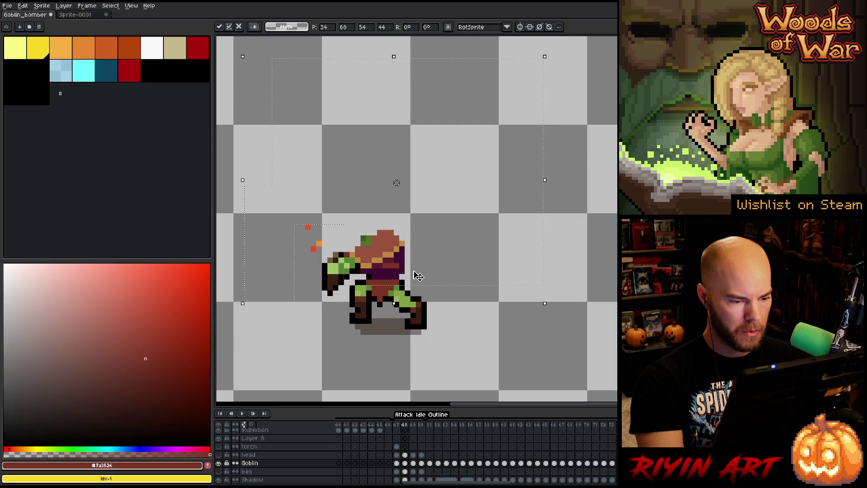
key("Up")
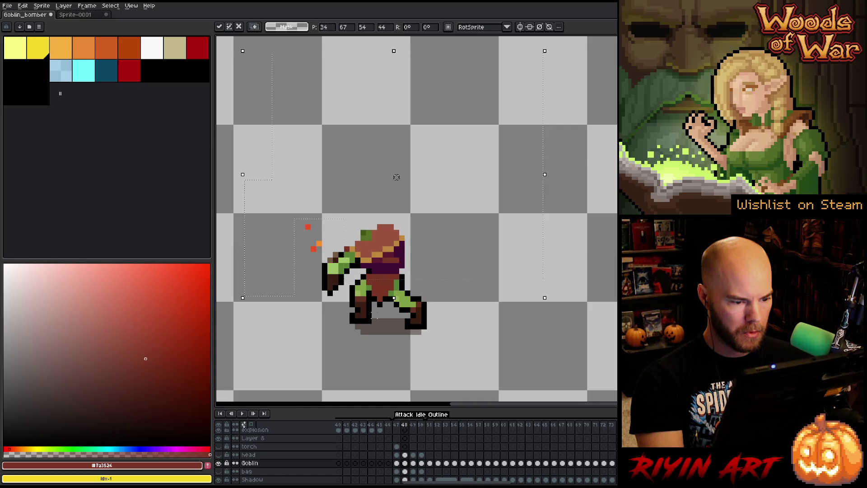
key("Return")
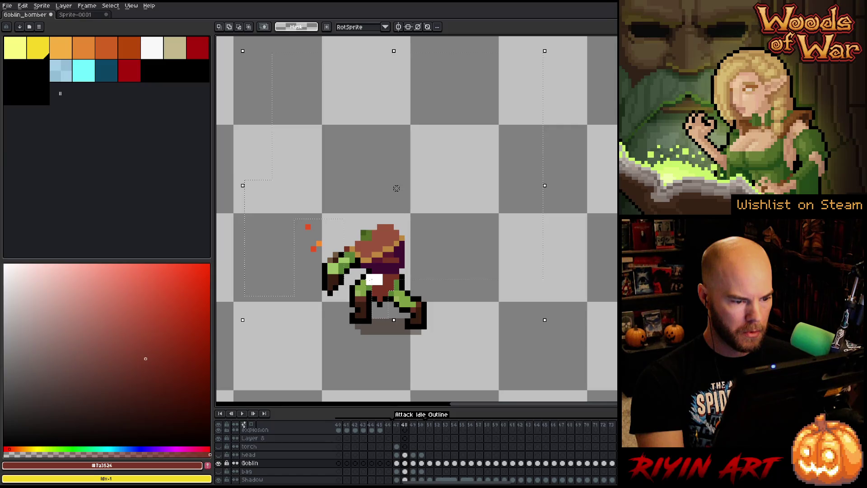
left_click_drag(396, 188, 397, 193)
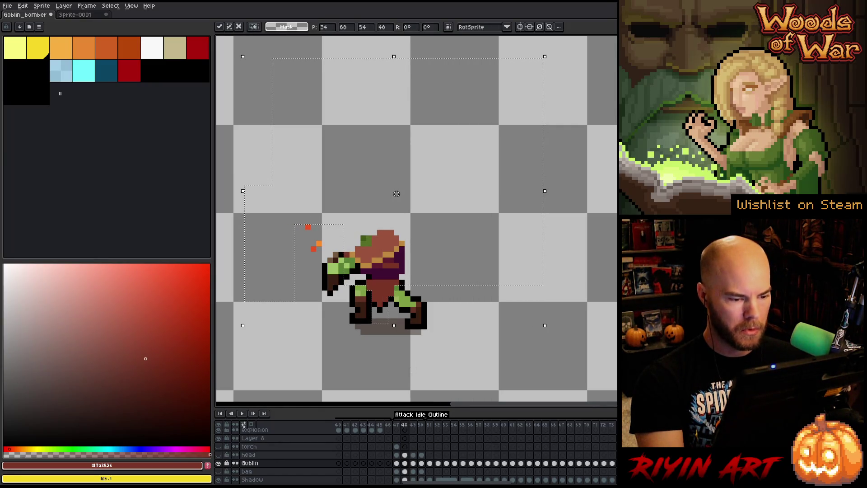
left_click_drag(396, 194, 397, 188)
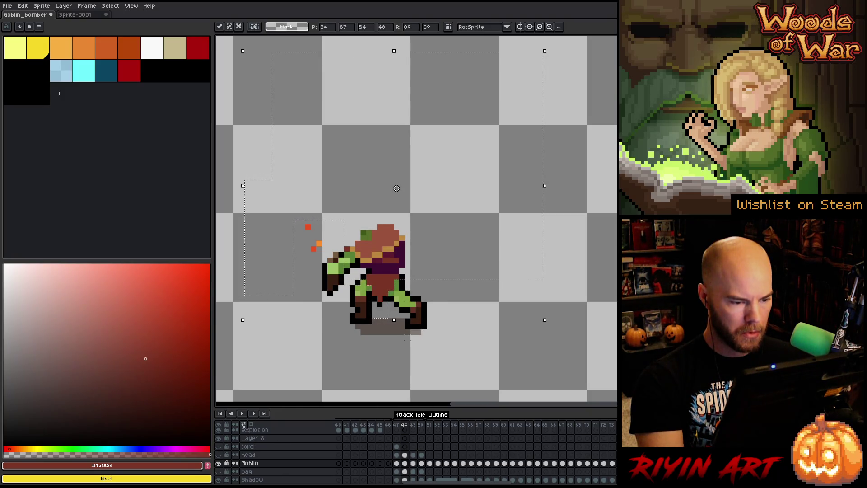
left_click_drag(397, 188, 397, 194)
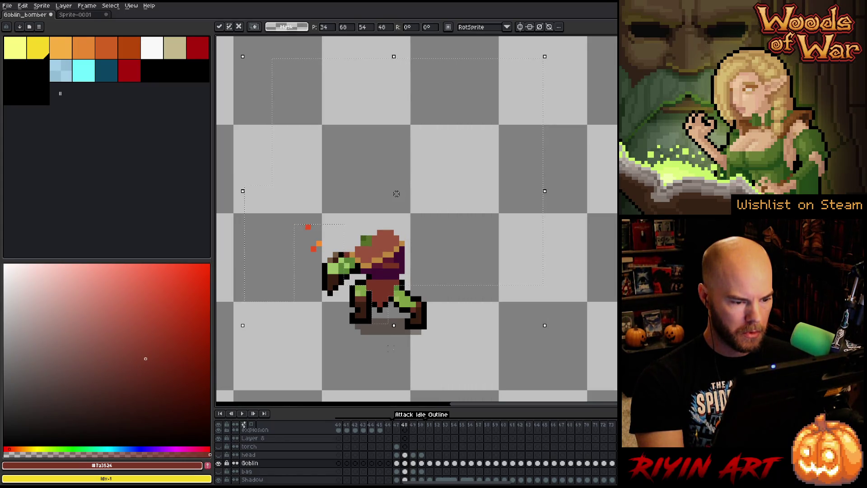
key("ctrl+d")
- Compare frames 48 and 49 and touch up pixels at the goblin's feet and between its legs
left_click(405, 455)
left_click(405, 464)
left_click(415, 464)
left_click(405, 464)
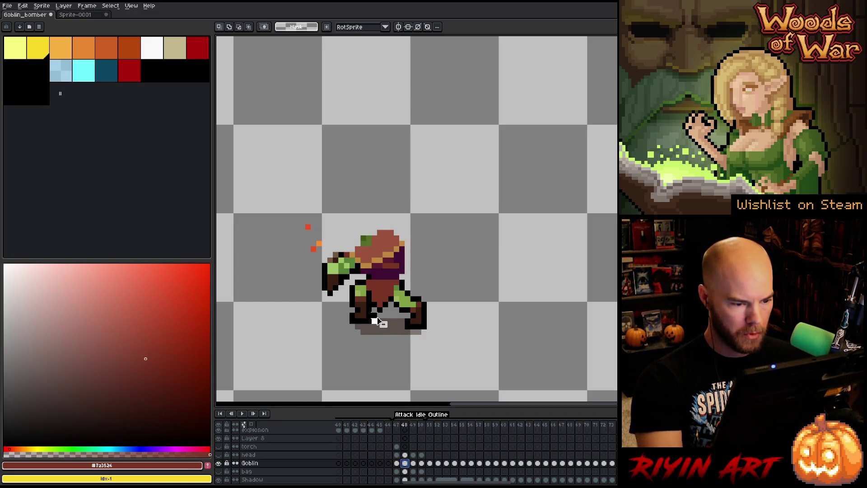
left_click(375, 319)
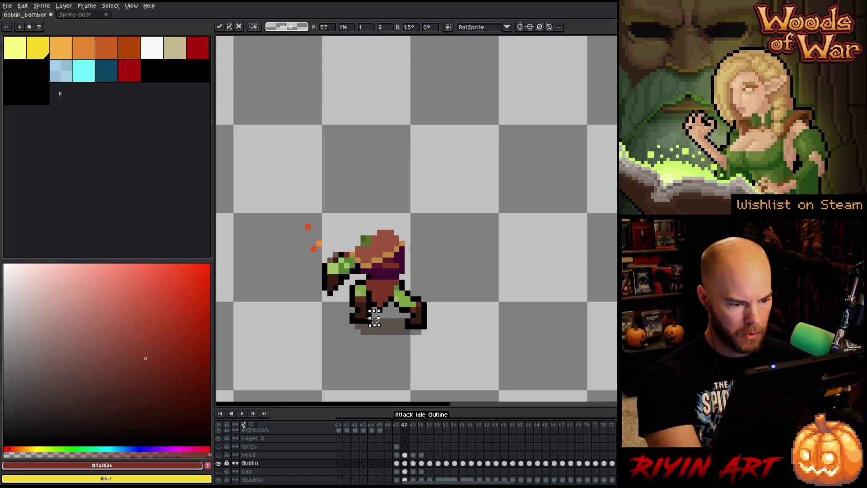
key("Return")
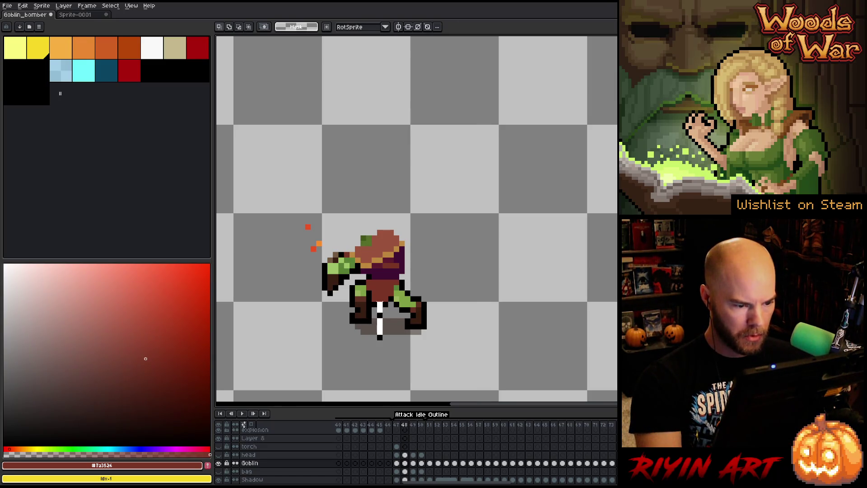
key("ctrl+d")
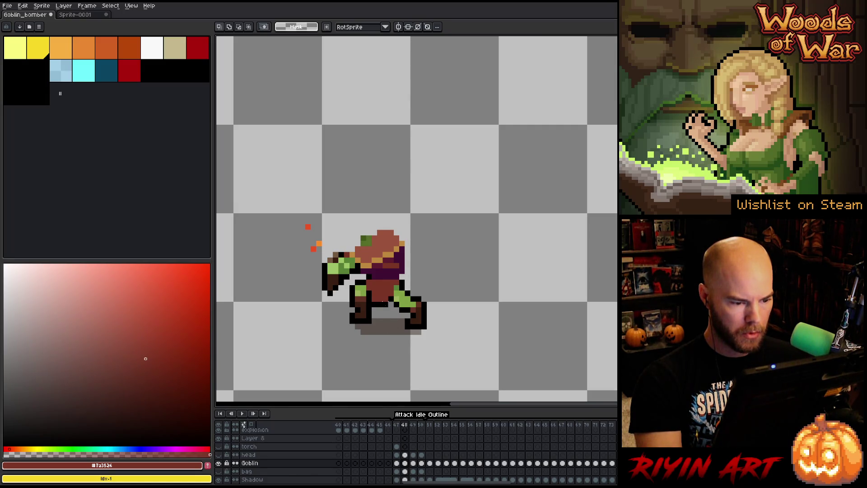
left_click(386, 304)
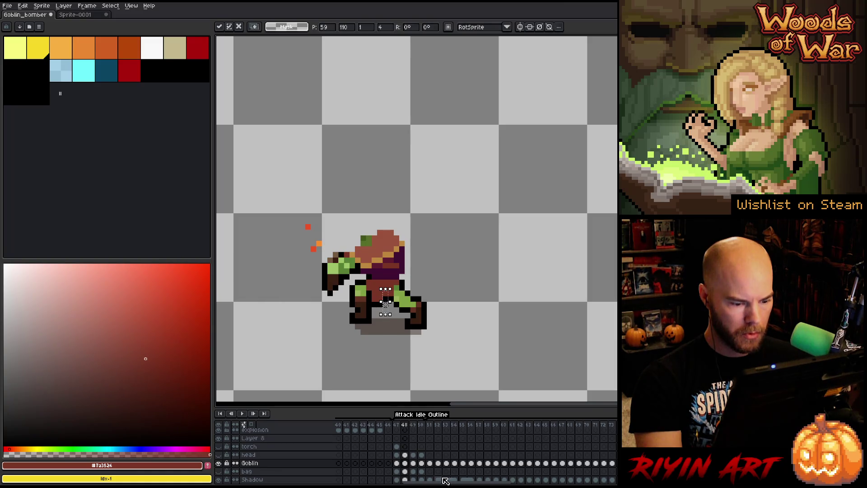
- Select the gap between the legs on frame 50 and step through frames 47–50 to check the pose
left_click(413, 433)
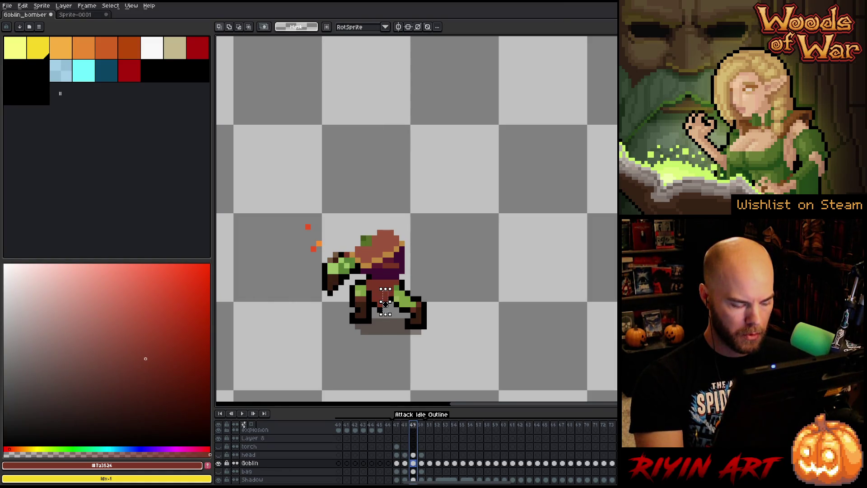
key("Right")
left_click(396, 365)
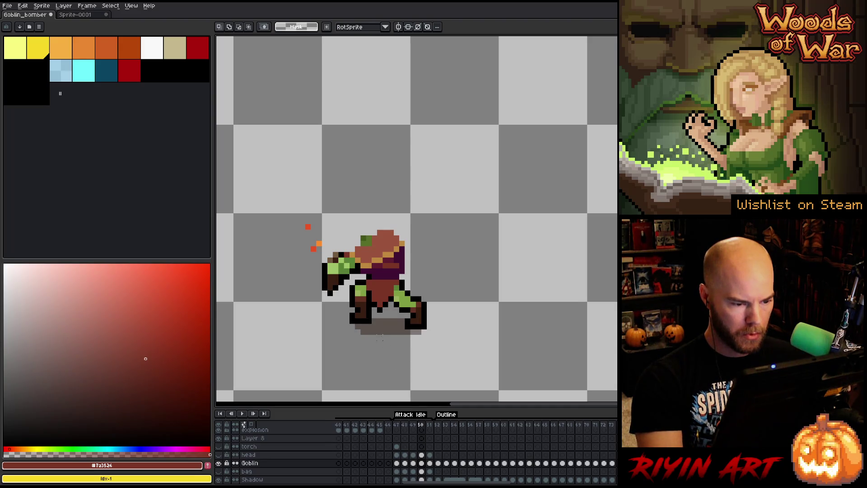
left_click(383, 312)
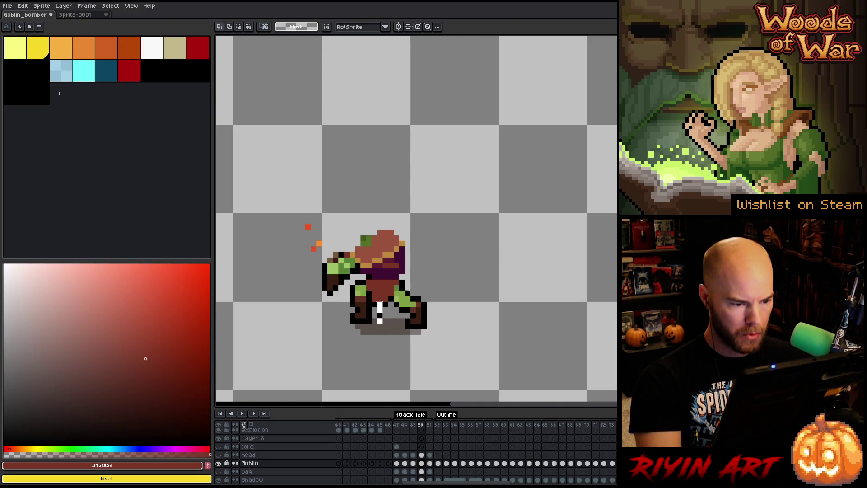
left_click(397, 425)
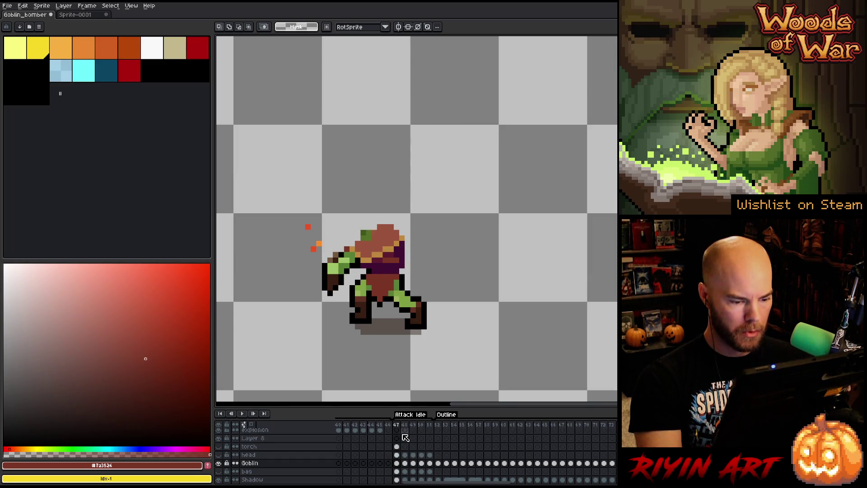
key("Right")
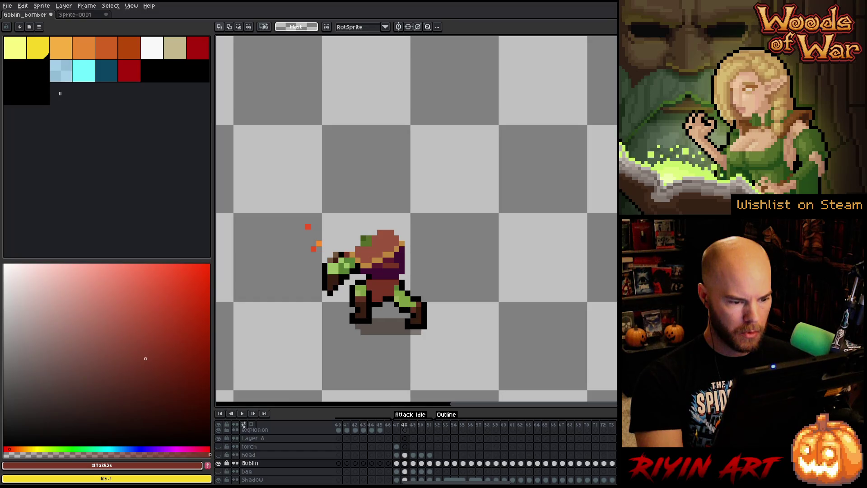
key("Right")
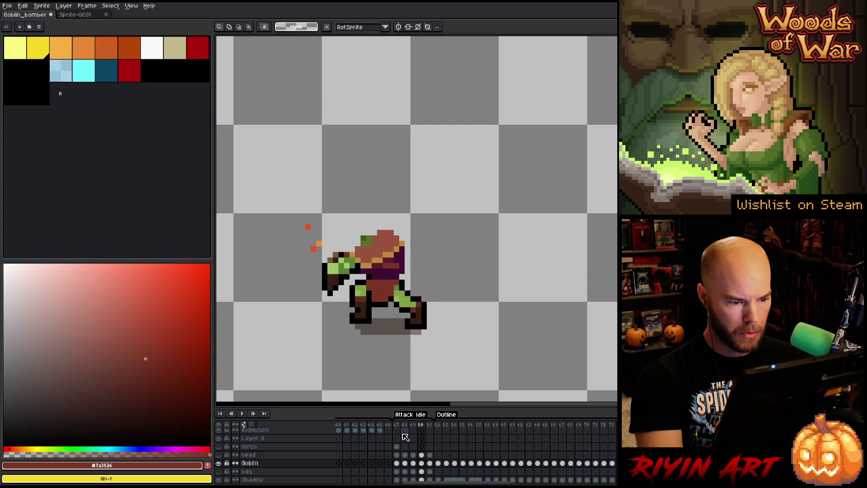
left_click(421, 425)
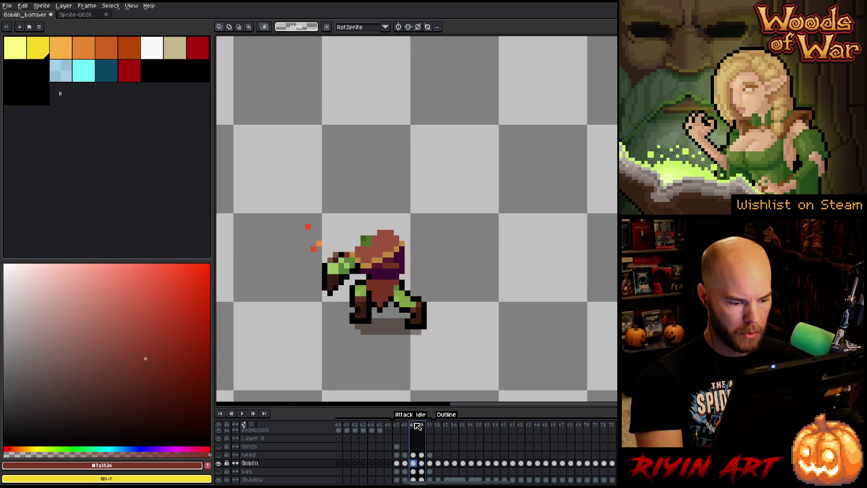
- Reverse the order of frames 49 and 50
left_click(422, 464)
left_click_drag(421, 464, 413, 463)
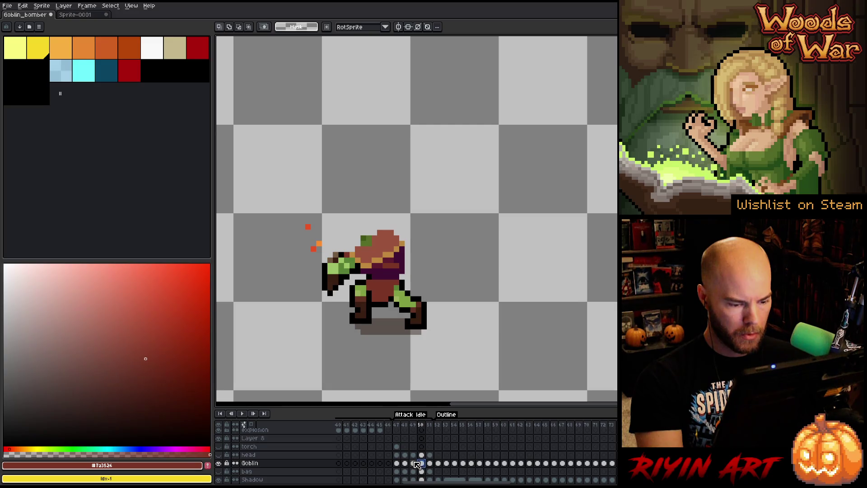
left_click(87, 5)
left_click(125, 109)
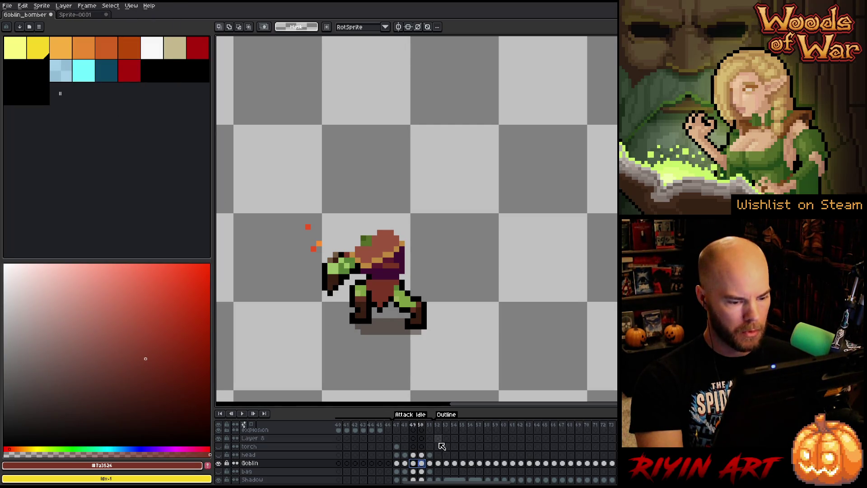
left_click(407, 428)
key("Left")
key("Left")
key("Right")
key("Right")
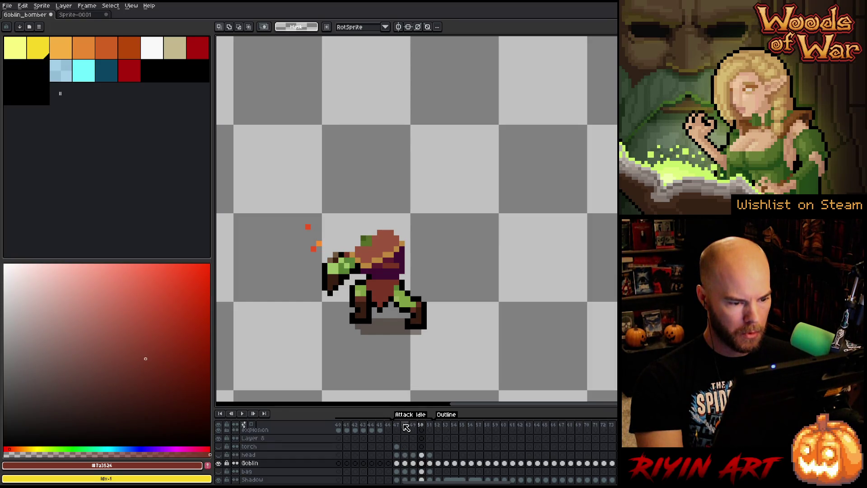
- Play the Attack Idle animation, stop it, and return to frame 48
key("Return")
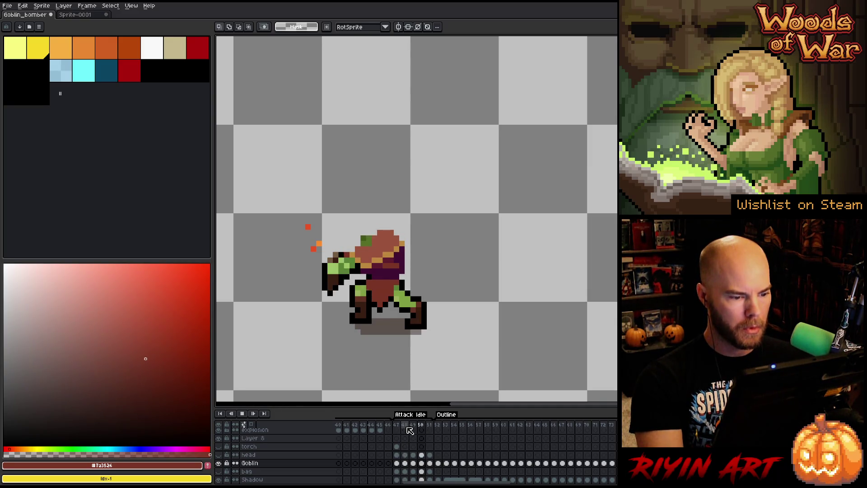
key("Return")
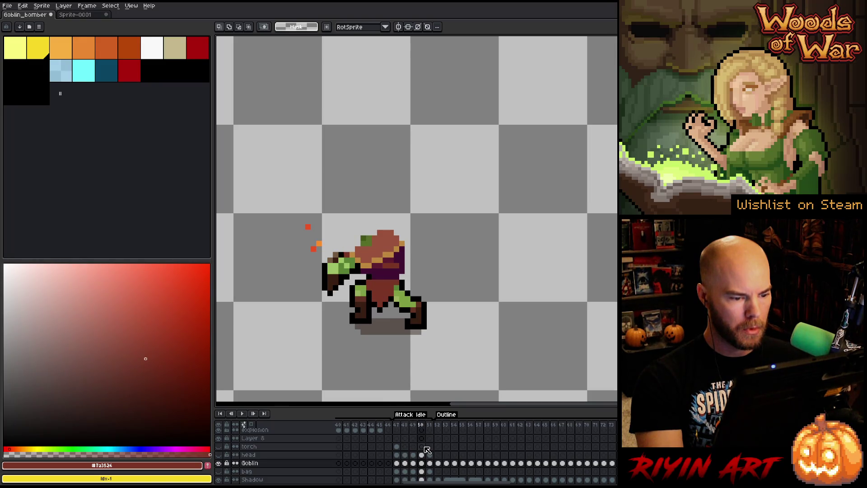
left_click(411, 447)
left_click(397, 441)
left_click(402, 442)
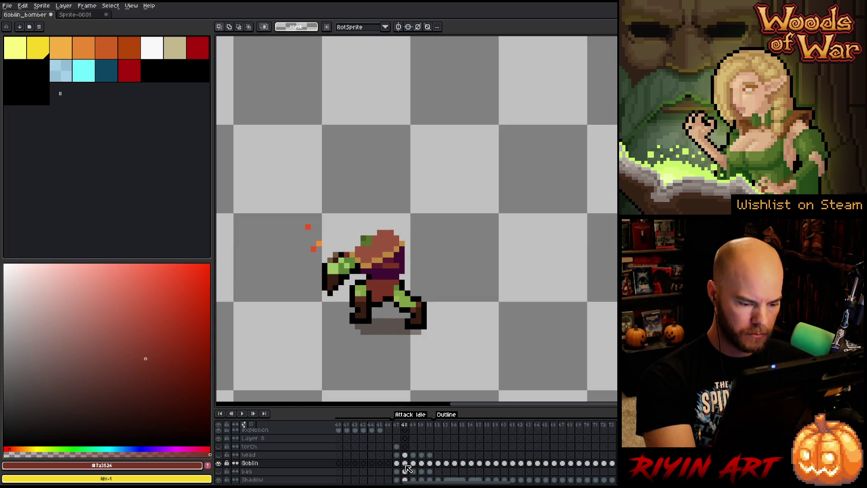
key("b")
left_click(397, 300, "alt")
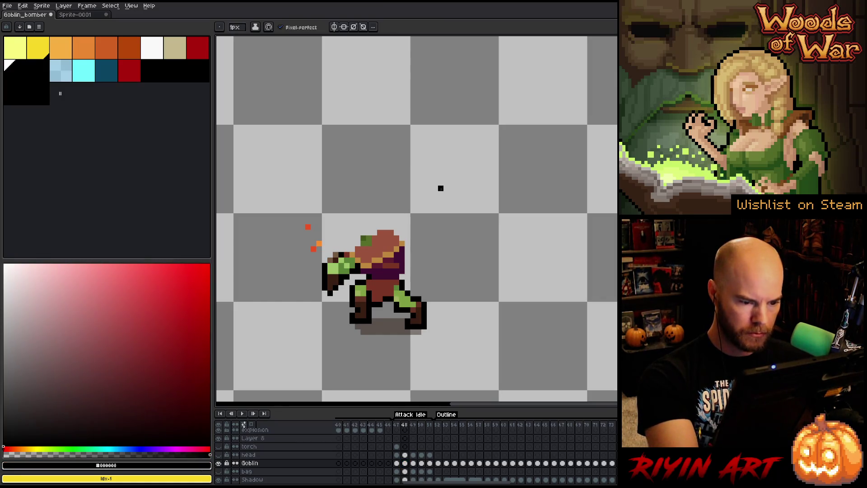
key("Right")
key("Right")
key("Right")
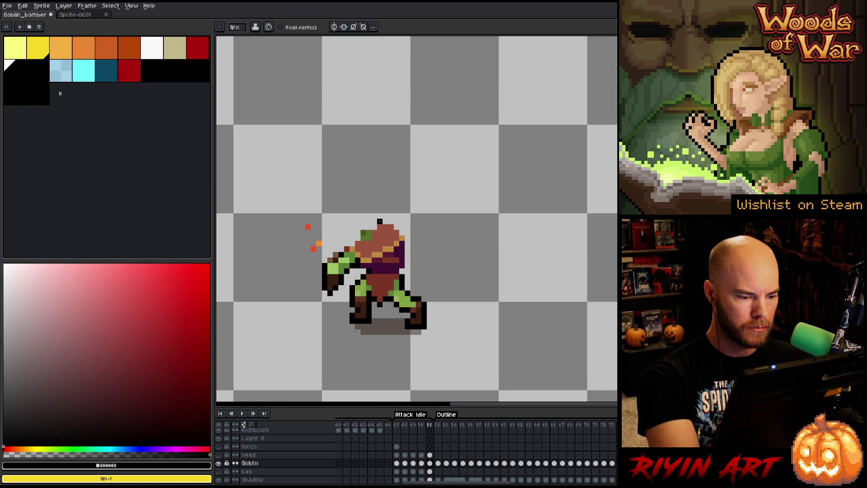
key("Left")
key("Left")
key("Left")
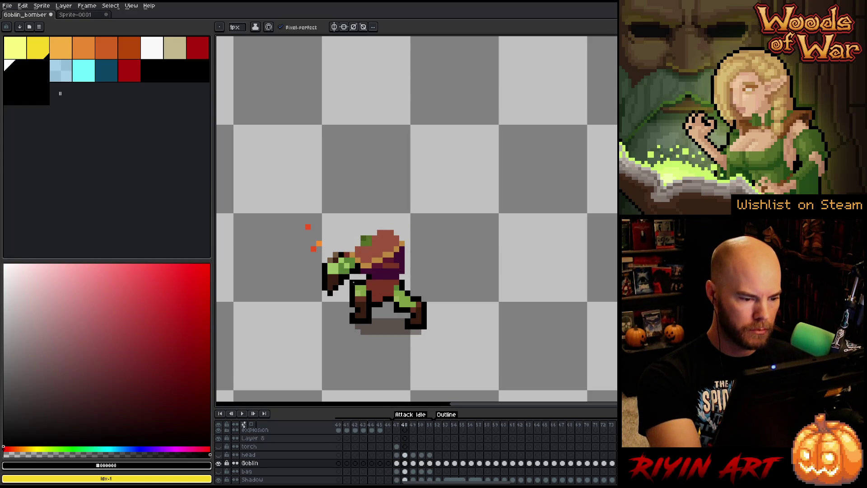
key("Return")
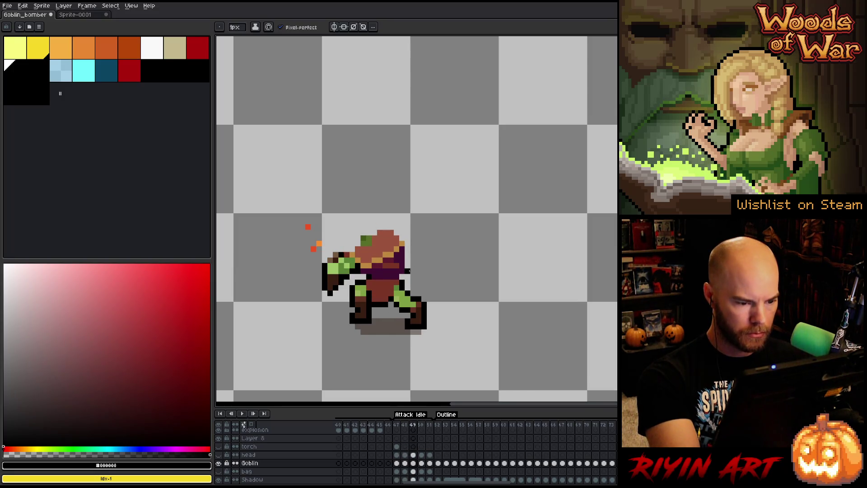
key("Right")
key("Left")
key("Right")
key("Left")
key("Left")
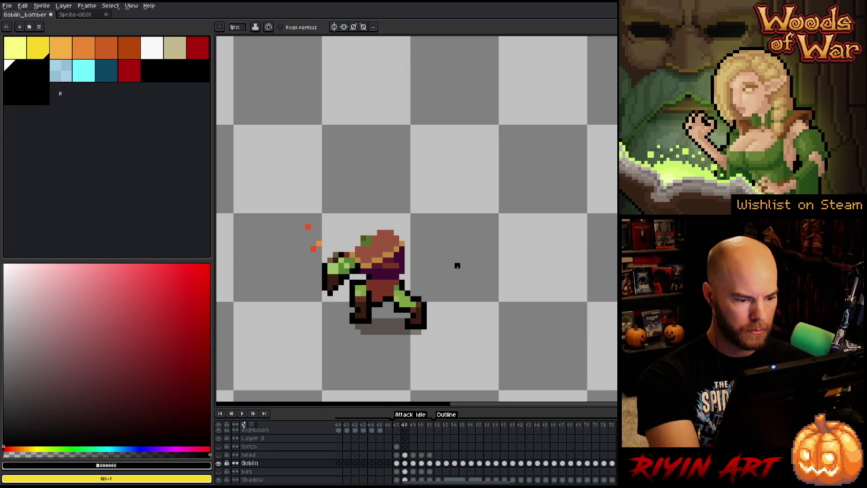
key("Left")
key("Left")
key("Left")
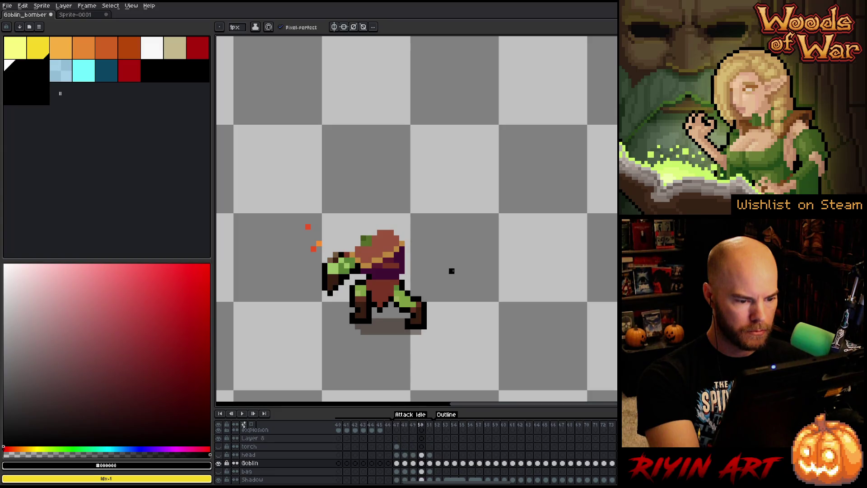
key("Right")
key("Right")
key("Right")
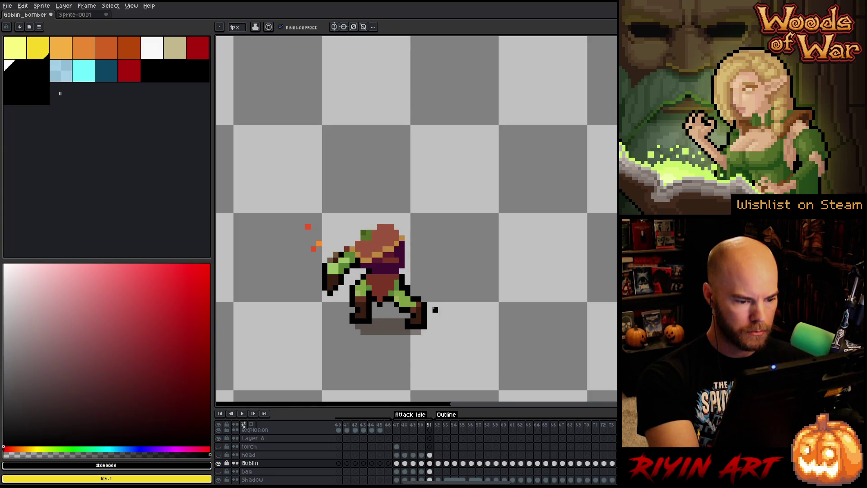
key("e")
key("Left")
key("Left")
key("Left")
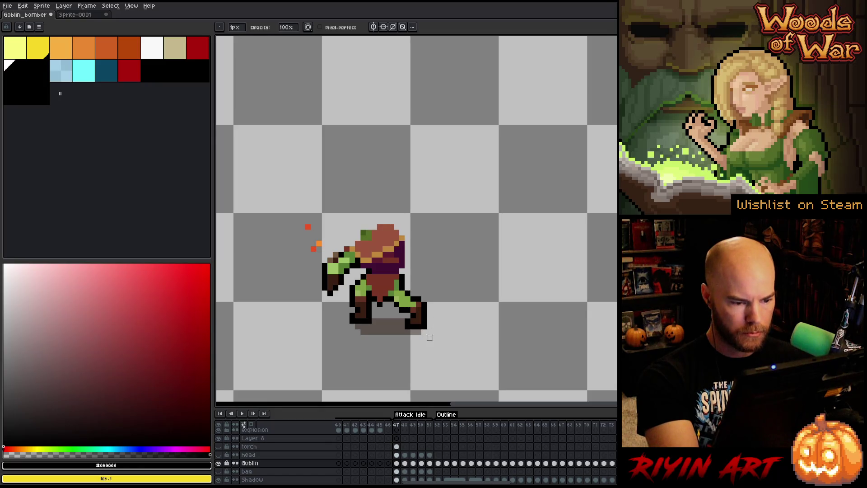
key("Return")
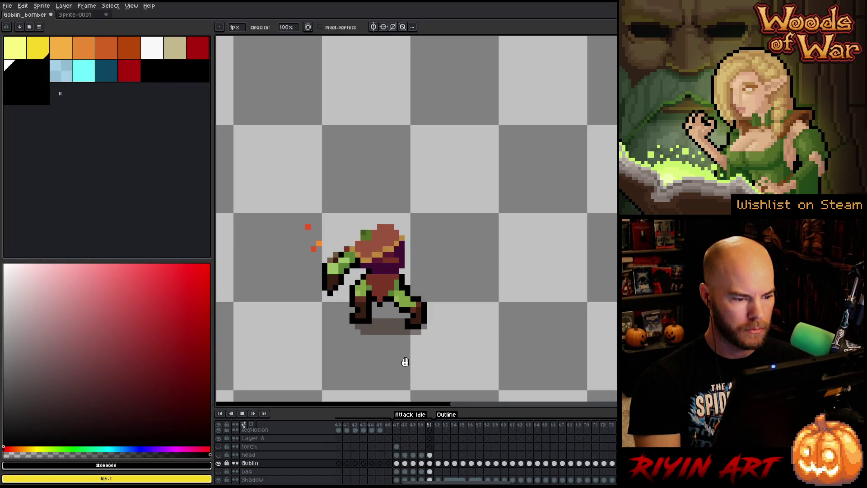
key("Return")
key("m")
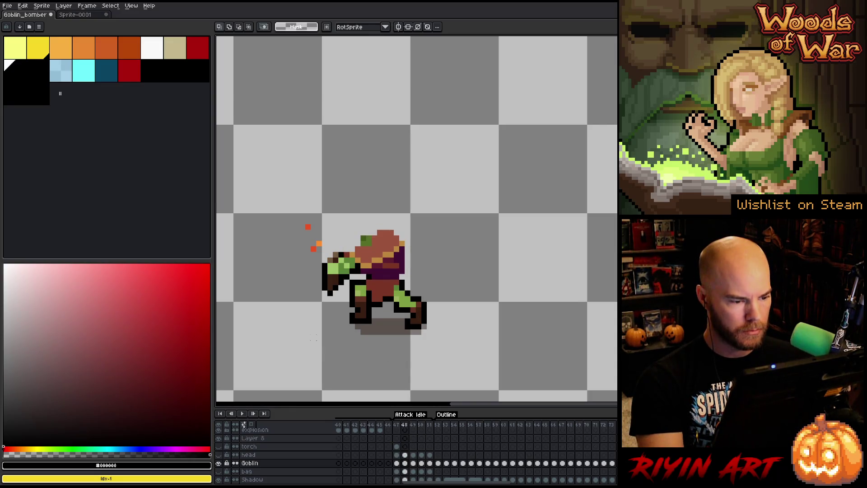
key("Left")
key("Right")
key("Right")
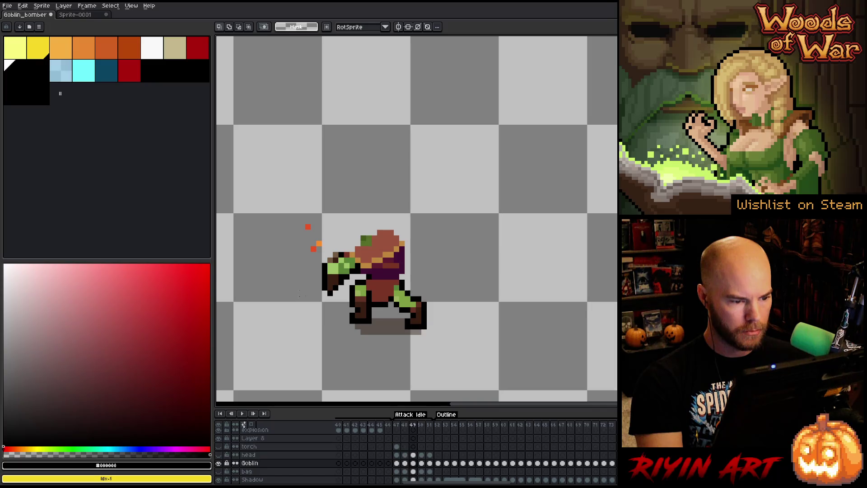
mouse_move(291, 198)
left_mouse_down()
mouse_move(333, 290)
mouse_move(346, 349)
left_mouse_up()
- Nudge the goblin's arm and sparks down one pixel on frames 49, 50 and 51, then deselect
key("Down")
key("ctrl+d")
key("Right")
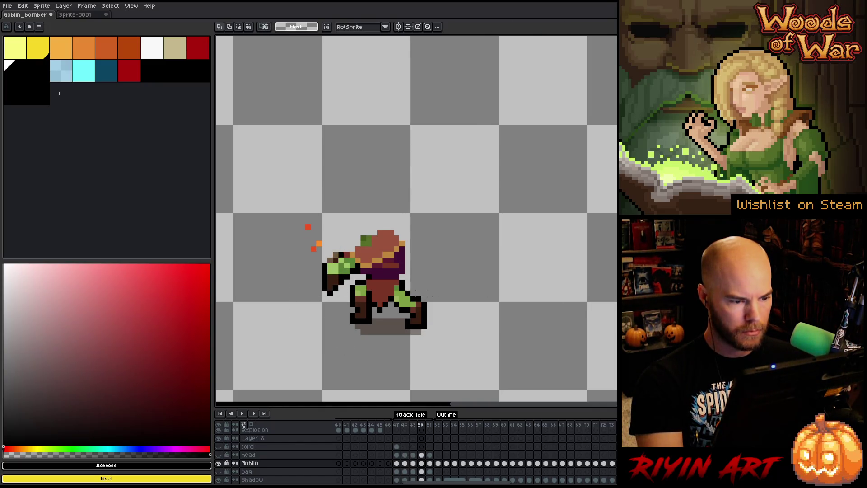
left_click_drag(281, 179, 346, 358)
key("Down")
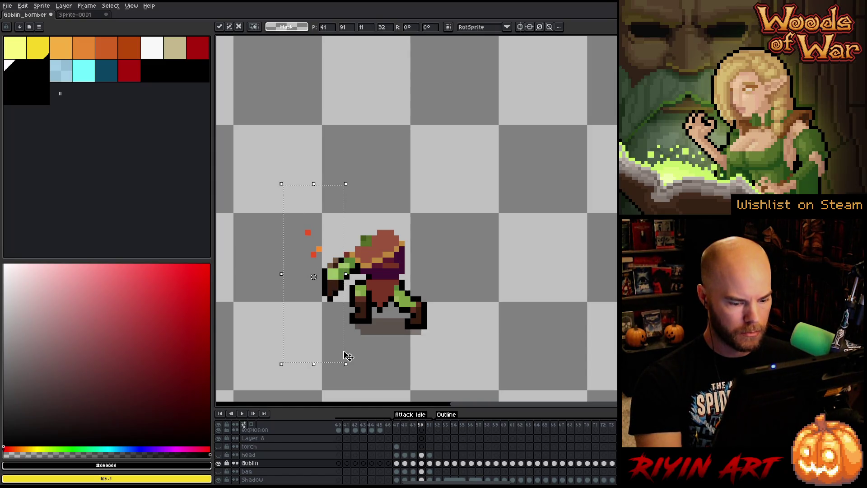
key("Right")
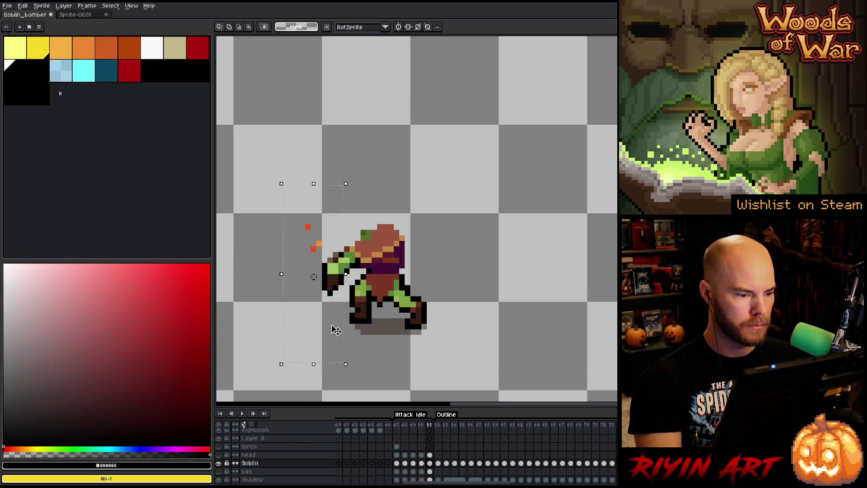
key("Down")
left_click(468, 281)
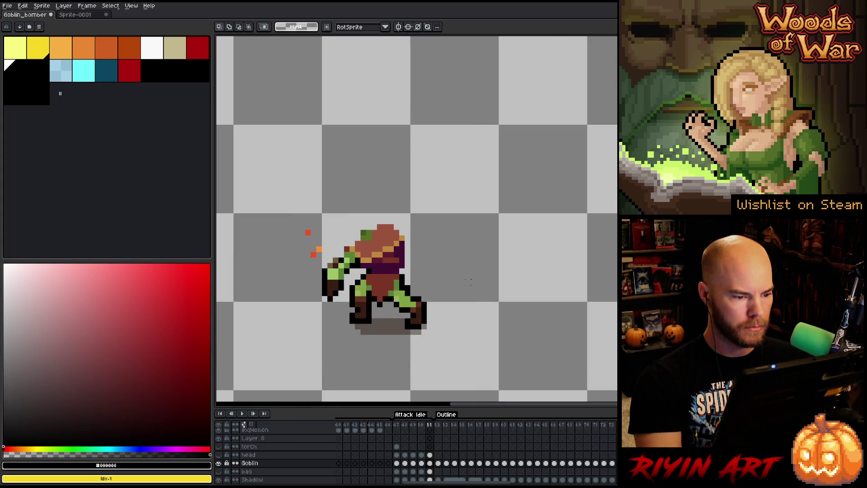
- Play the Attack Idle loop to check the lowered arm, then step back to frame 48
key("Right")
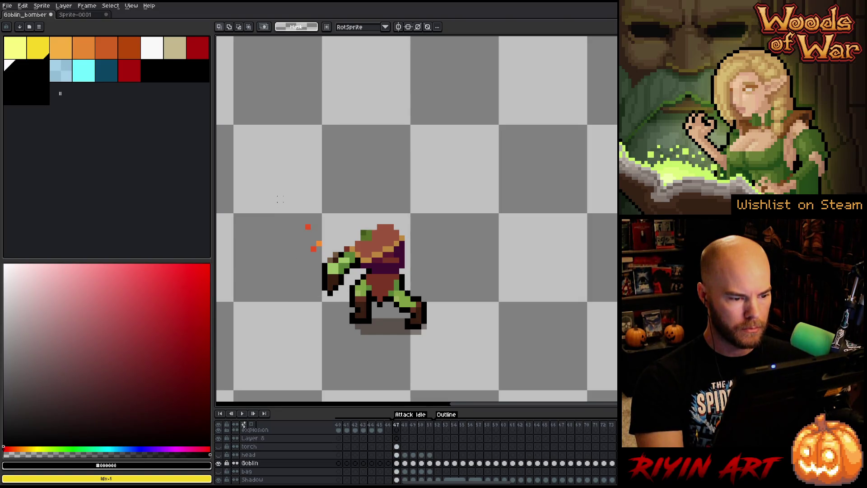
key("Return")
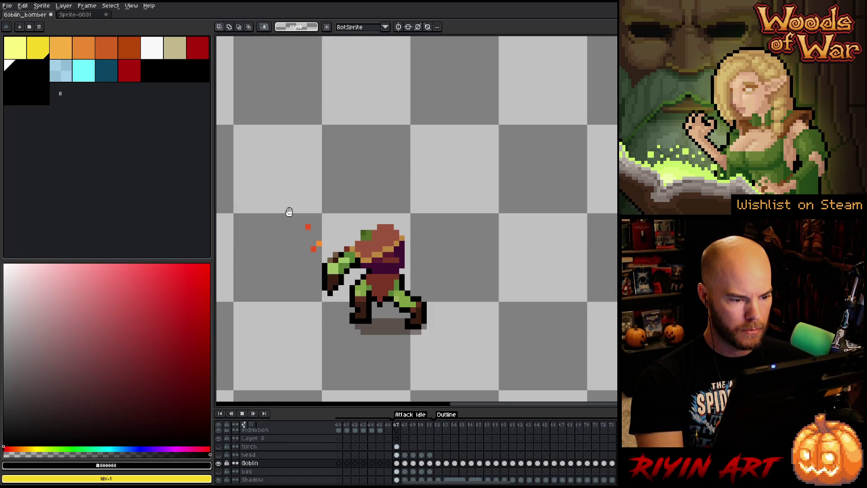
key("Return")
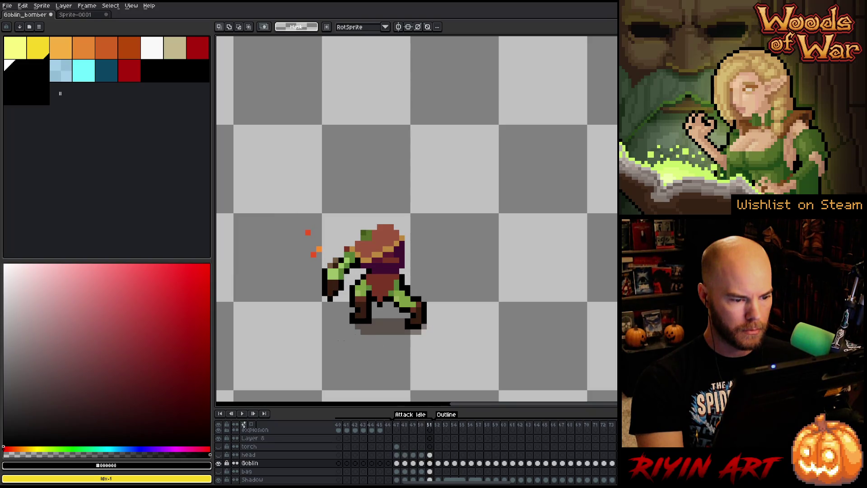
key("Left")
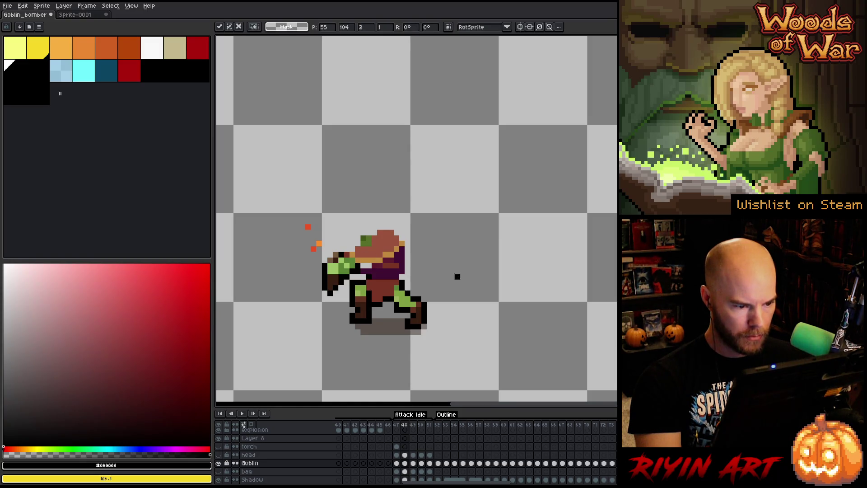
key("b")
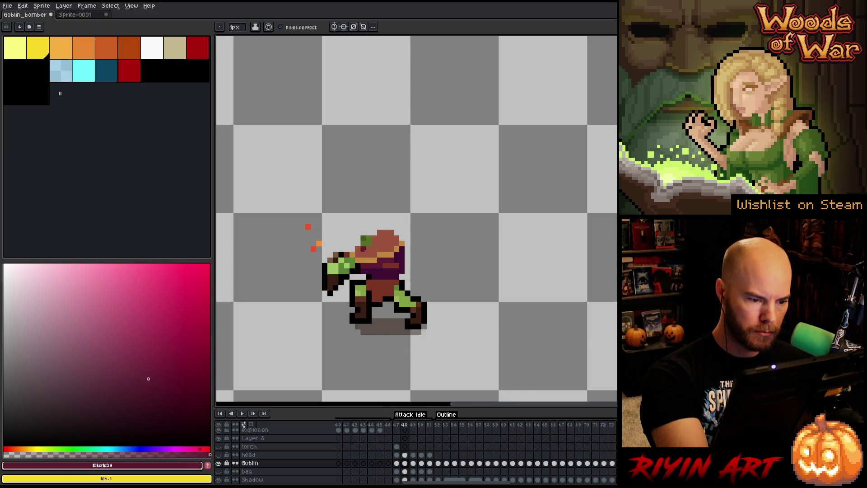
- On frame 49, eyedrop orange #bd8e3d, then reddish-brown #99533c from the goblin, replaying the attack animation
key("Right")
key("Right")
key("Right")
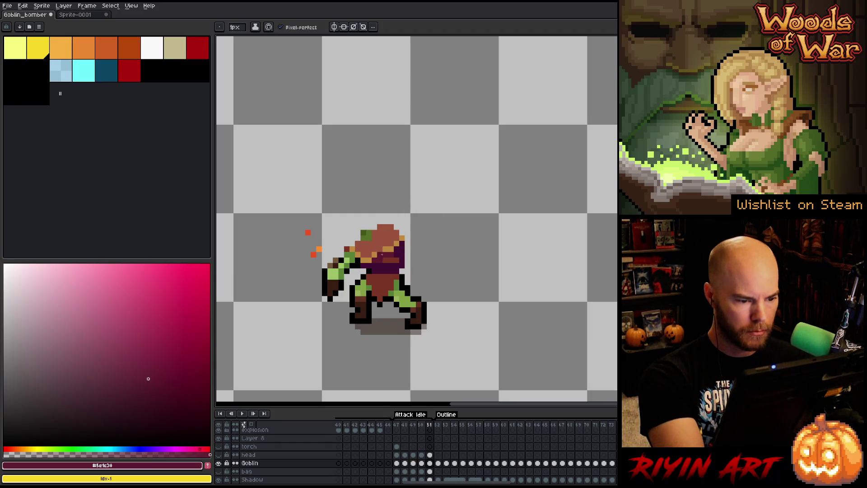
left_click(381, 254, "alt")
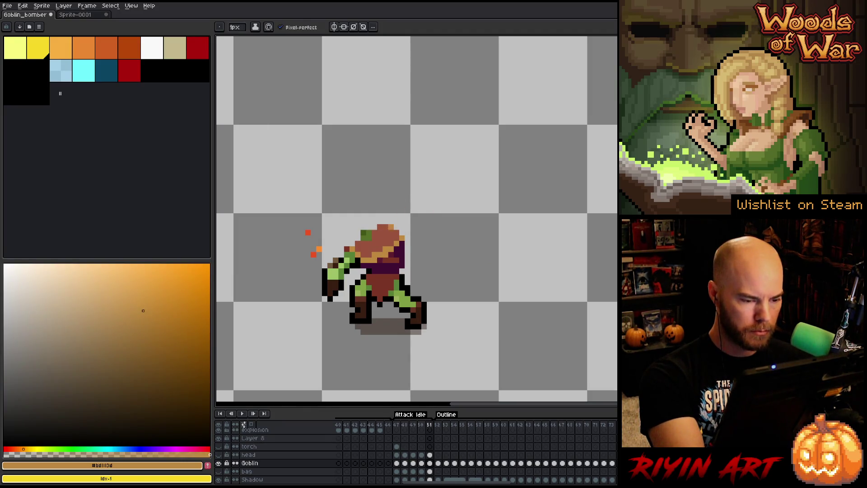
key("Return")
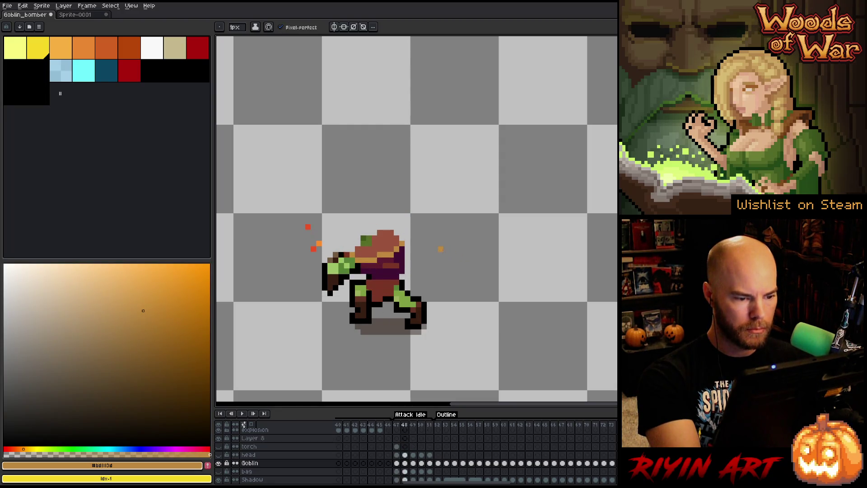
left_click(382, 235, "alt")
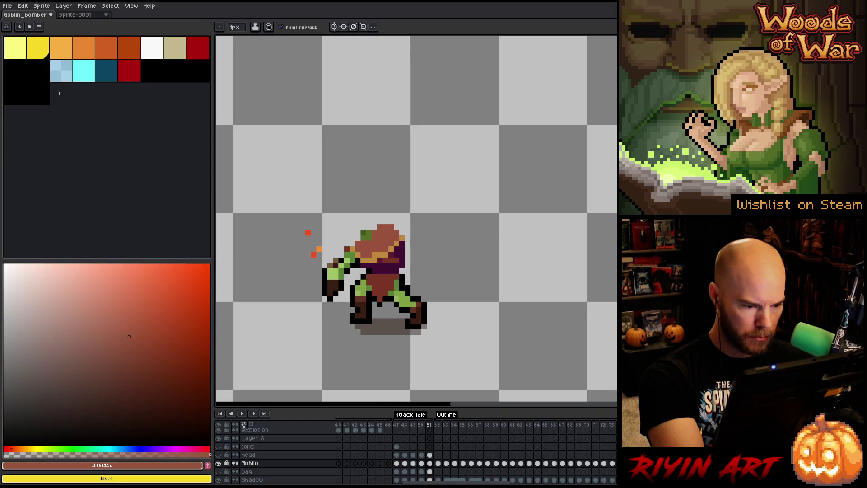
key("Return")
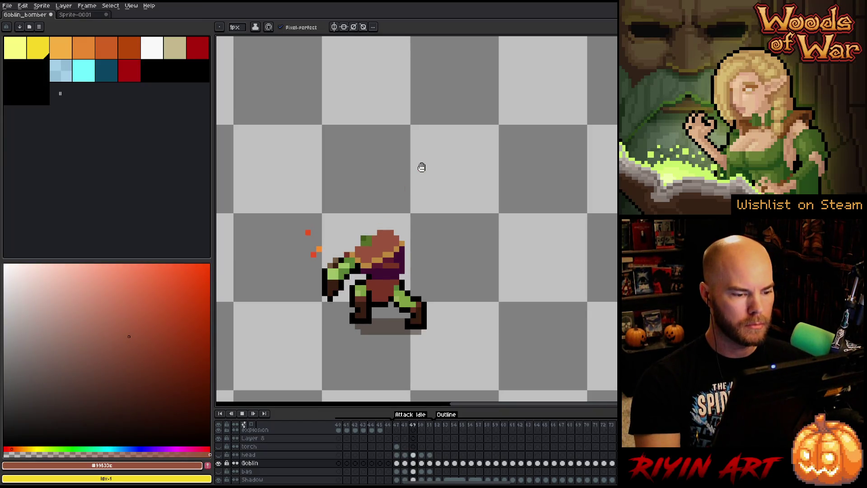
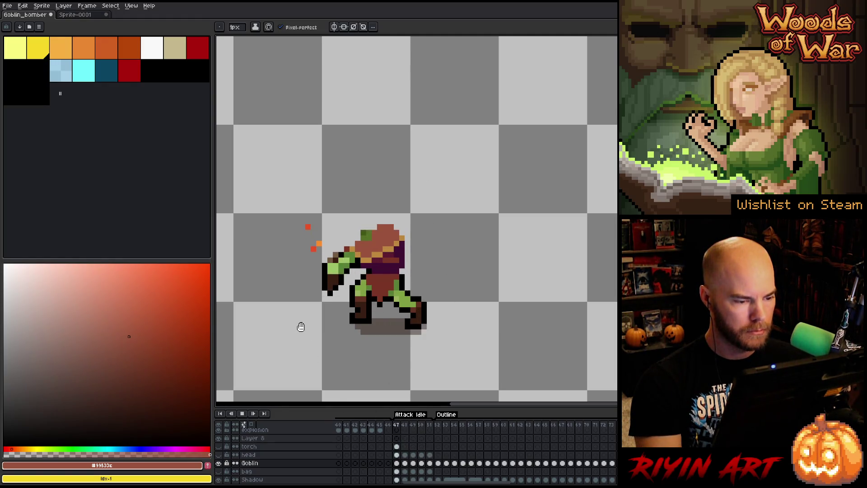
- Marquee-select the red and orange spark pixels left of the goblin, then play the attack animation
key("m")
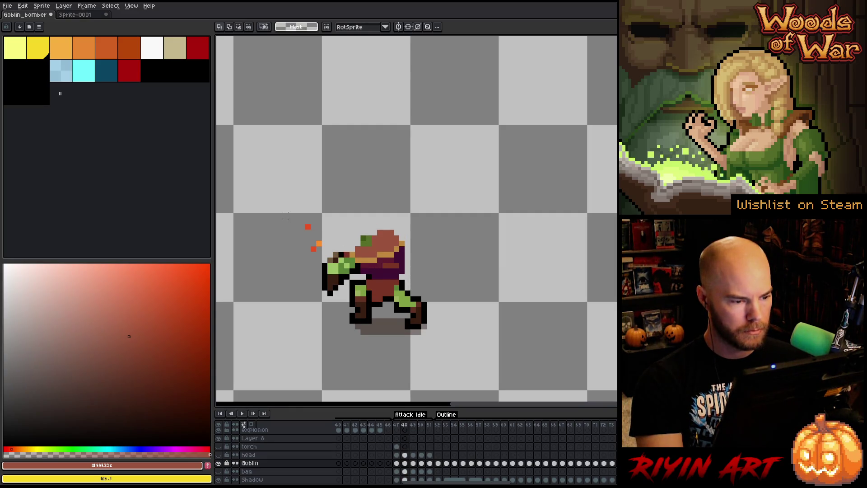
left_click_drag(281, 211, 324, 259)
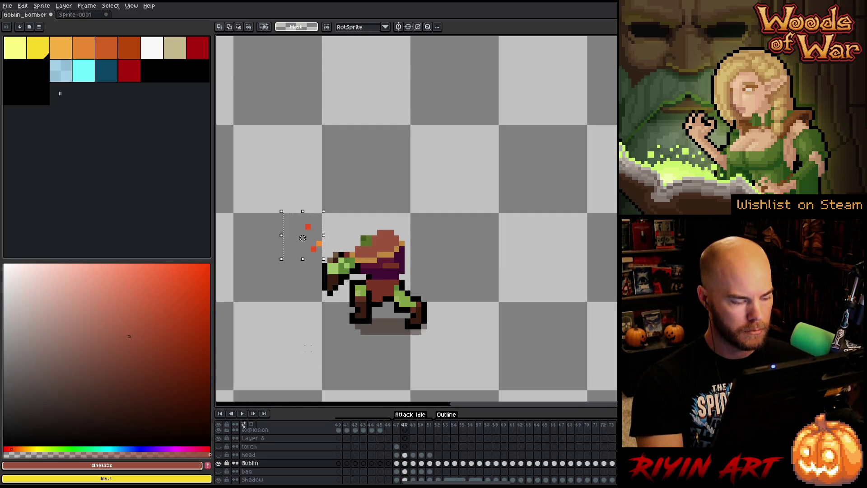
key("Return")
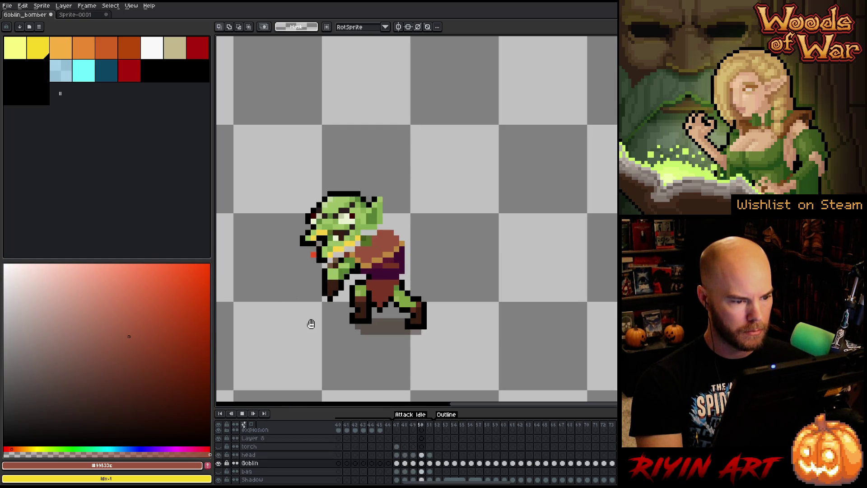
- Lower the goblin's head by one pixel on frame 49
key("Return")
left_click(398, 455)
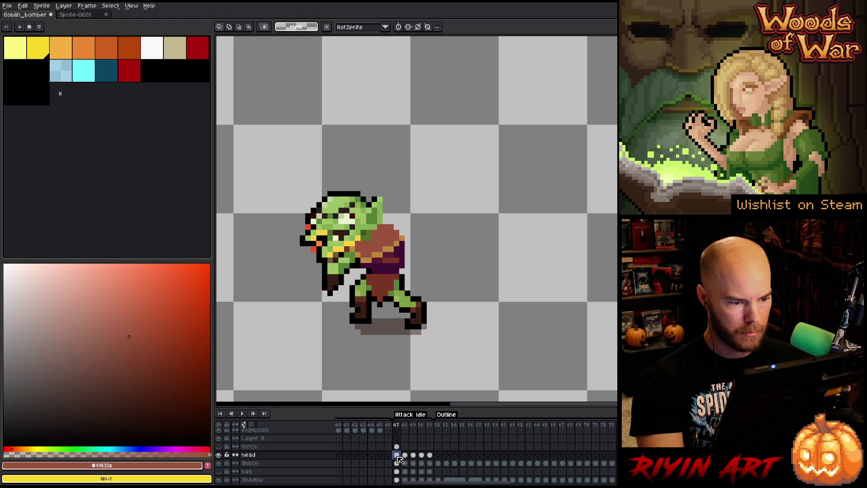
key("Right")
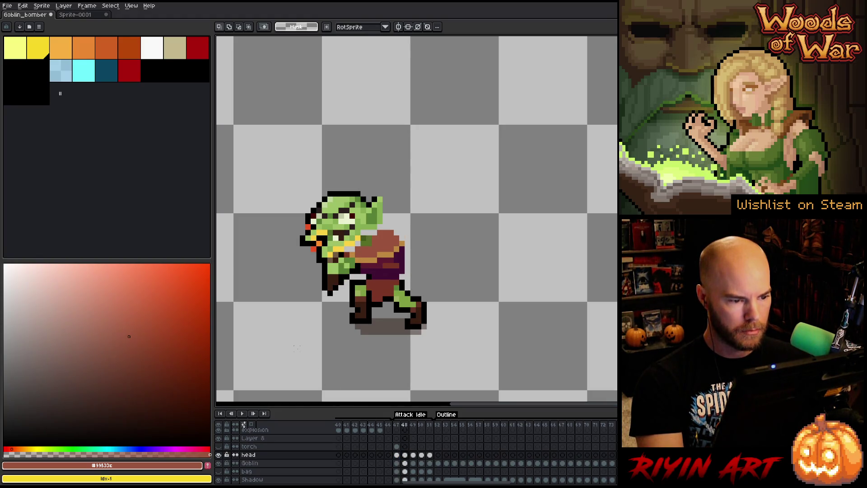
key("Right")
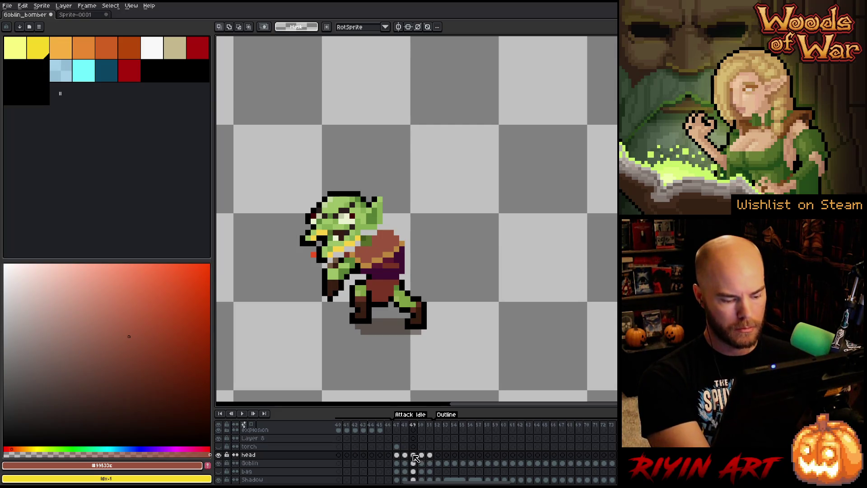
left_click(415, 459)
left_click_drag(341, 226, 341, 232)
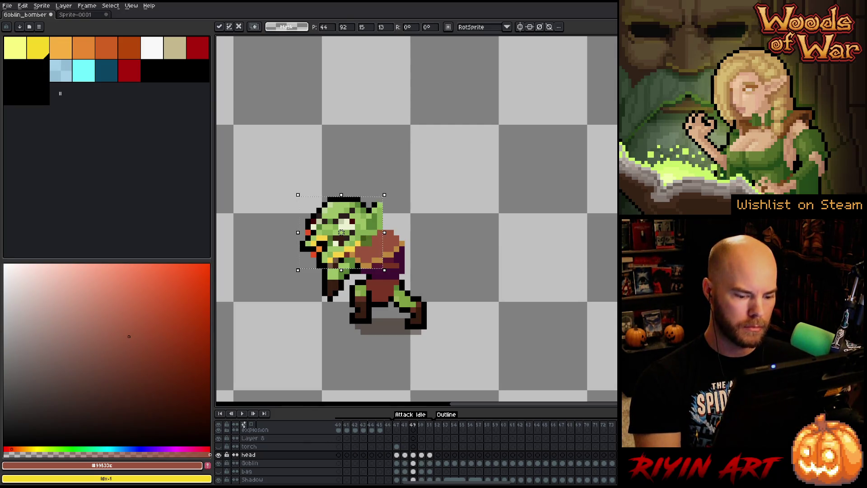
- Nudge the goblin's head down one pixel on frame 50
key("Right")
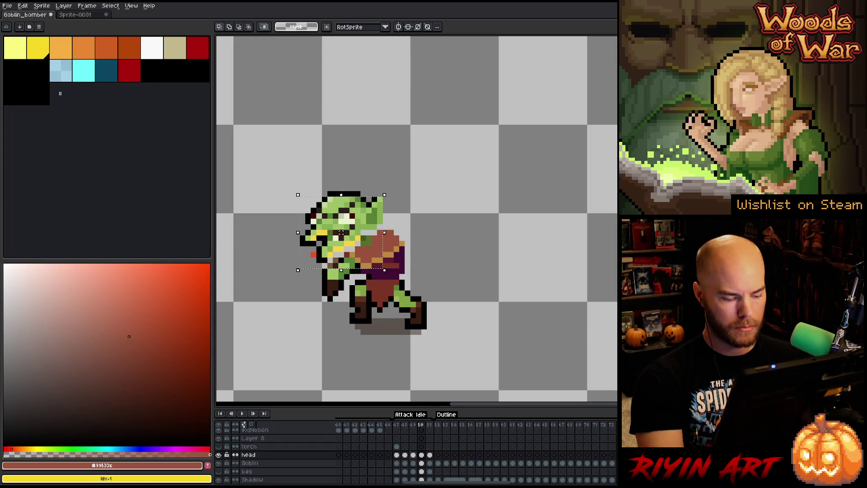
key("Down")
key("Right")
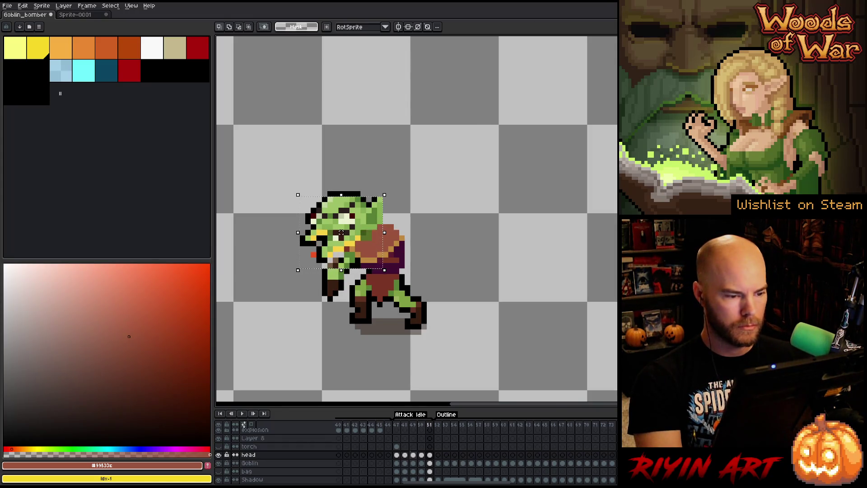
key("Left")
key("Left")
key("Left")
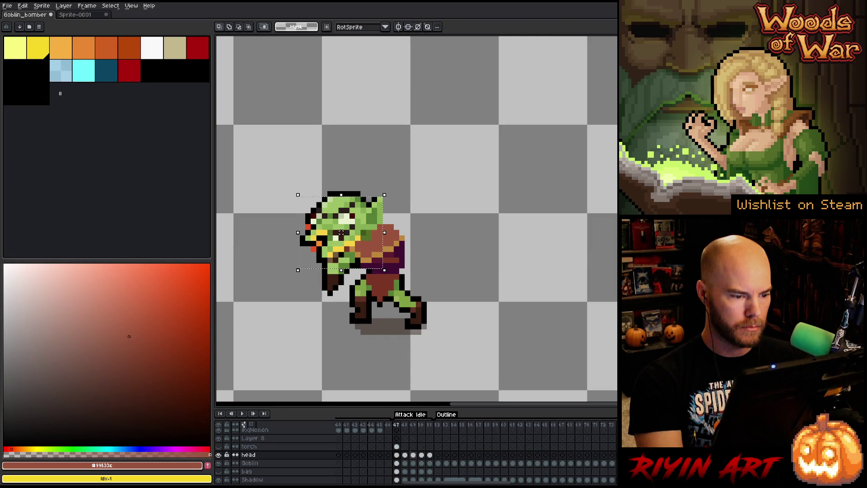
key("Right")
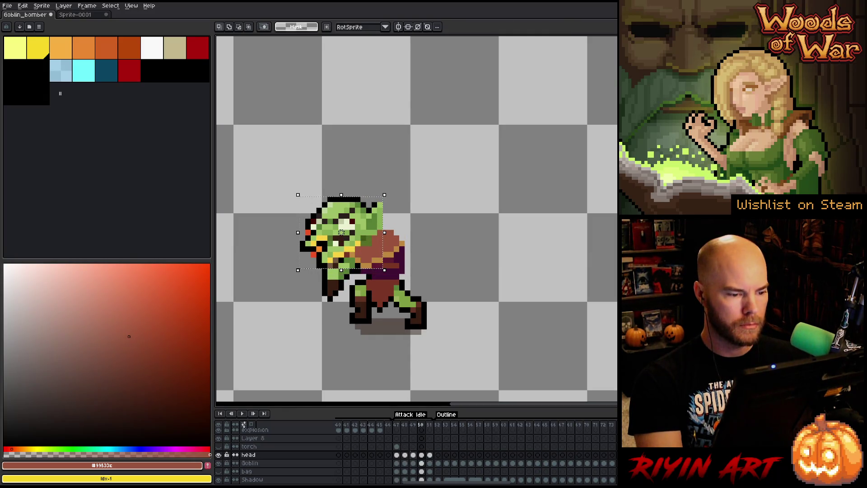
- Play the animation to check the head bob, clear the selection and switch to the Goblin layer
key("Return")
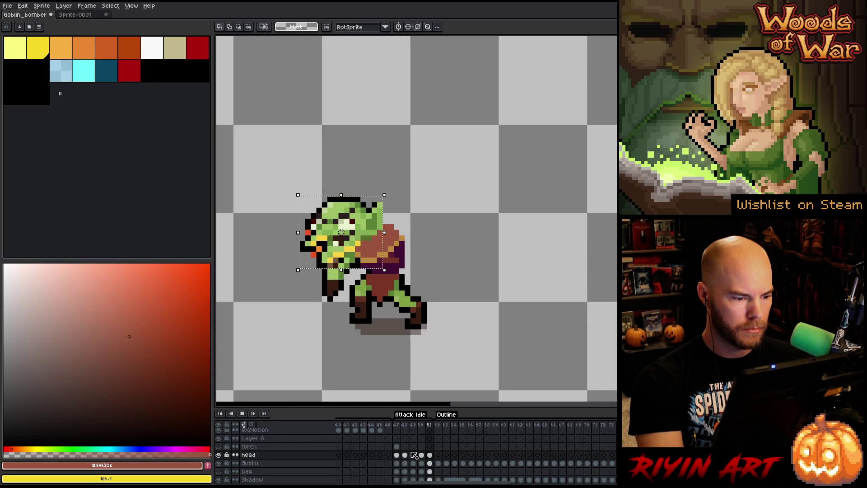
key("Return")
key("Right")
key("Right")
key("Right")
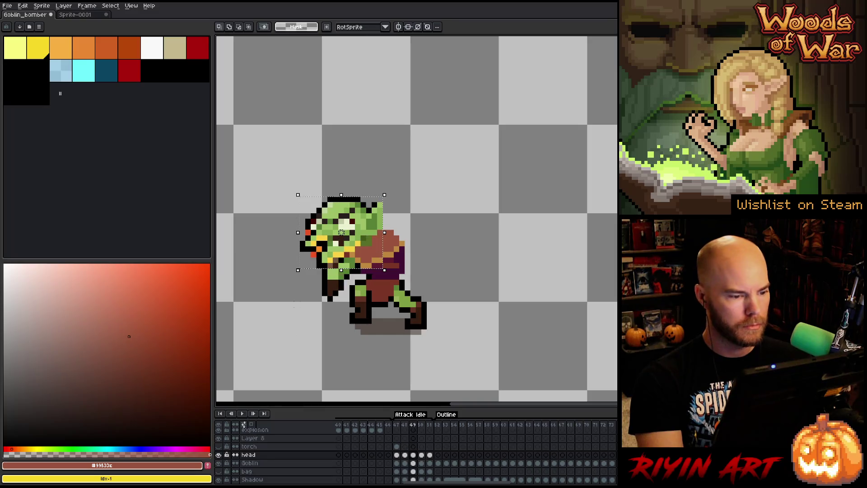
key("Right")
key("Right")
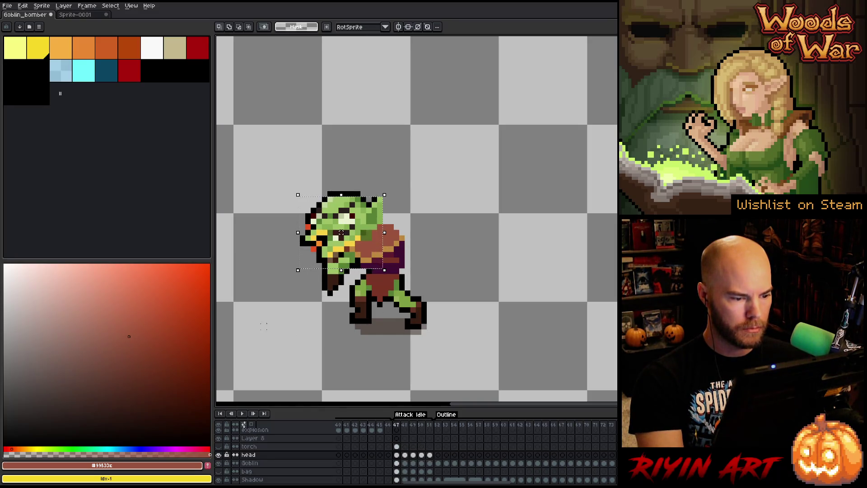
key("Right")
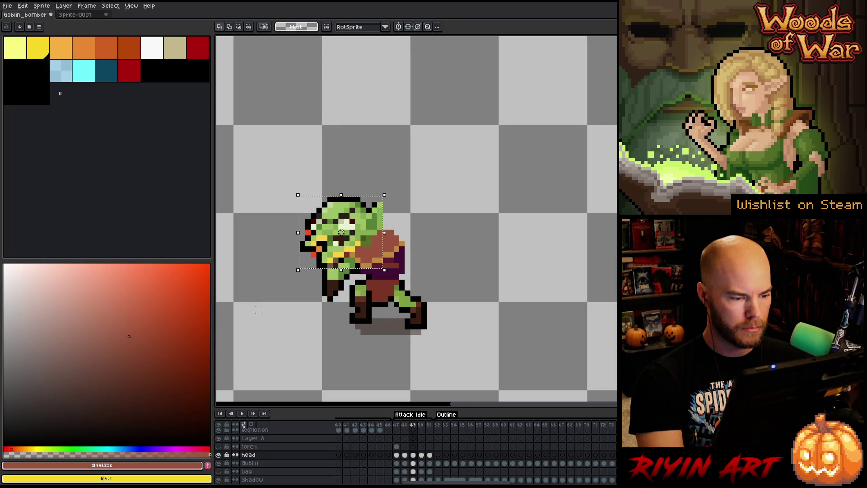
key("ctrl+d")
key("Down")
mouse_move(274, 345)
left_mouse_down()
mouse_move(311, 192)
mouse_move(334, 158)
mouse_move(349, 154)
left_mouse_up()
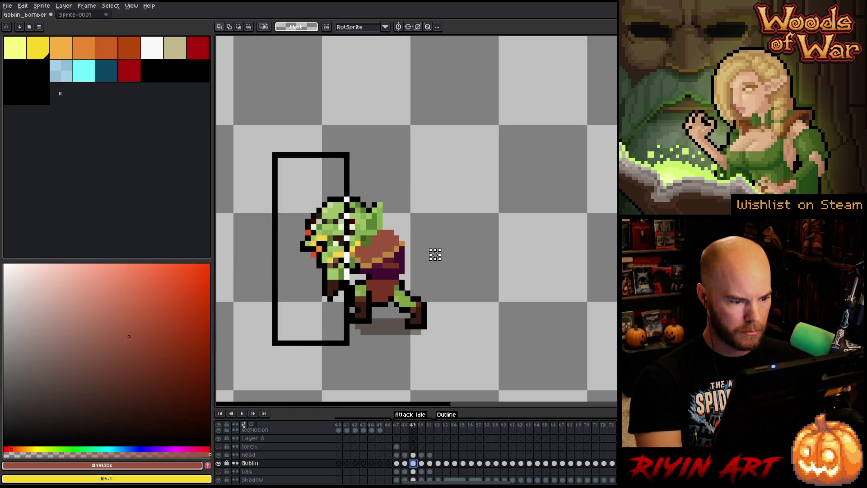
key("ctrl+d")
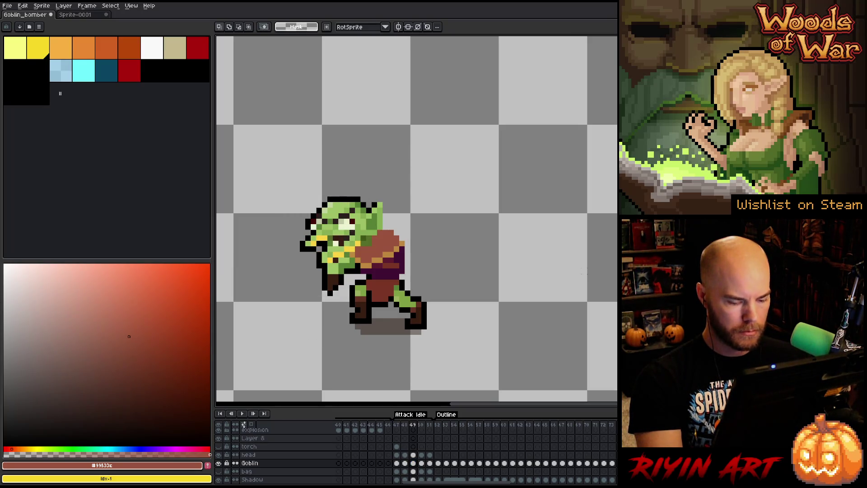
key("Right")
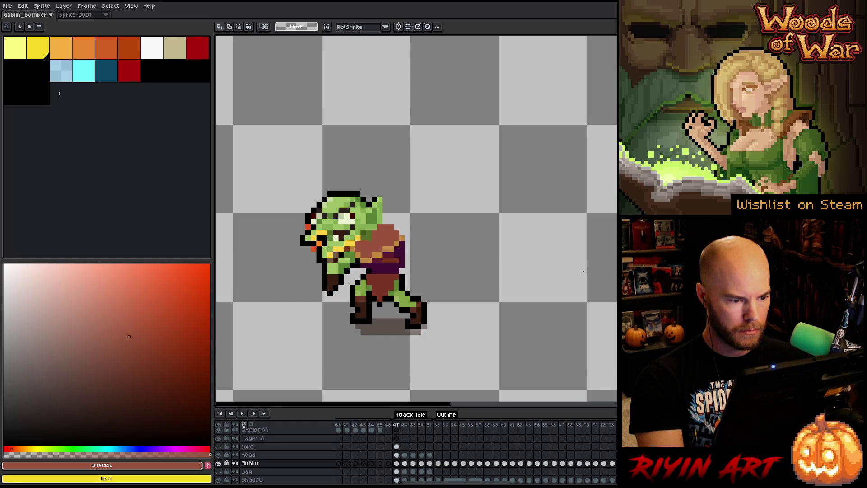
left_click_drag(292, 134, 352, 331)
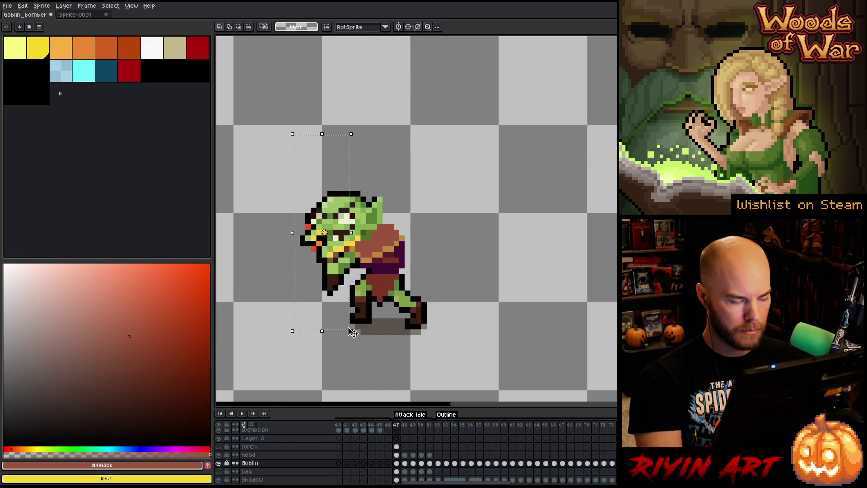
left_click(484, 254)
key("Right")
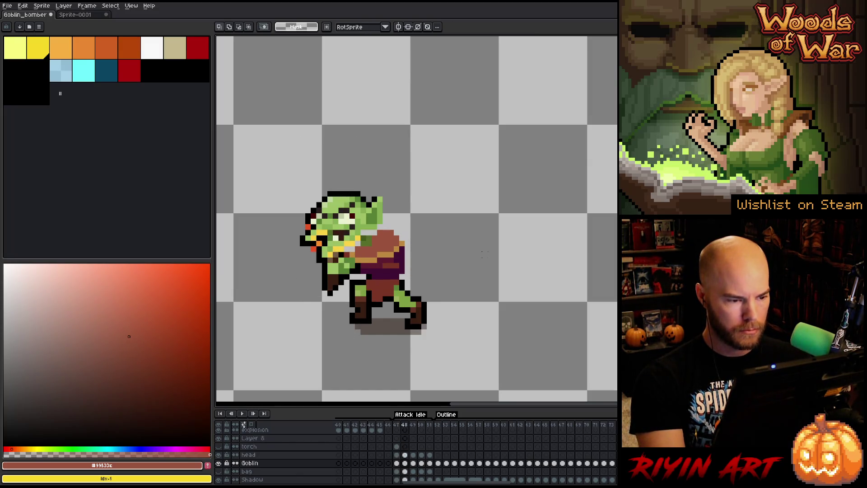
key("Return")
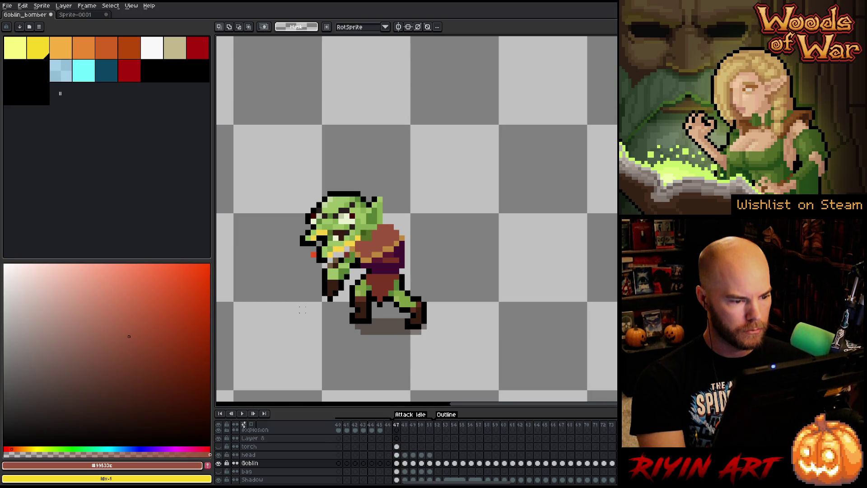
- Eyedrop the goblin's light, dark and mid green shades on frames 48 and 47
key("Right")
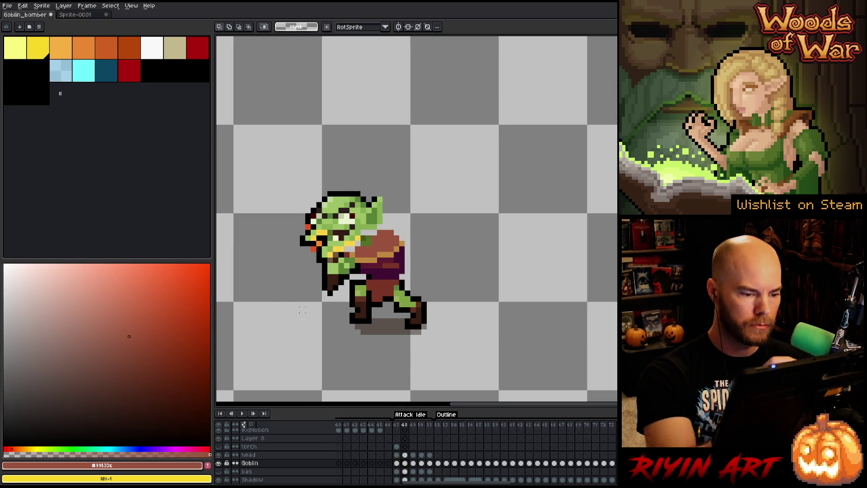
key("i")
left_click(349, 262)
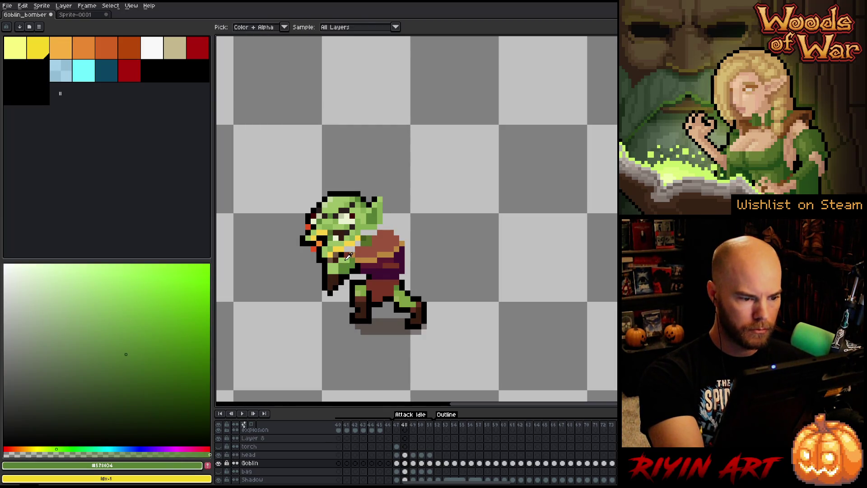
key("Right")
key("Left")
key("Left")
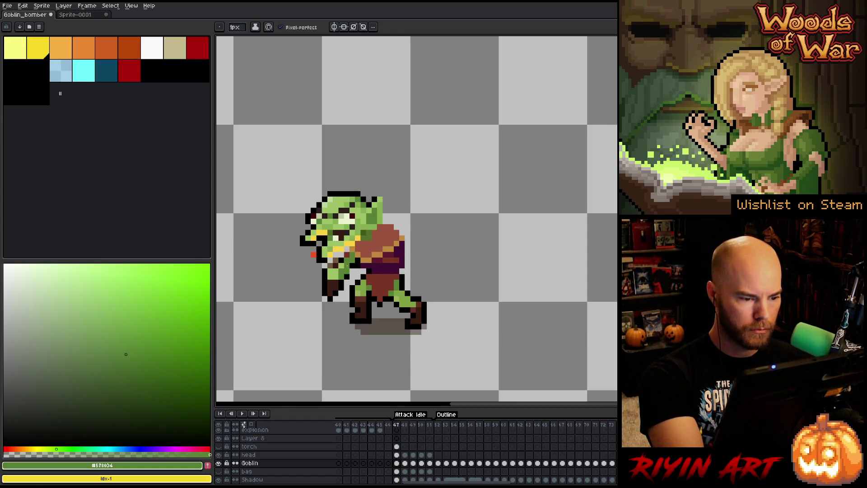
left_click(351, 271, "alt")
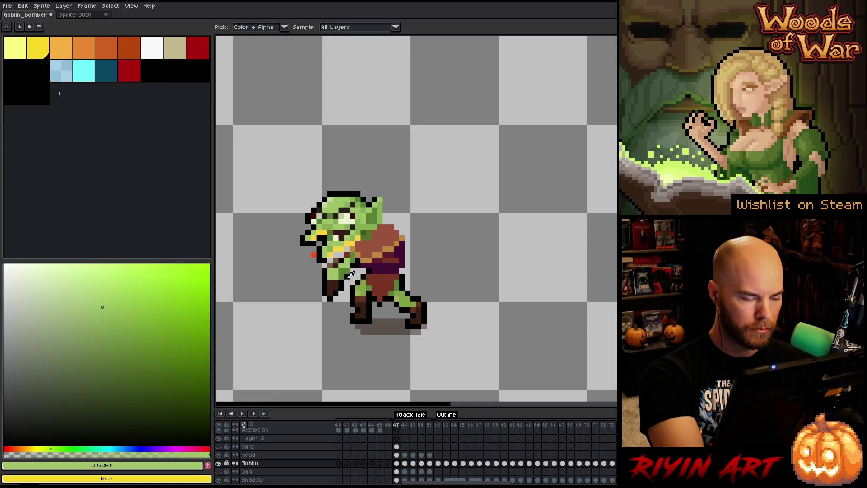
left_click(351, 274, "alt")
left_click(344, 269, "alt")
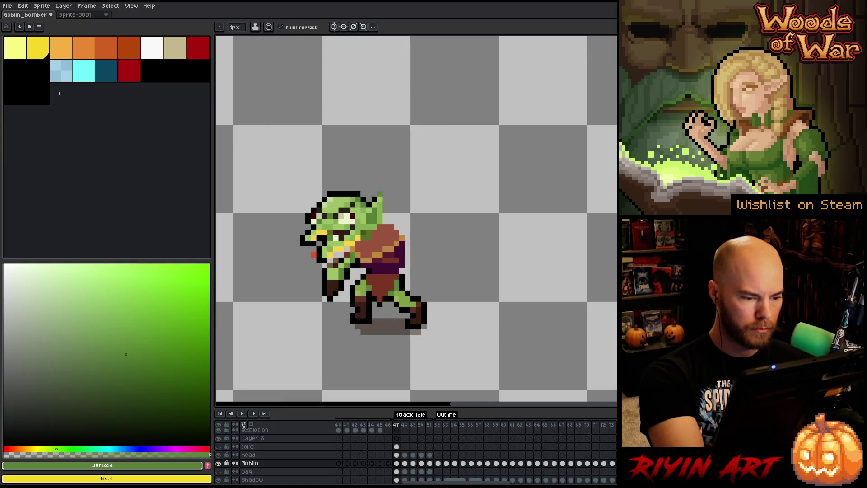
- Step through frames 48–51, return to frame 47 and re-pick the mid green #578034
key("Right")
key("Right")
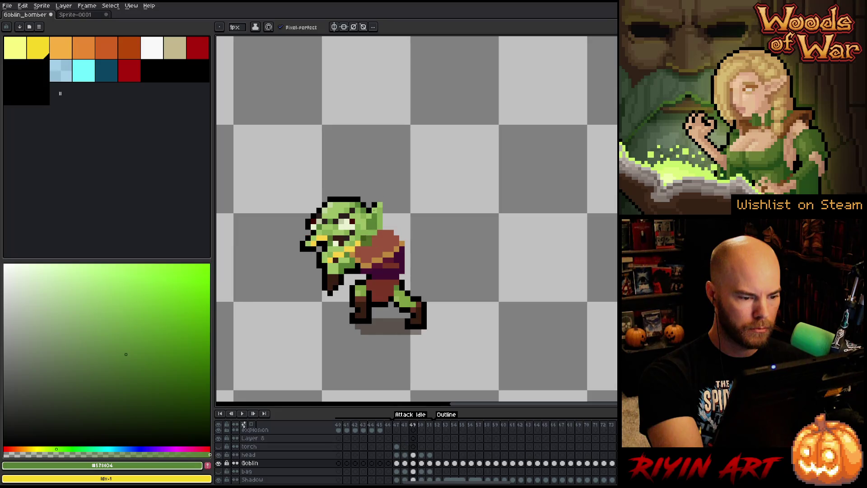
key("Left")
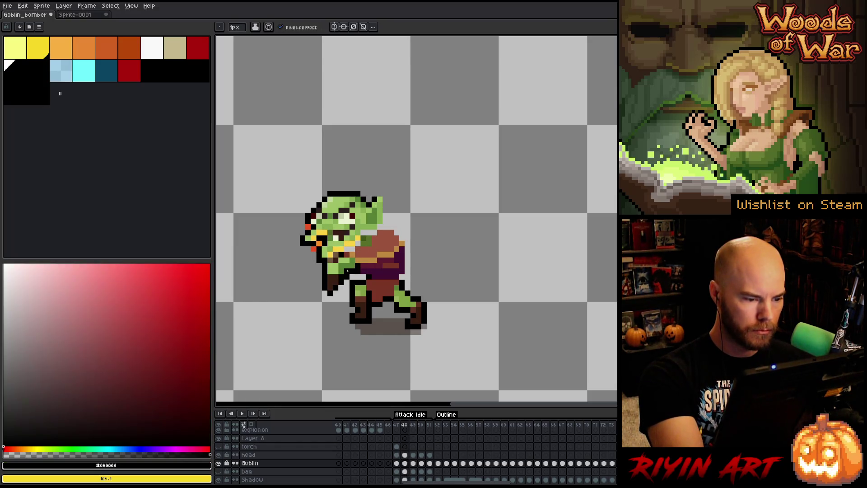
key("Right")
key("Right")
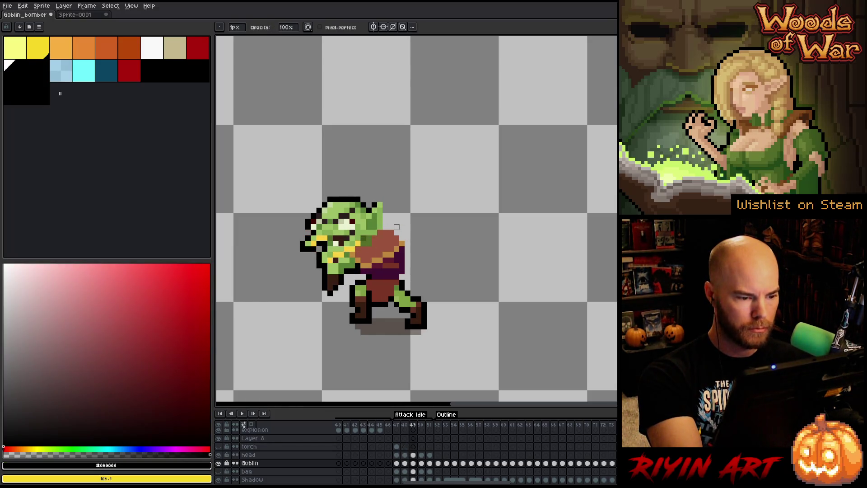
key("Right")
key("Right")
key("Right")
key("Left")
key("Left")
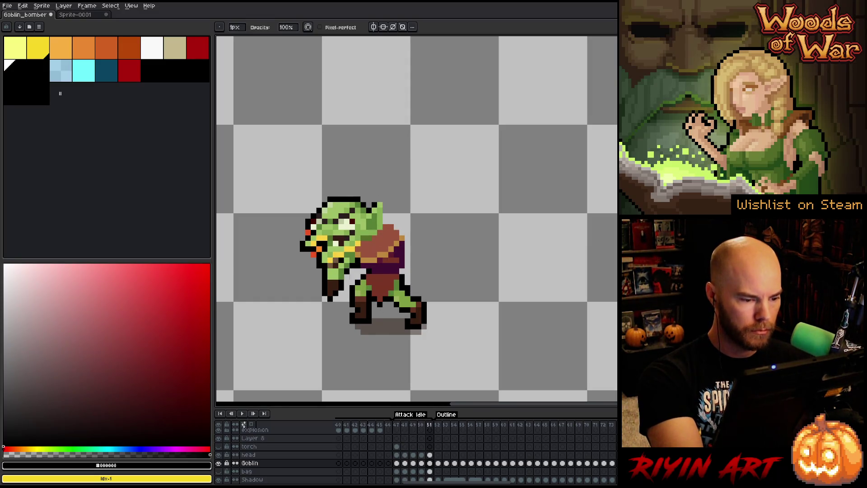
key("Left")
key("Left")
key("Left")
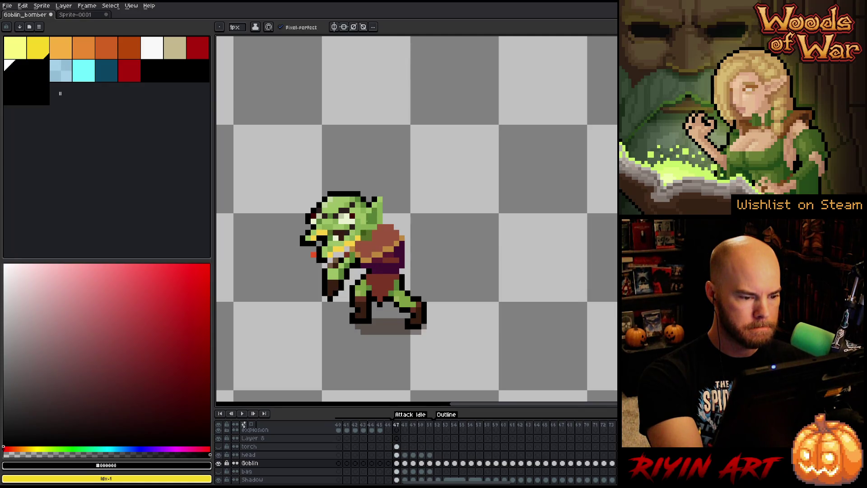
left_click(352, 249, "alt")
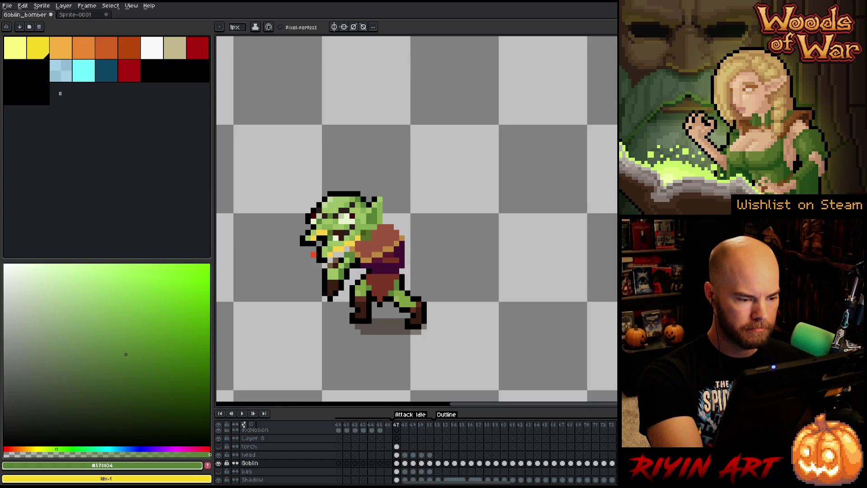
left_click(345, 252, "alt")
left_click(348, 255, "alt")
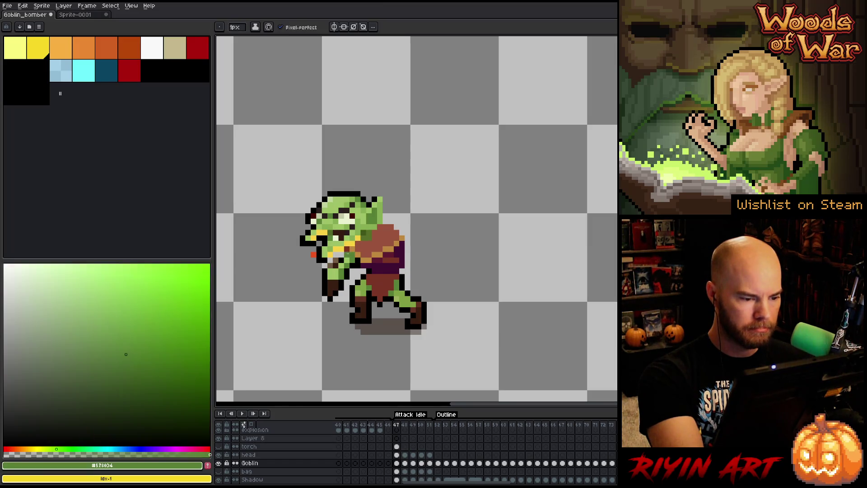
- Set the bag's brown as secondary colour, swap it to primary, and move to frame 50
right_click(384, 244, "alt")
key("Right")
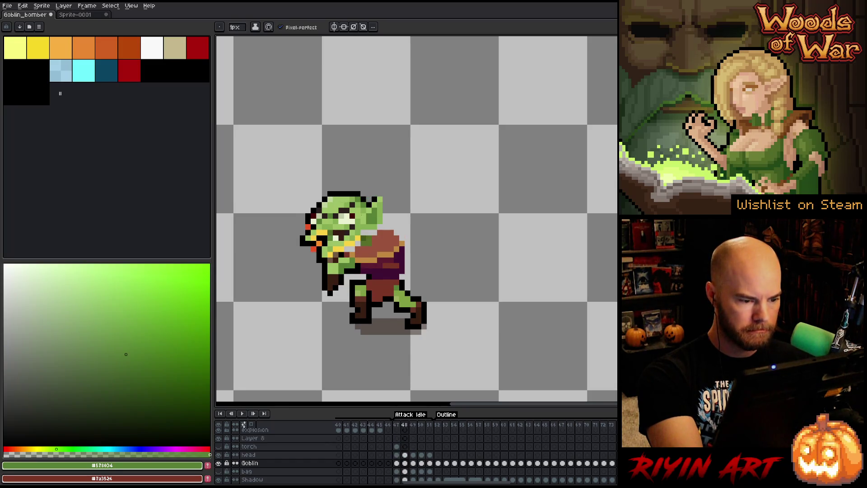
key("Right")
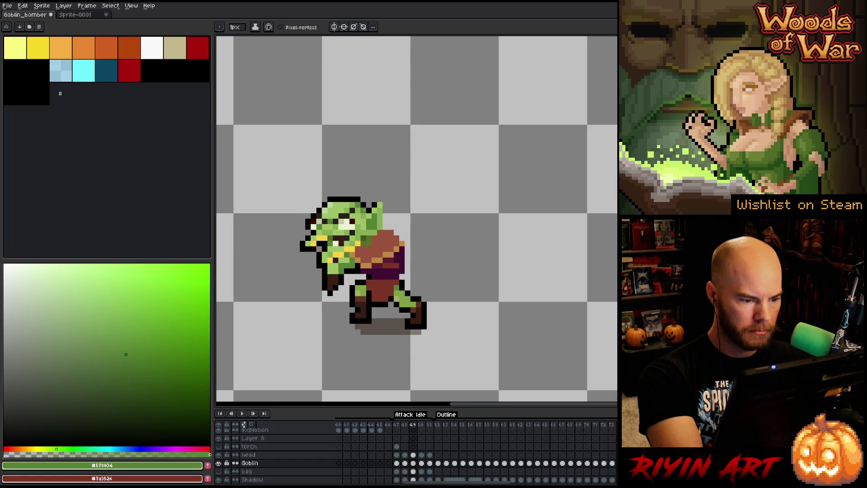
key("x")
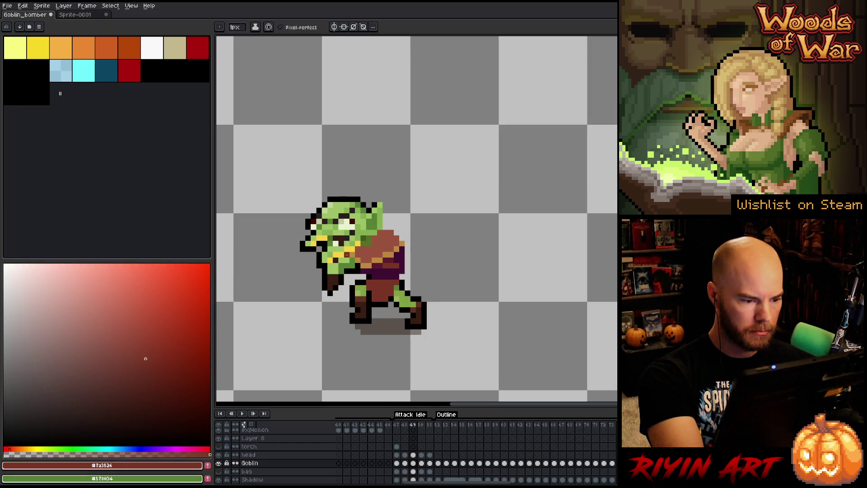
key("Right")
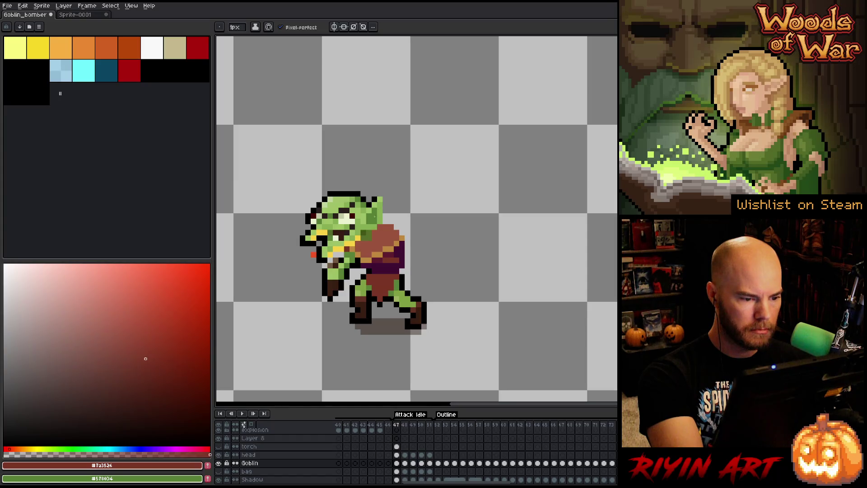
- Sample mid and darker greens on frame 50, comparing its pose with frame 49
left_click(368, 235, "alt")
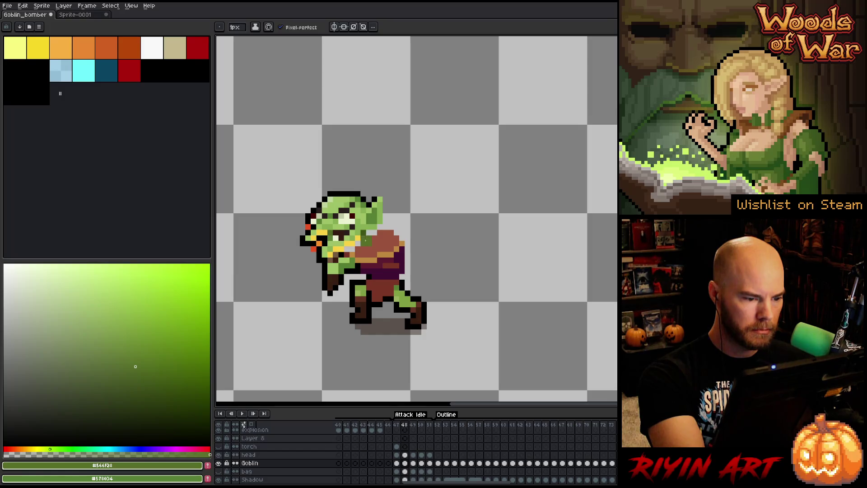
left_click(358, 243, "alt")
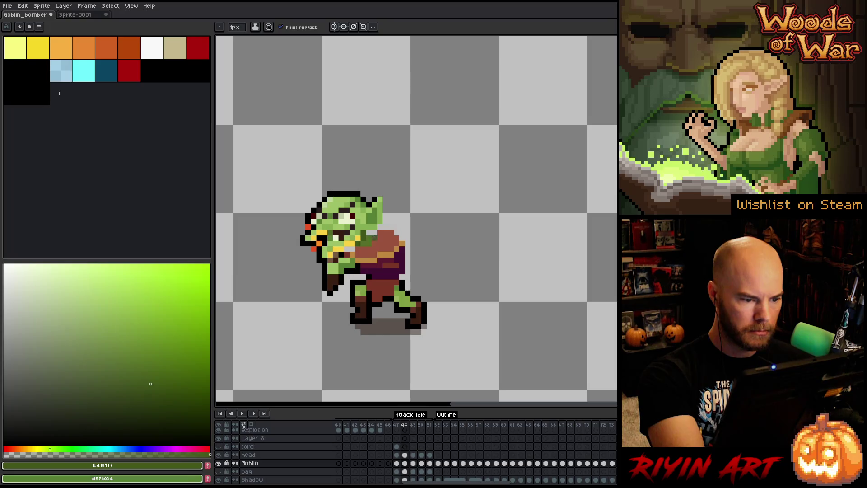
key("alt")
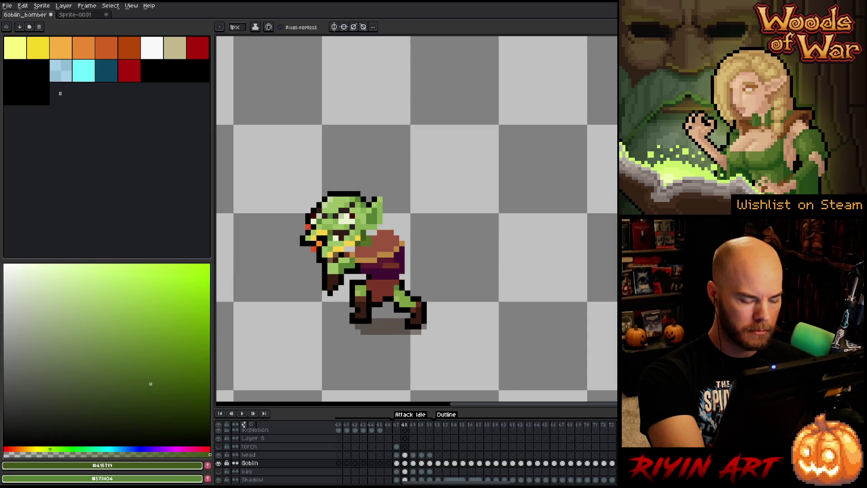
key("Right")
key("Right")
key("Left")
key("Left")
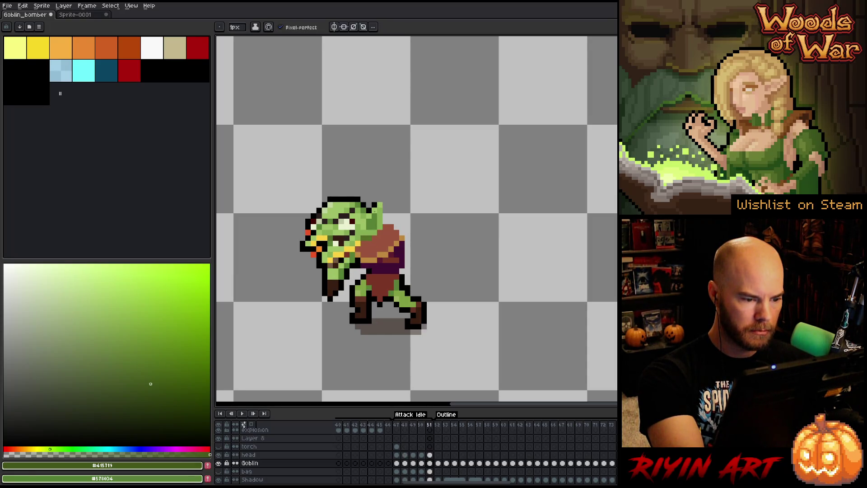
key("Right")
key("Left")
key("Right")
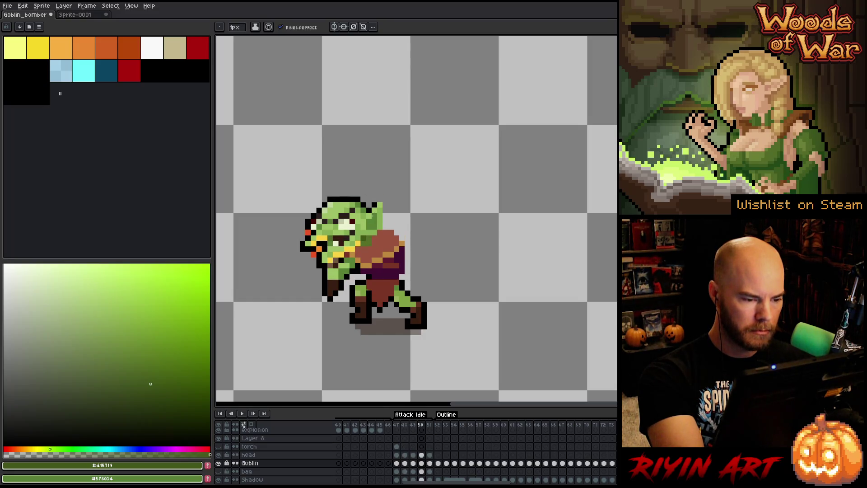
- Retouch frames 48 and 49 with sampled bag browns and black outline pixels
key("Left")
left_click(376, 232, "alt")
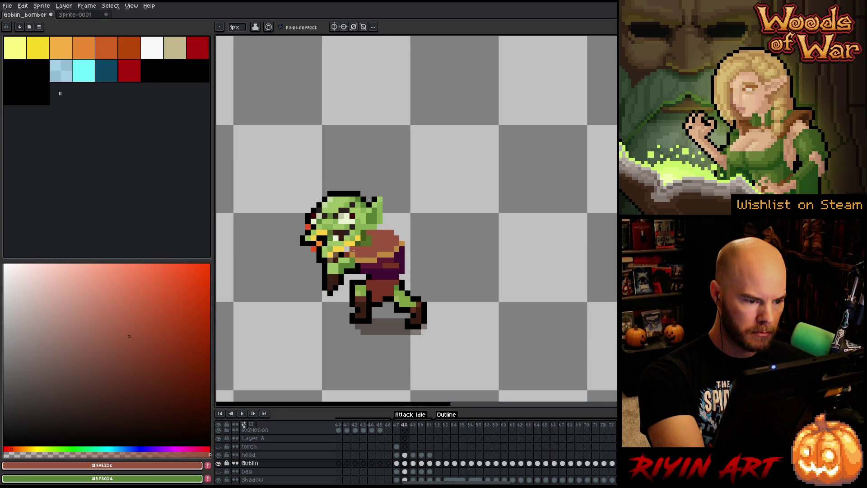
left_click(356, 252, "alt")
left_click(358, 244, "alt")
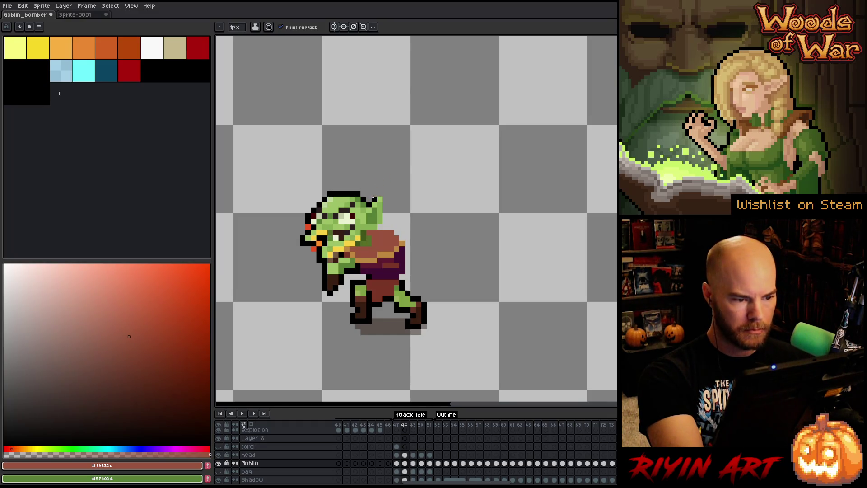
key("Right")
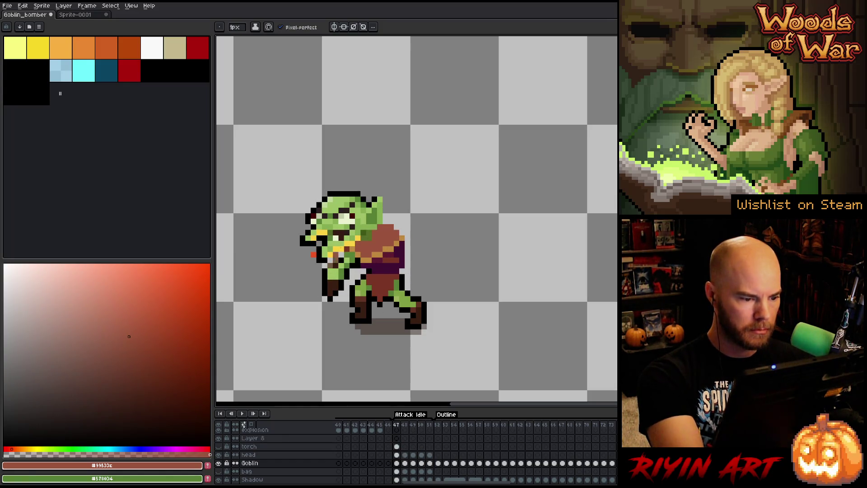
left_click(332, 261, "alt")
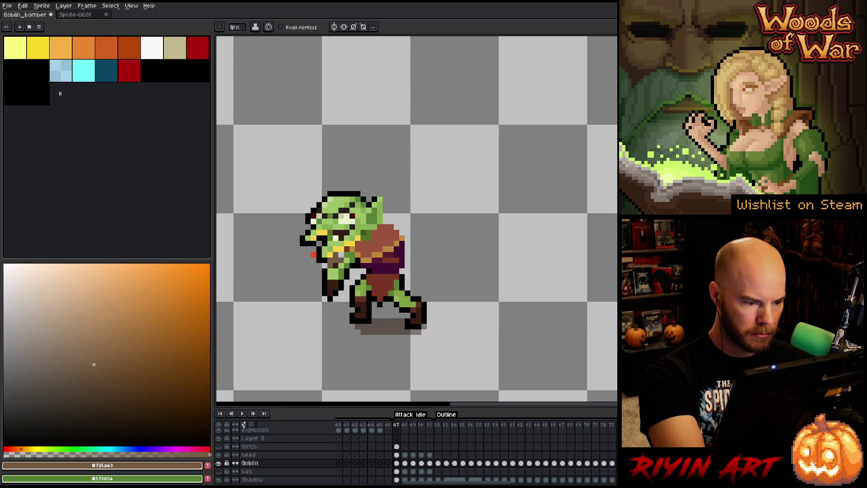
left_click(15, 71)
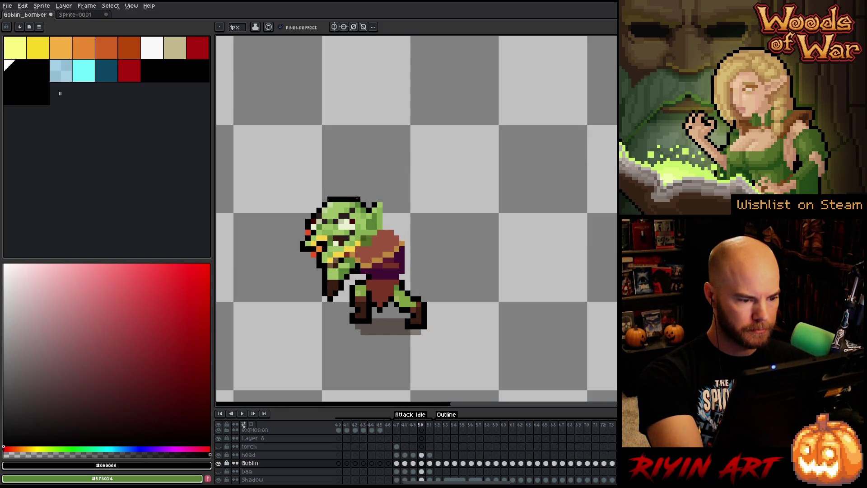
left_click(331, 261, "alt")
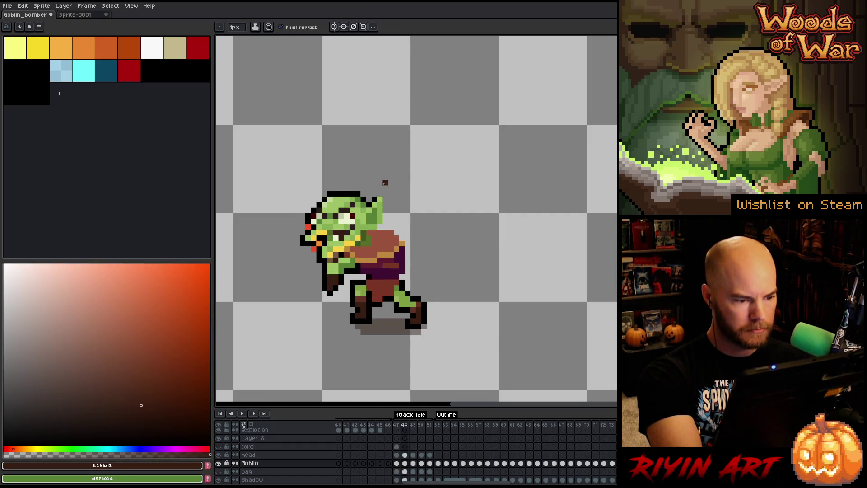
- Play the attack animation, pick black and the goblin's yellow, and select the head layer
key("Return")
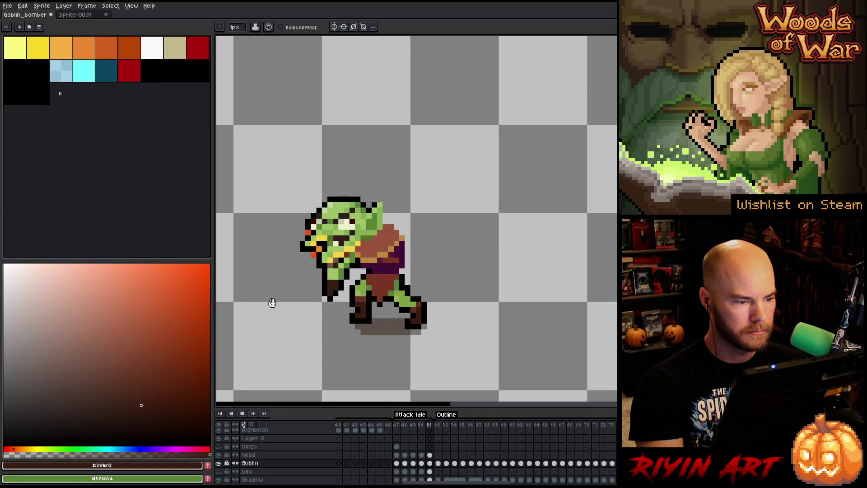
key("Return")
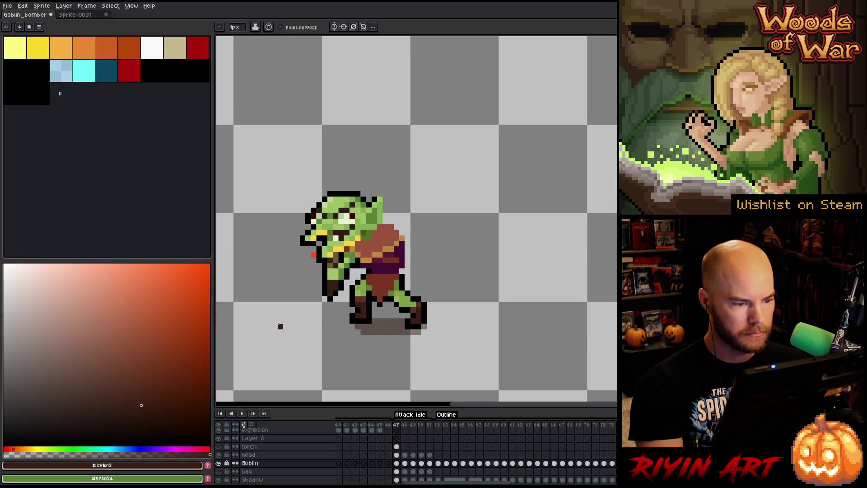
key("Right")
key("Right")
key("Right")
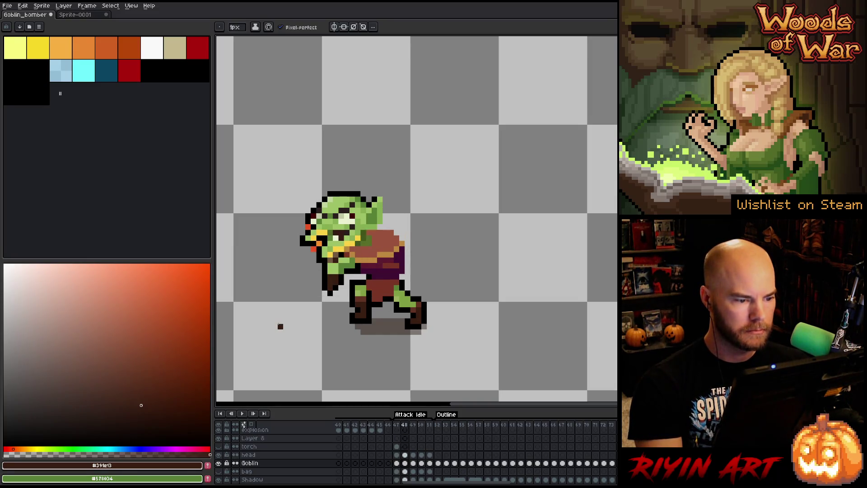
key("Left")
key("Right")
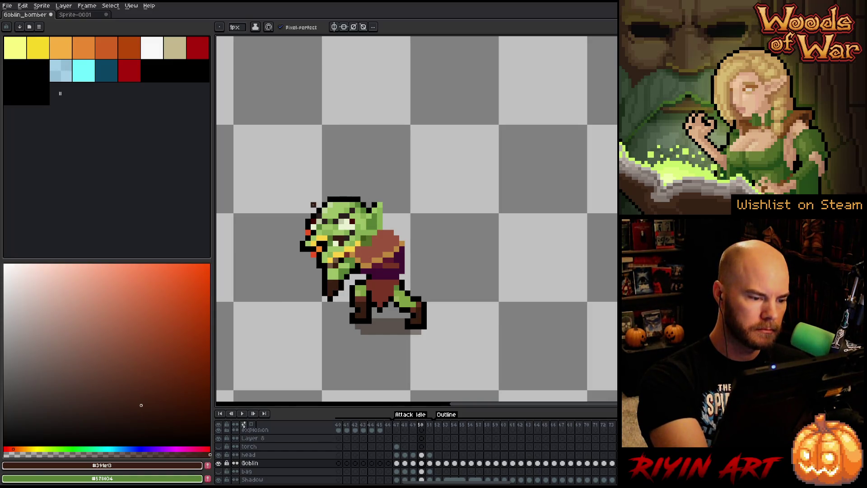
left_click(307, 255, "alt")
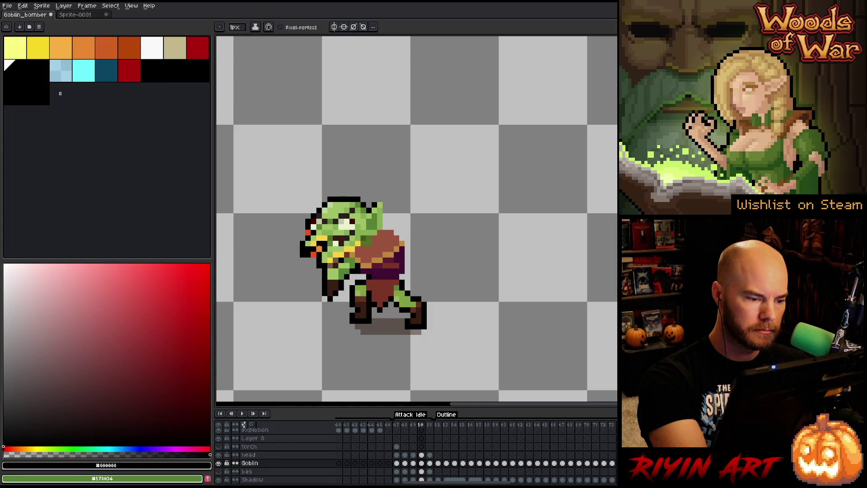
left_click(318, 244, "alt")
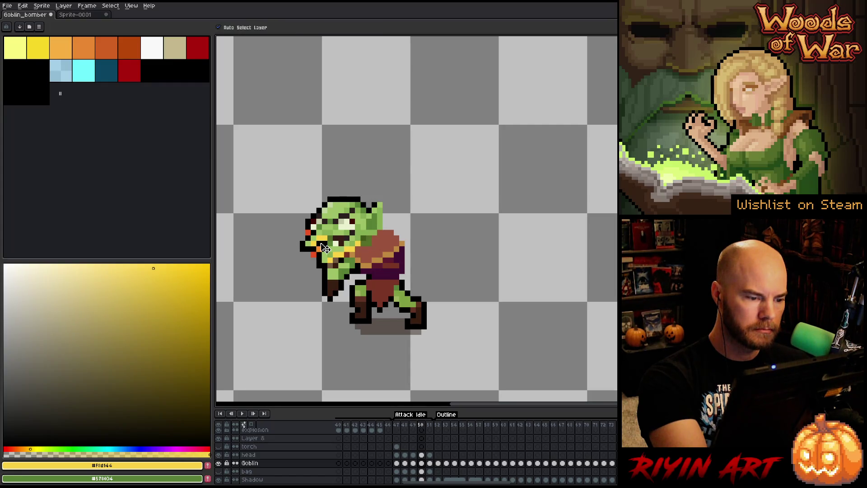
key("alt+Up")
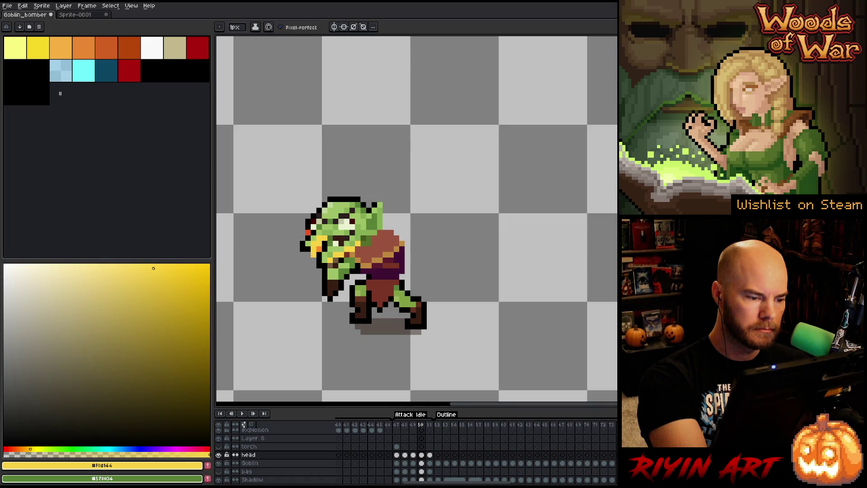
- Sample the goblin's light green skin and black outline colours while stepping through the attack frames
left_click(309, 248, "alt")
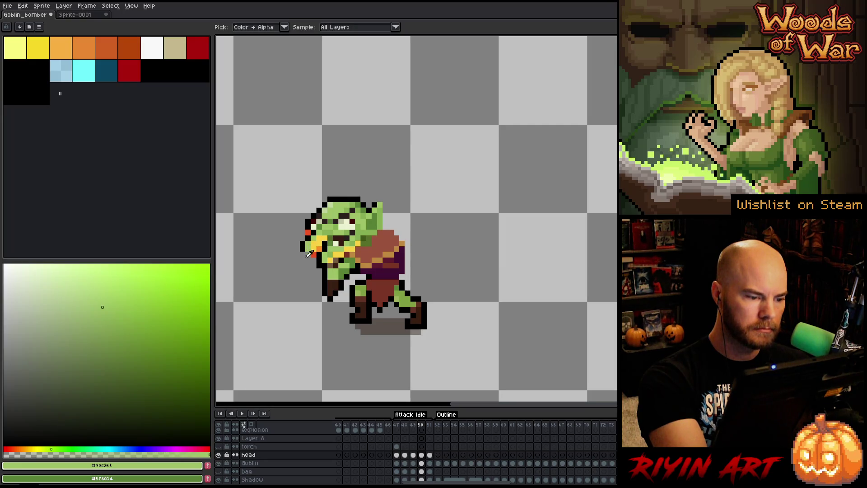
left_click(310, 234, "alt")
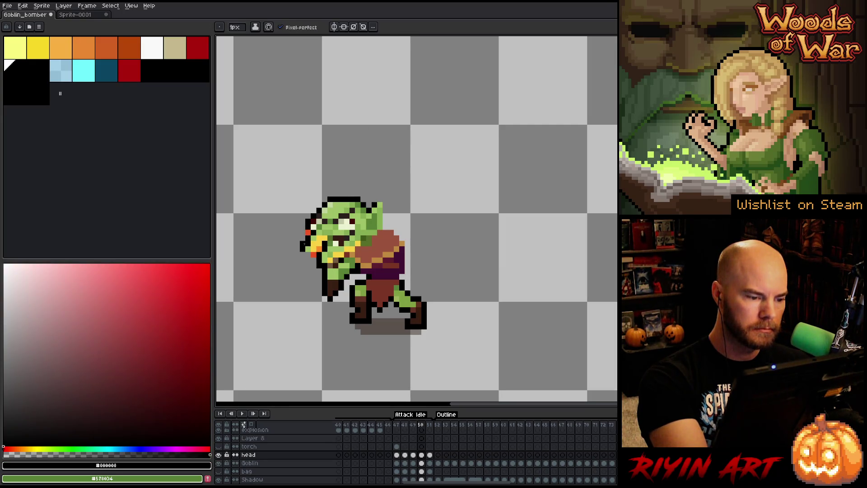
left_click(312, 243, "alt")
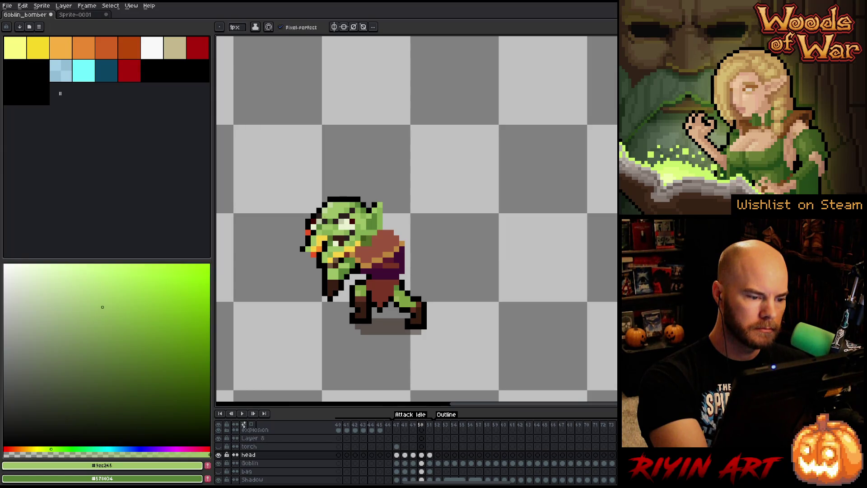
left_click(310, 252, "alt")
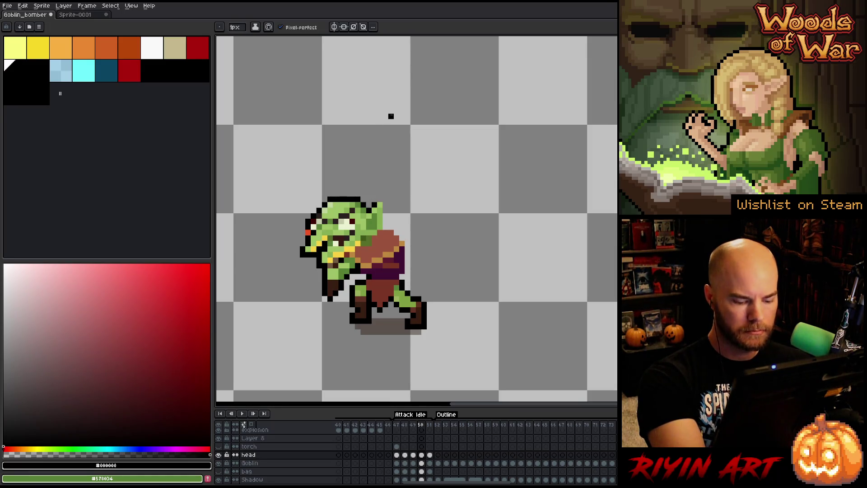
key("Right")
key("Right")
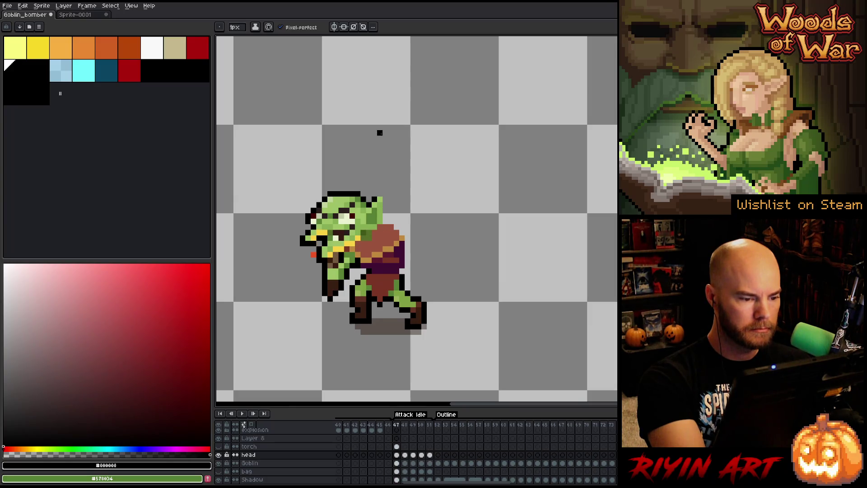
key("Right")
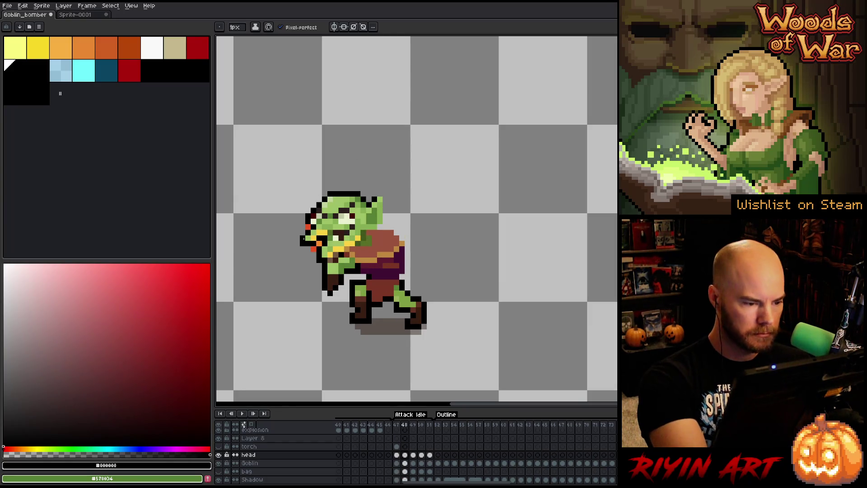
key("e")
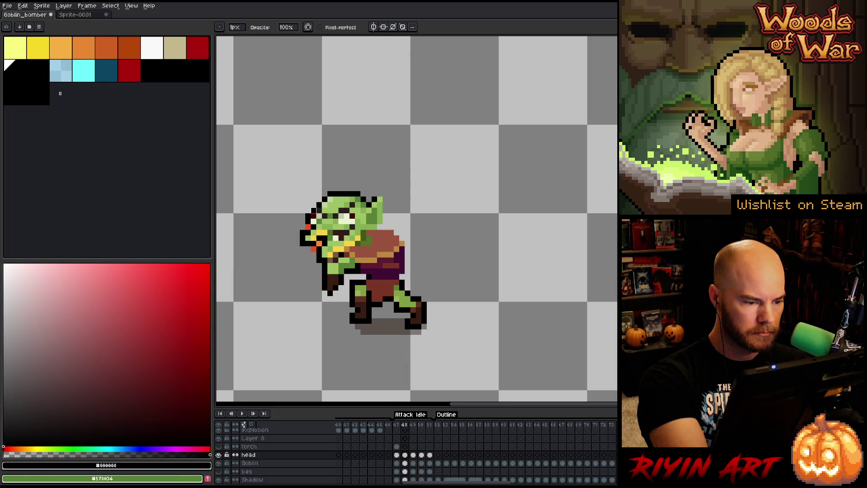
key("b")
- Recolour the outline pixel beside the goblin's mouth yellow on frame 48 and play the animation
left_click(314, 222, "alt")
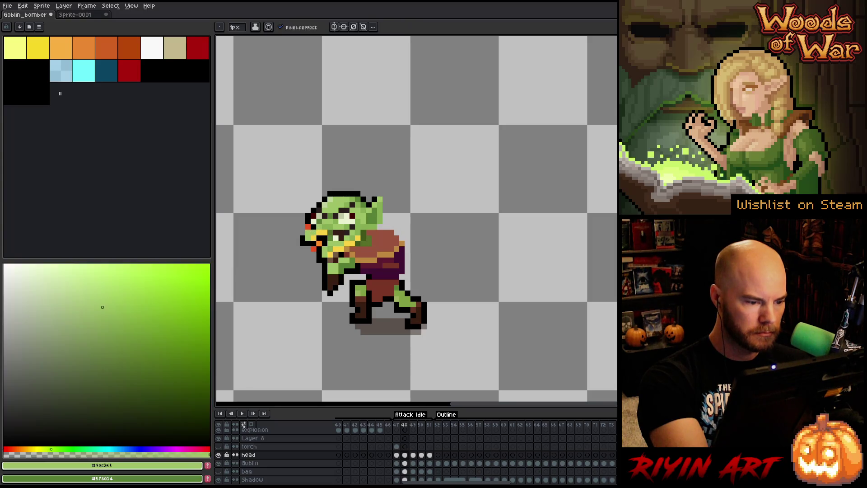
left_click(311, 232, "alt")
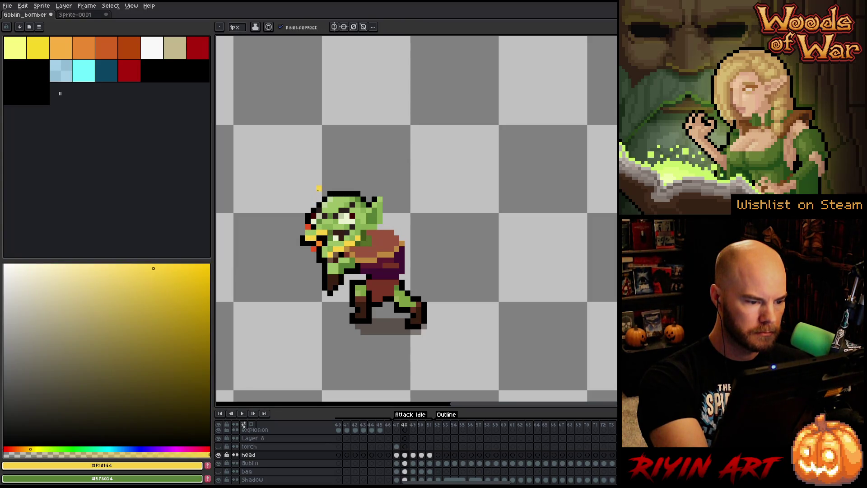
left_click(309, 241, "alt")
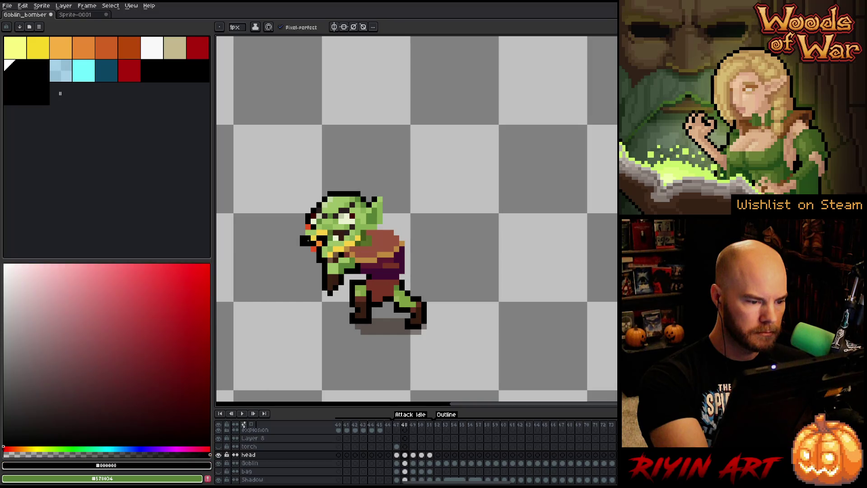
key("e")
left_click(314, 237)
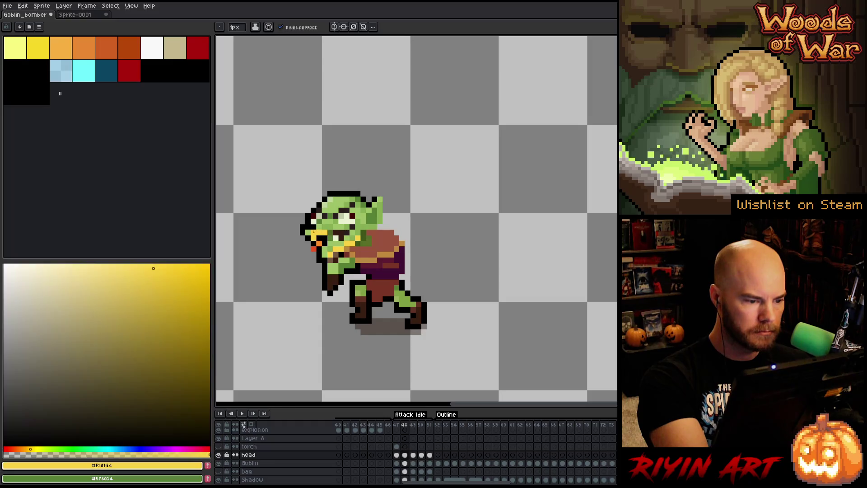
key("b")
key("e")
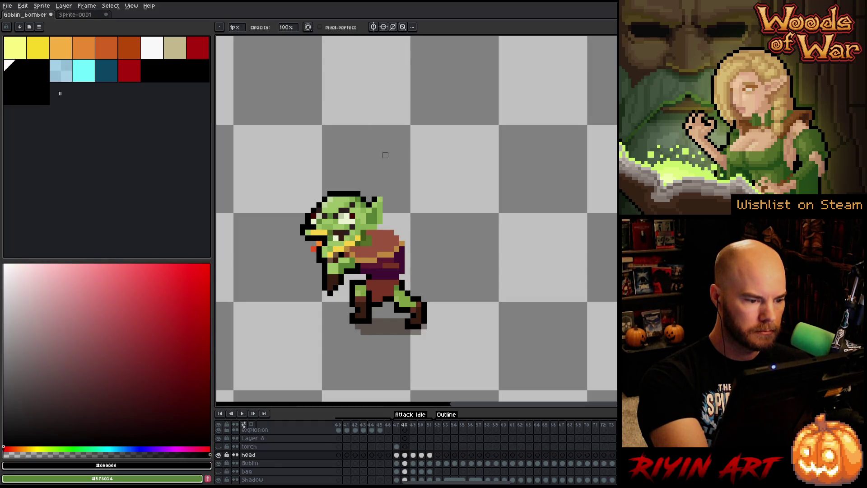
key("Return")
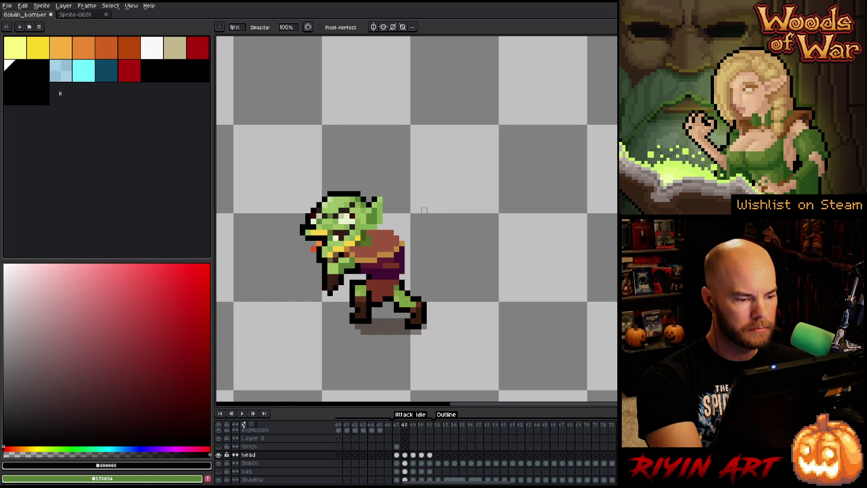
key("v")
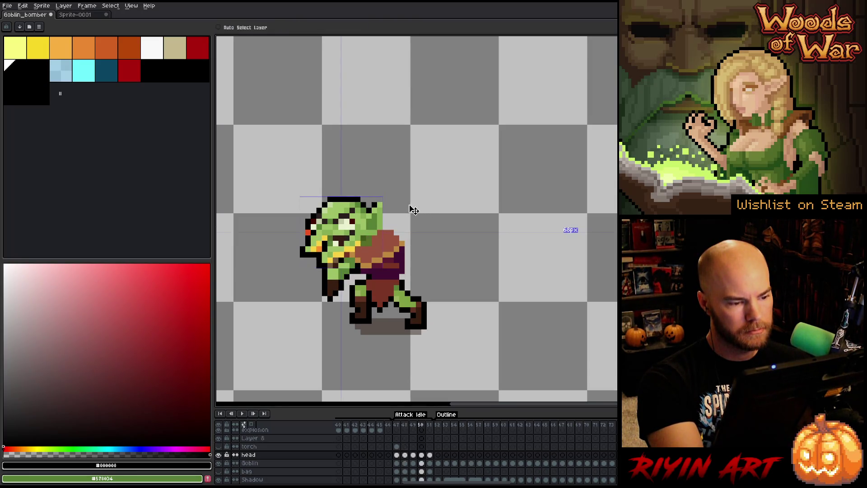
- Step through frames 48–51, comparing frame 51 with the previous pose
key("ctrl")
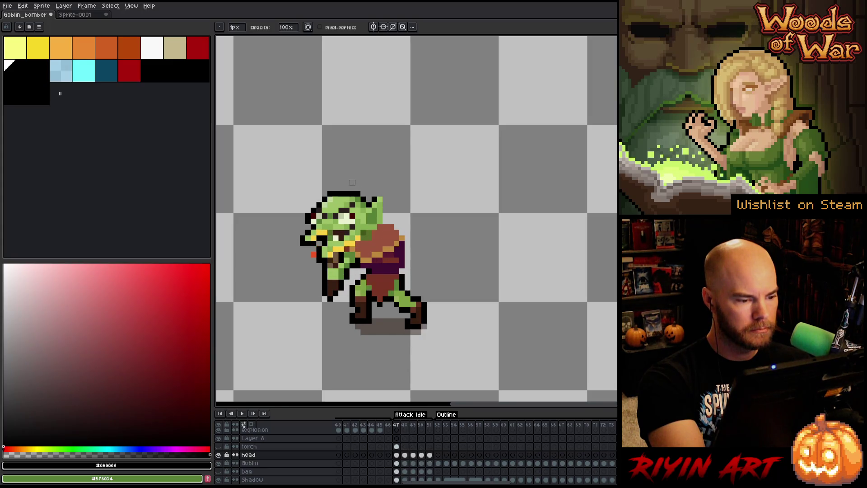
key("e")
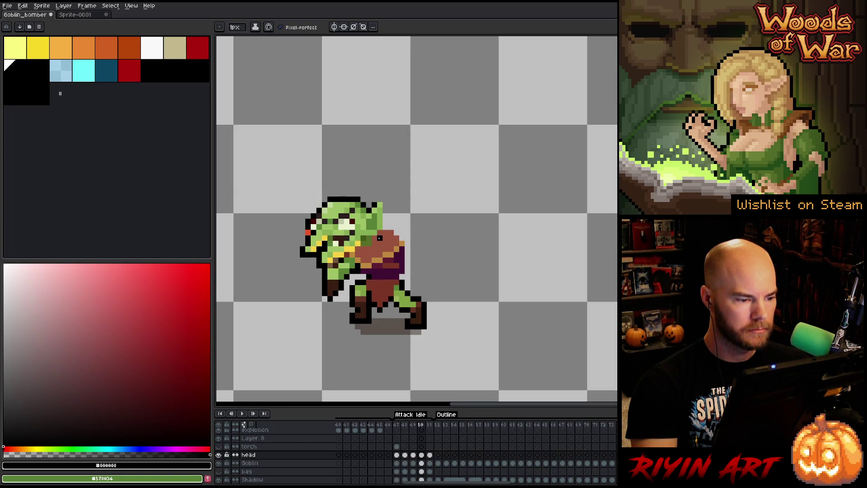
key("Left")
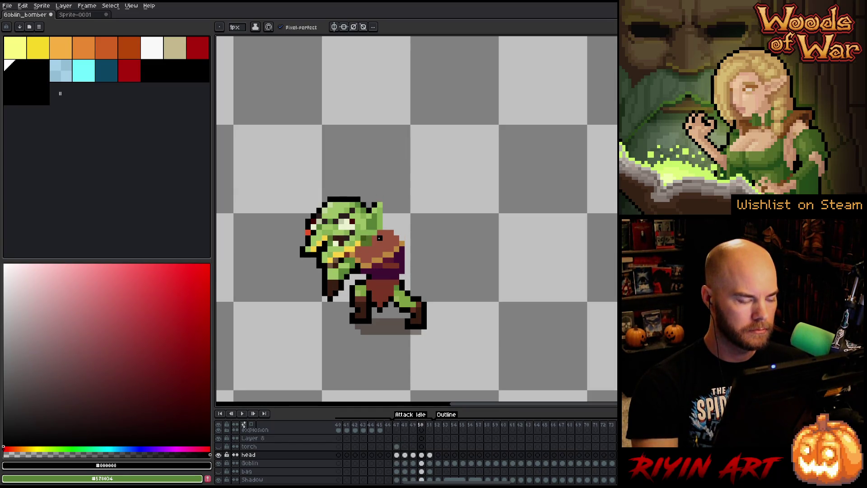
key("Right")
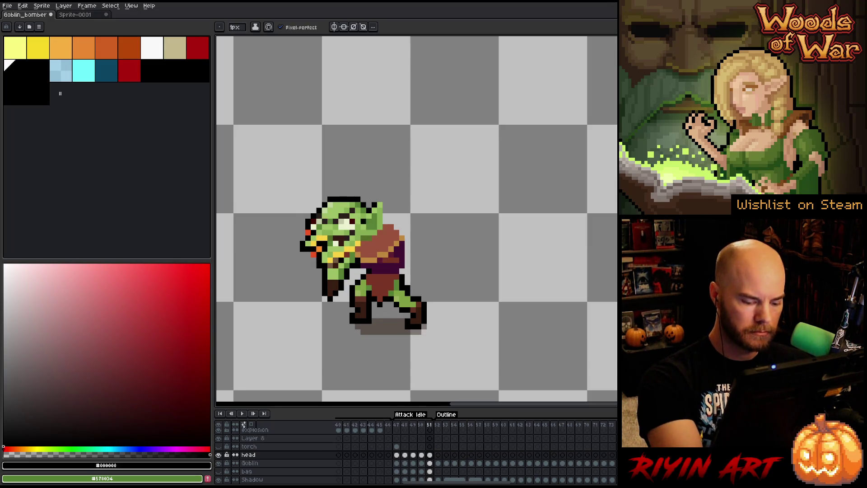
key("Left")
key("Right")
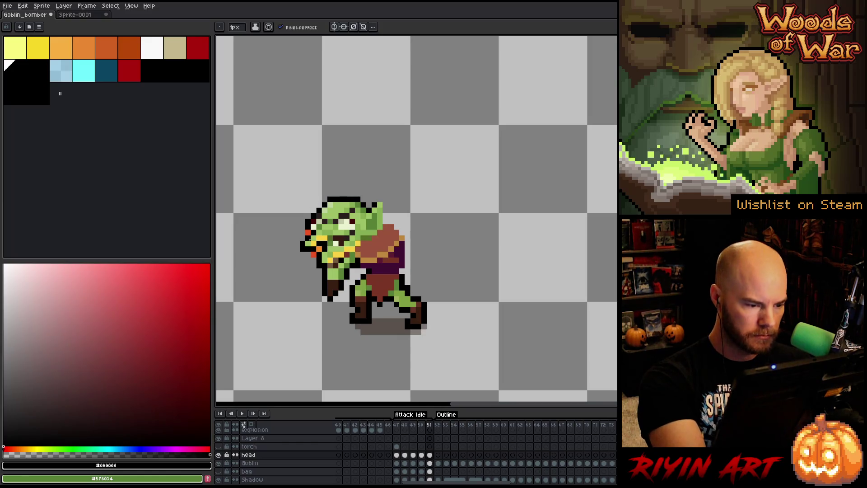
- Sample the goblin's green and black and touch up head pixels with pencil and eraser
left_click(308, 249, "alt")
left_click(318, 239, "alt")
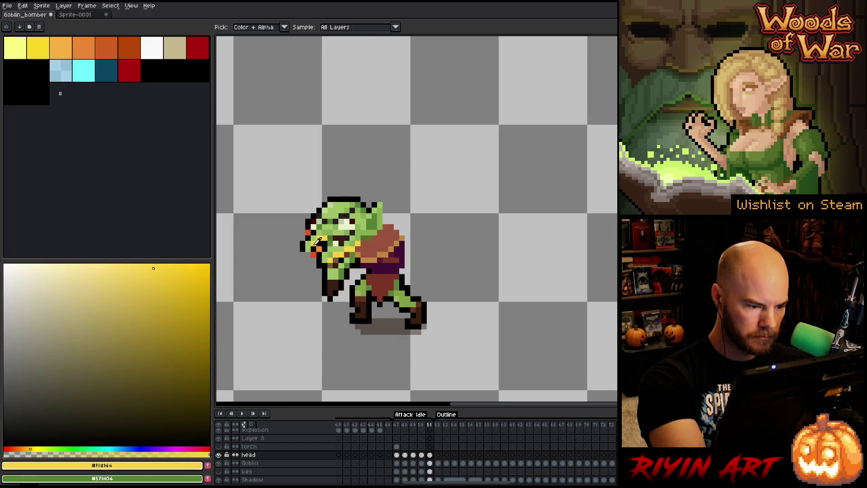
left_click(320, 246, "alt")
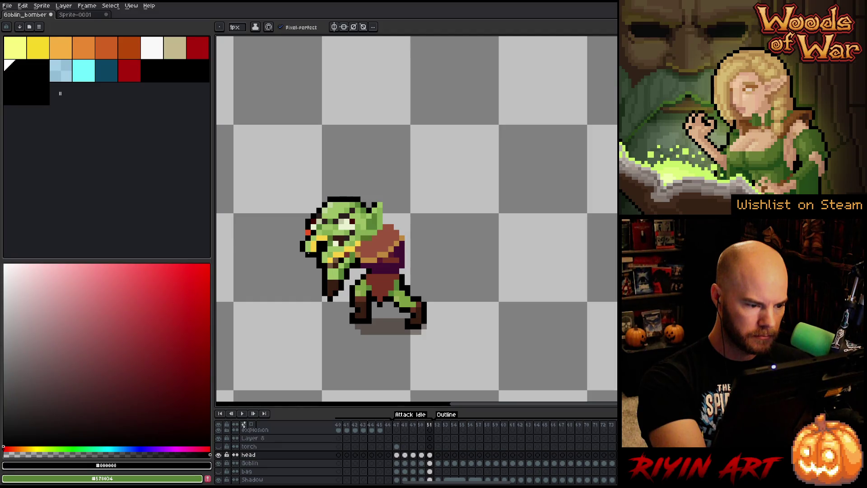
key("b")
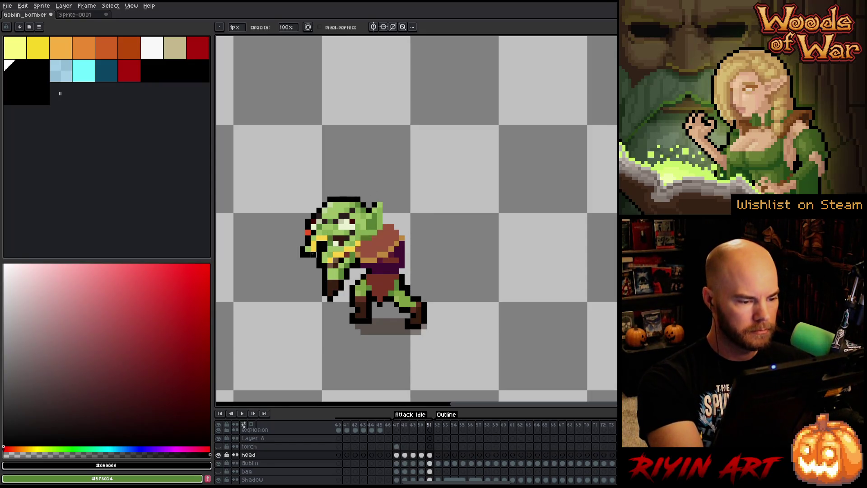
key("e")
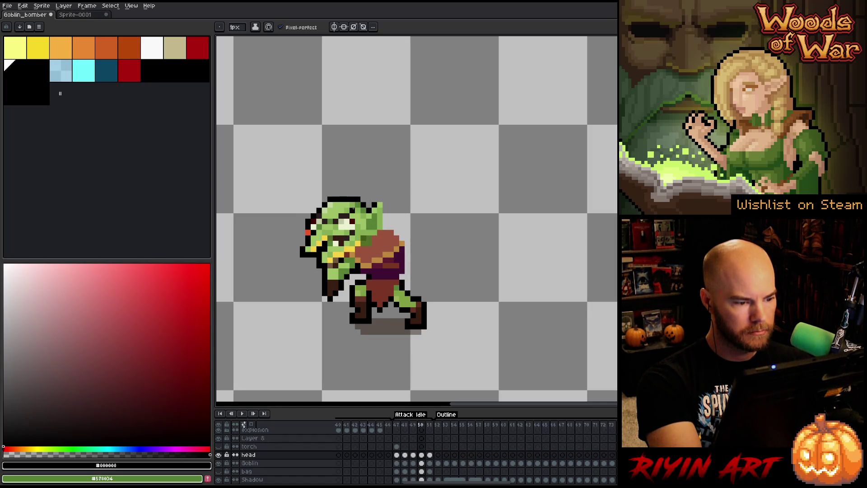
key("b")
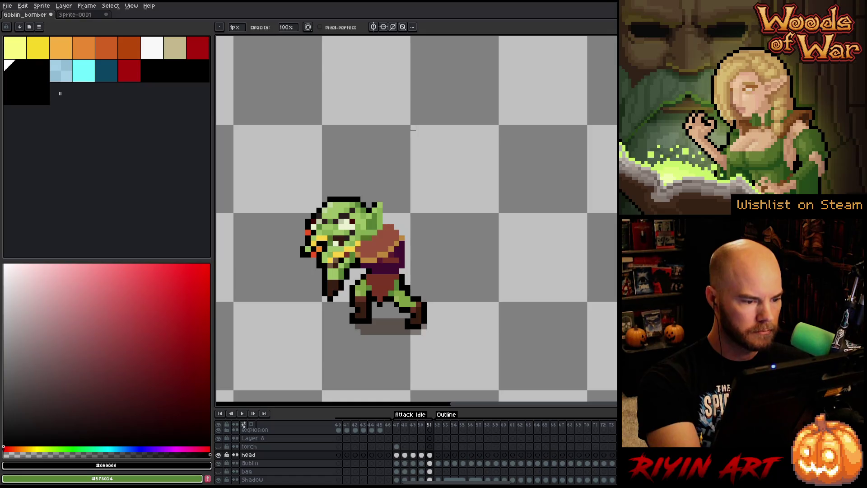
- Preview the attack animation twice, stopping on frame 49, and sample the light yellow-green skin
key("Return")
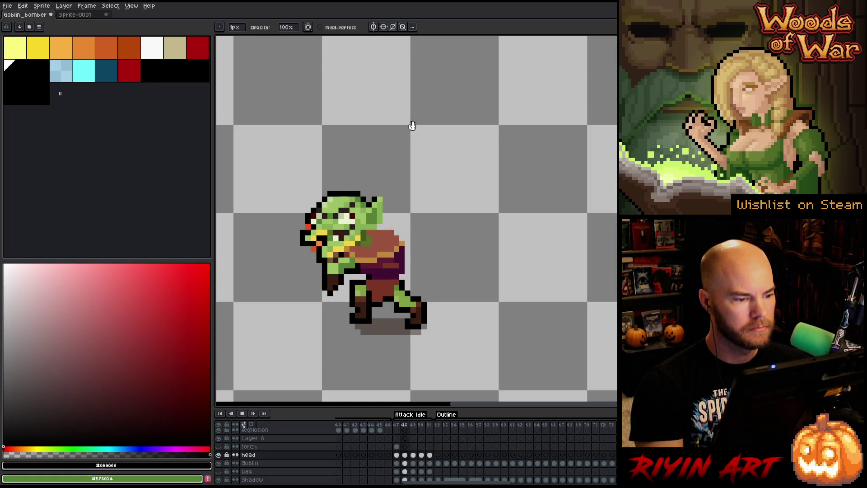
key("Return")
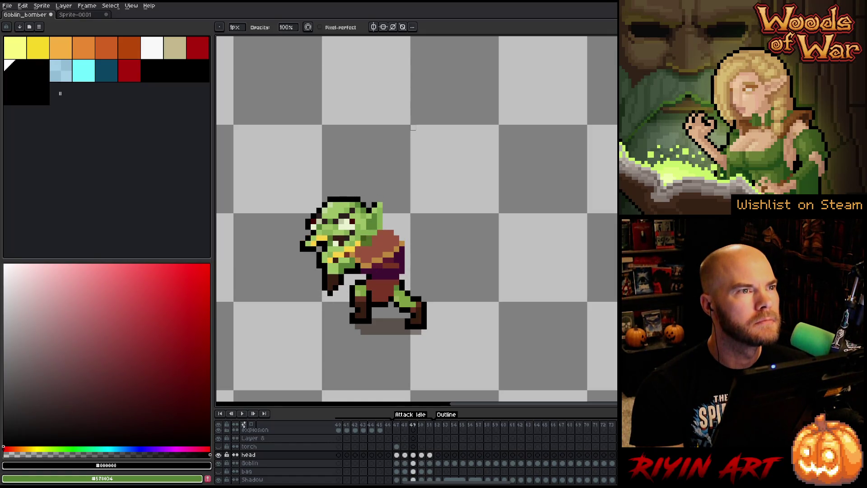
key("Left")
key("Left")
key("Left")
key("Right")
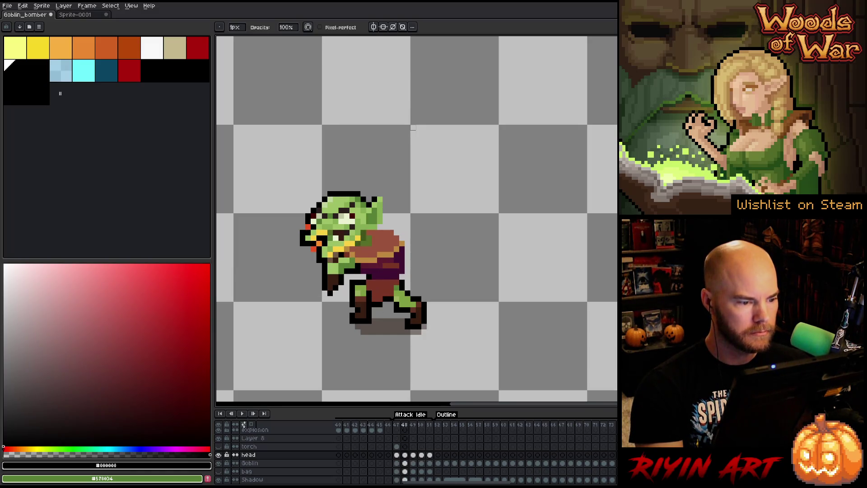
key("b")
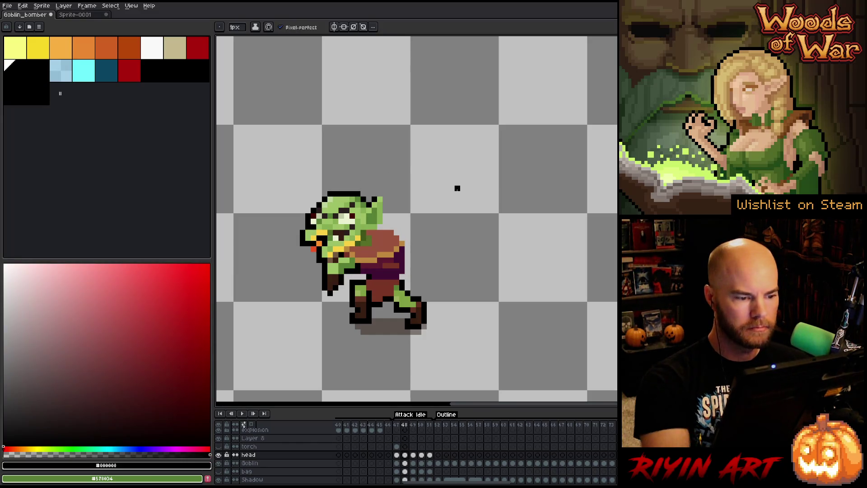
key("Return")
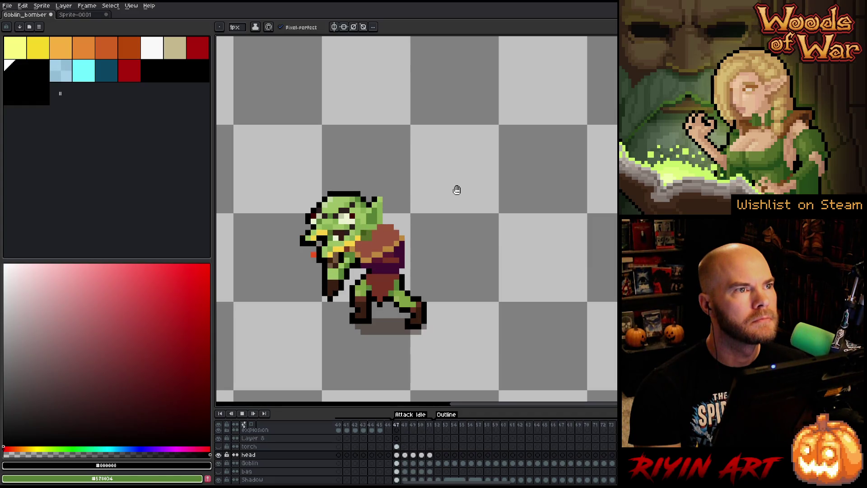
key("Return")
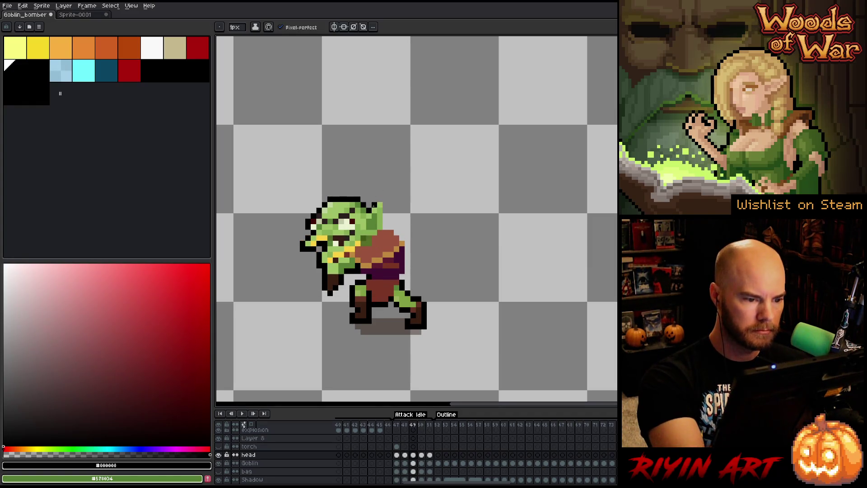
left_click(379, 213, "alt")
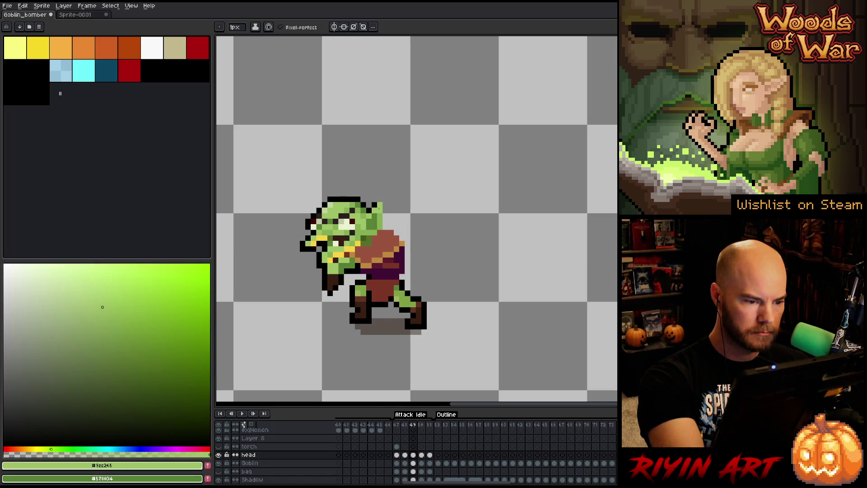
- Tip the goblin's top-right ear over to the right on frame 49, pick black, and preview the animation
key("Left")
key("Left")
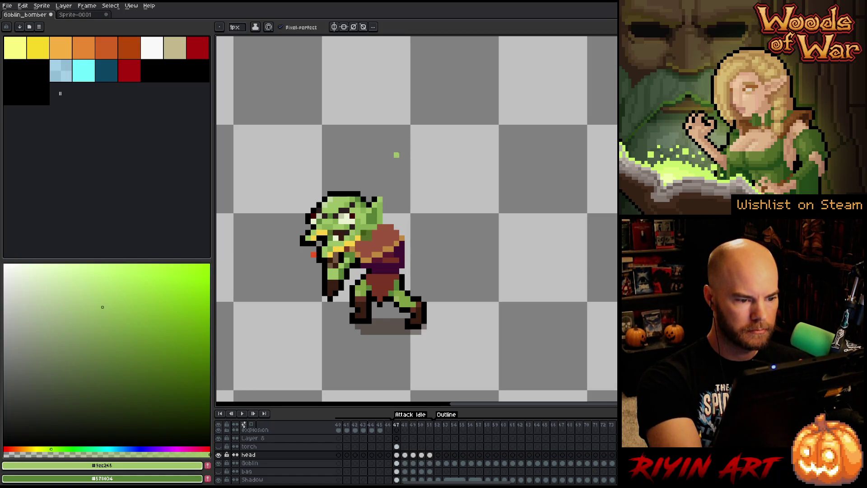
key("Right")
key("Right")
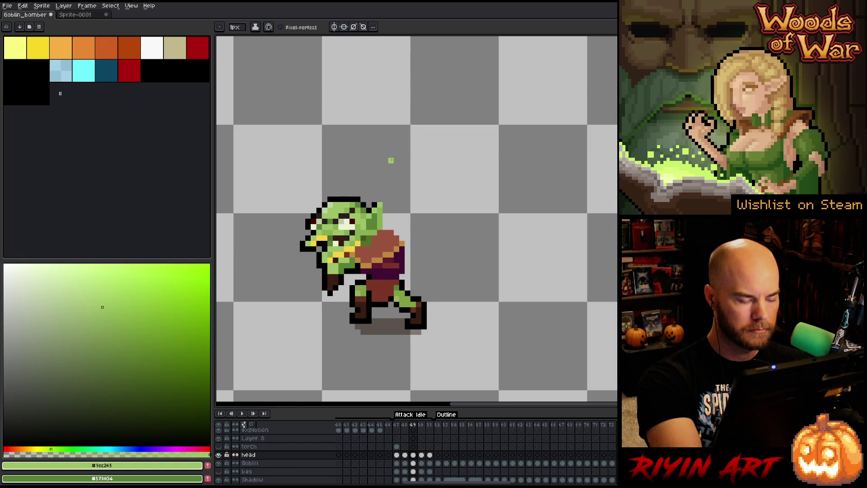
key("Left")
key("Right")
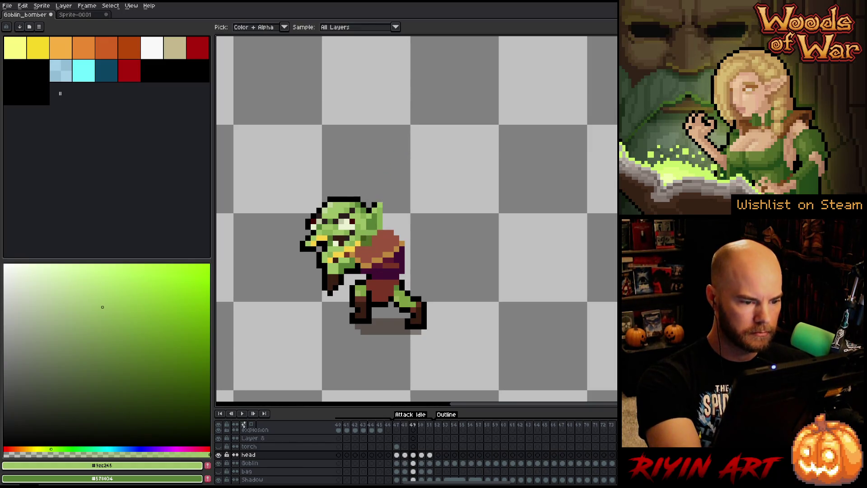
key("ctrl+z")
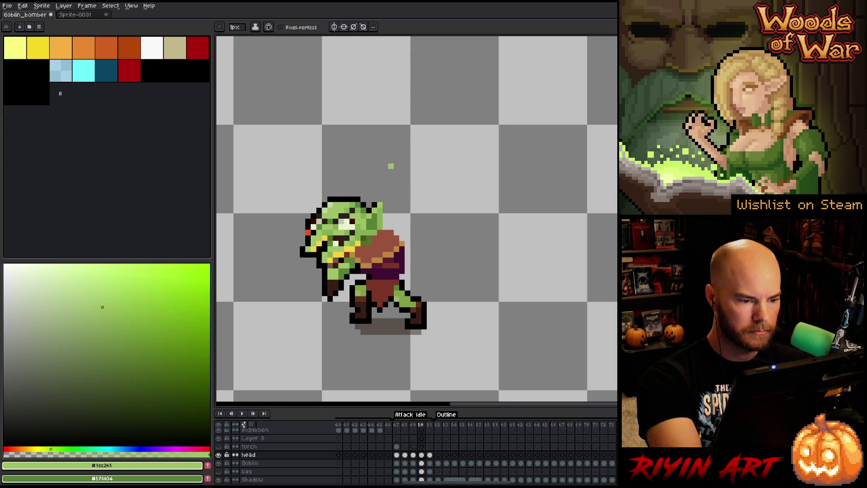
key("Right")
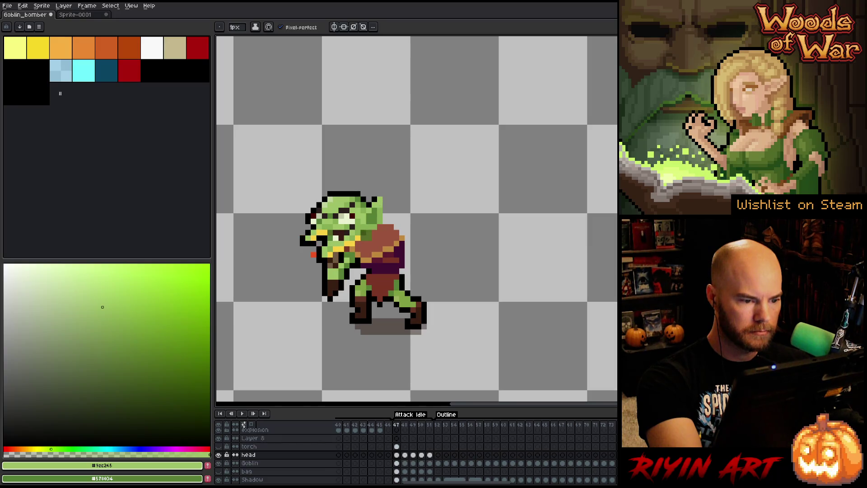
left_click(15, 70)
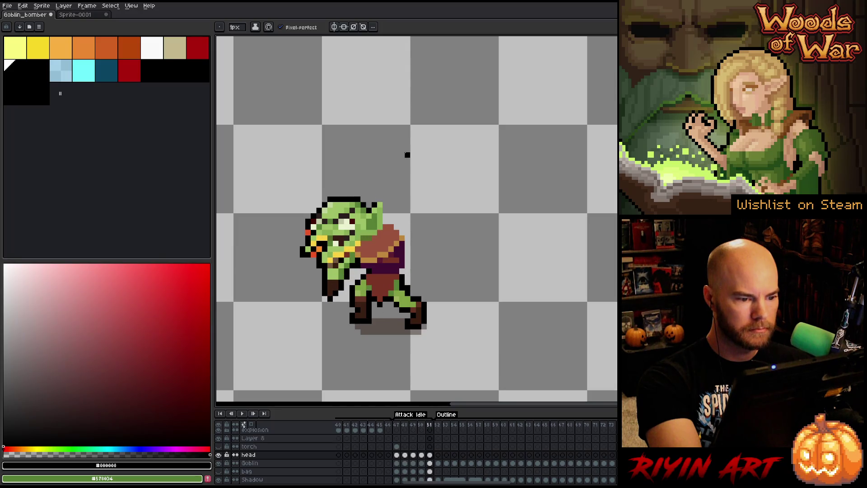
key("Return")
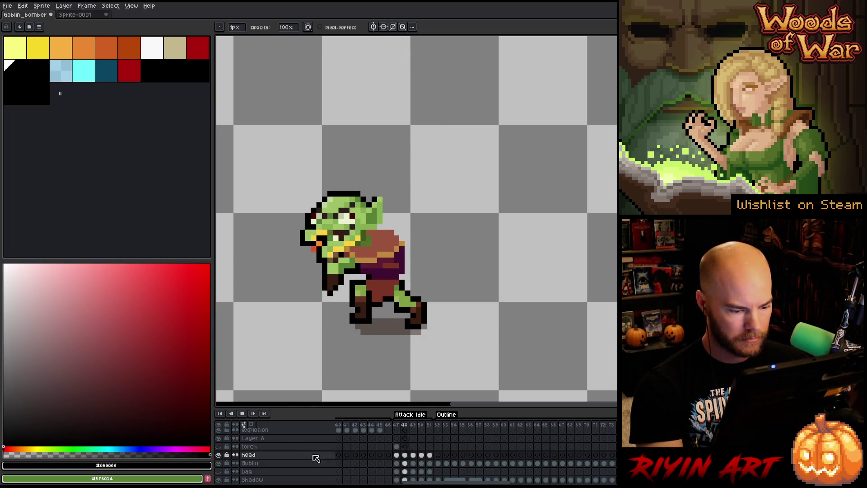
- Unlink the torch cels in frames 47–51 so each is independent
key("Return")
left_click_drag(399, 448, 430, 446)
right_click(429, 446)
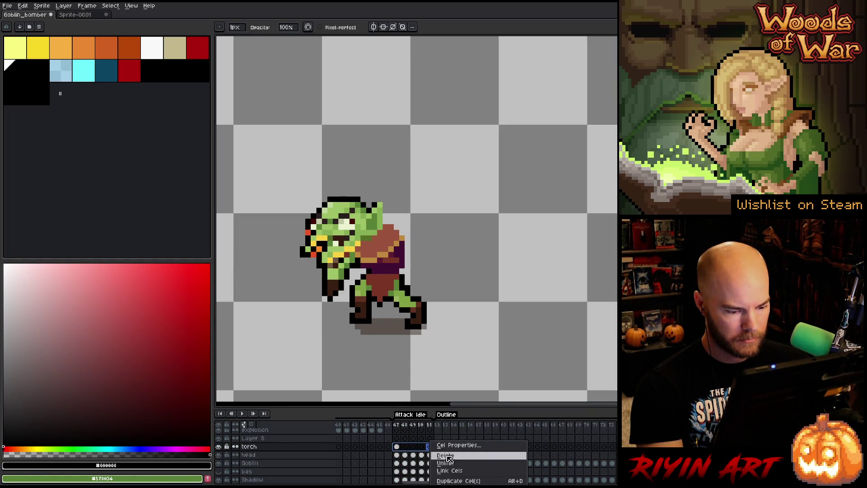
left_click(457, 471)
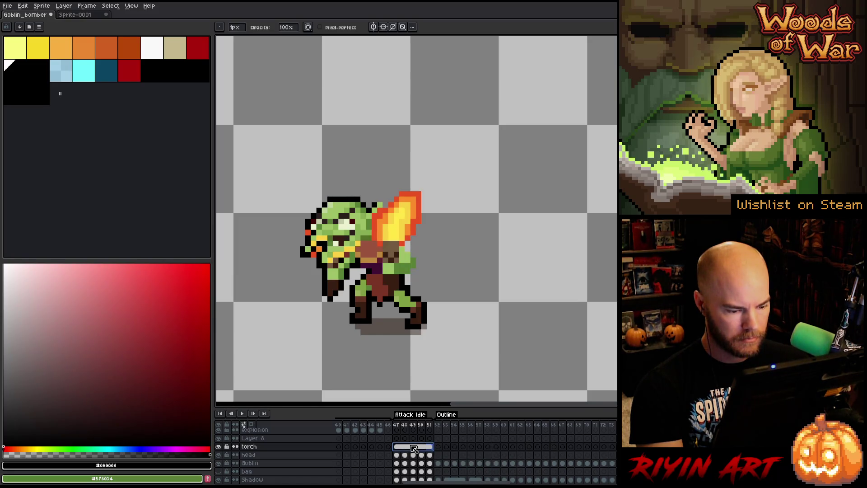
right_click(410, 446)
left_click(436, 467)
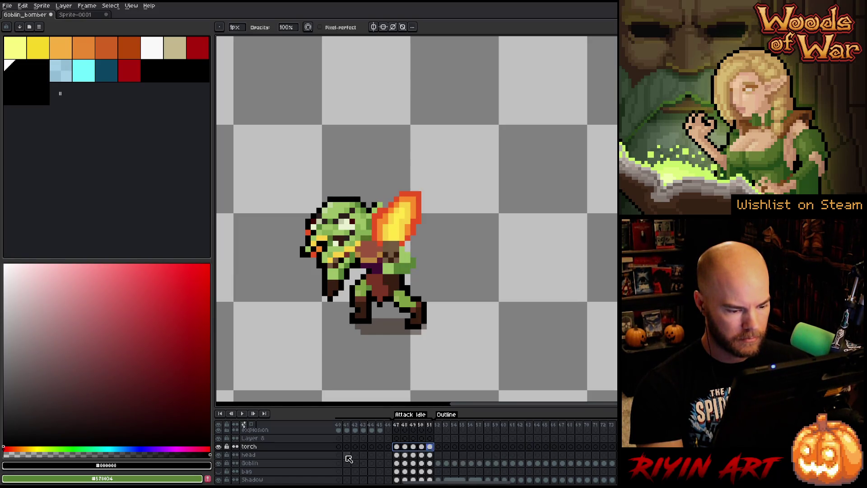
- Hide the torch layer, show the bag layer with lit fuses, and select its frame 47 cel
left_click(219, 446)
left_click(220, 472)
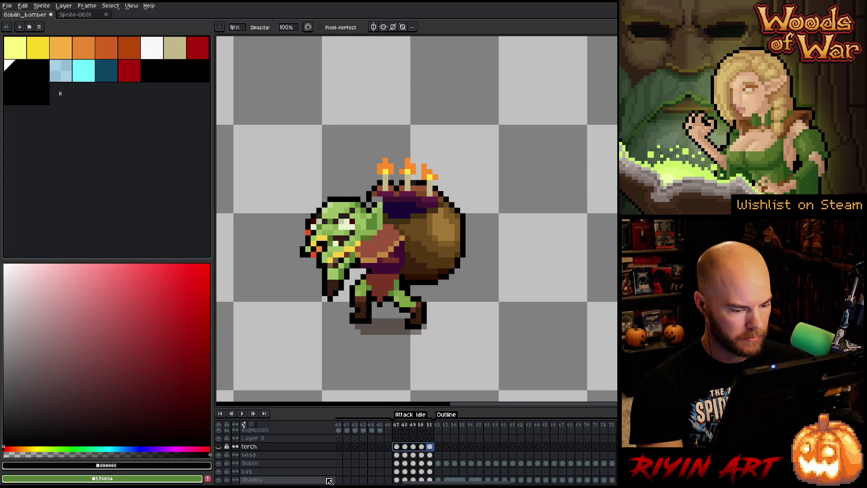
left_click(397, 471)
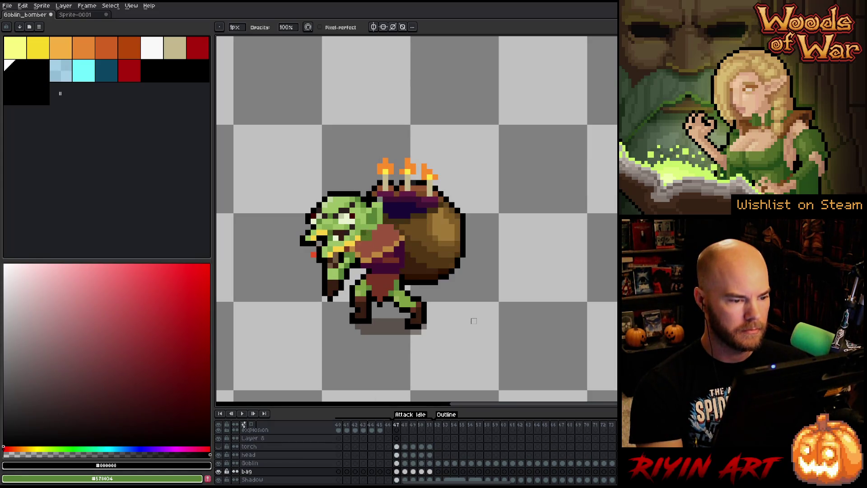
key("Right")
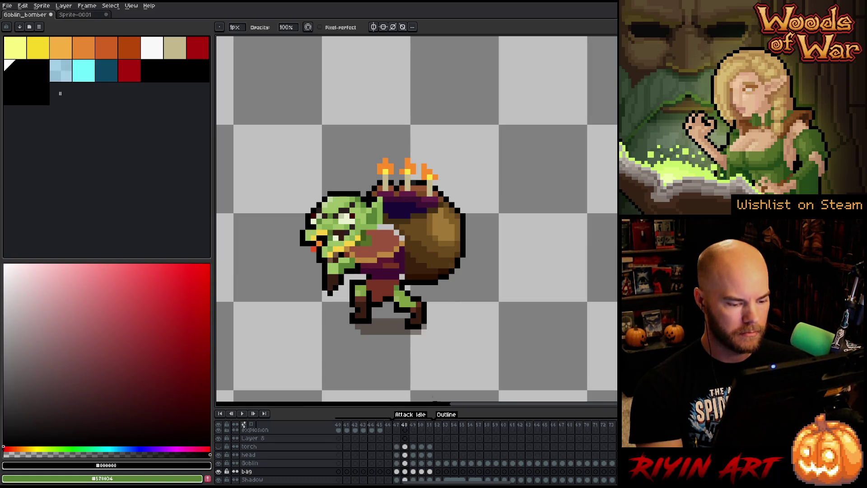
- Select the bag's pixels and raise the bag one pixel on frame 51
key("Right")
key("ctrl+a")
key("ctrl+t")
key("Right")
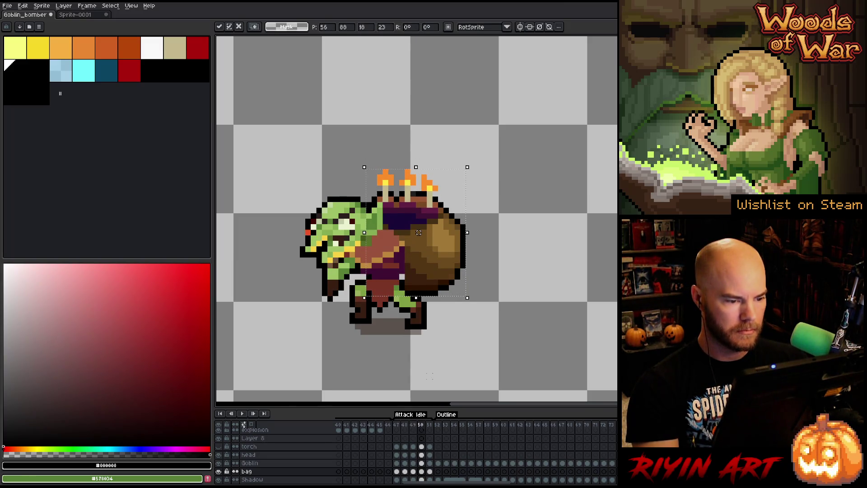
key("Right")
left_click_drag(419, 233, 419, 227)
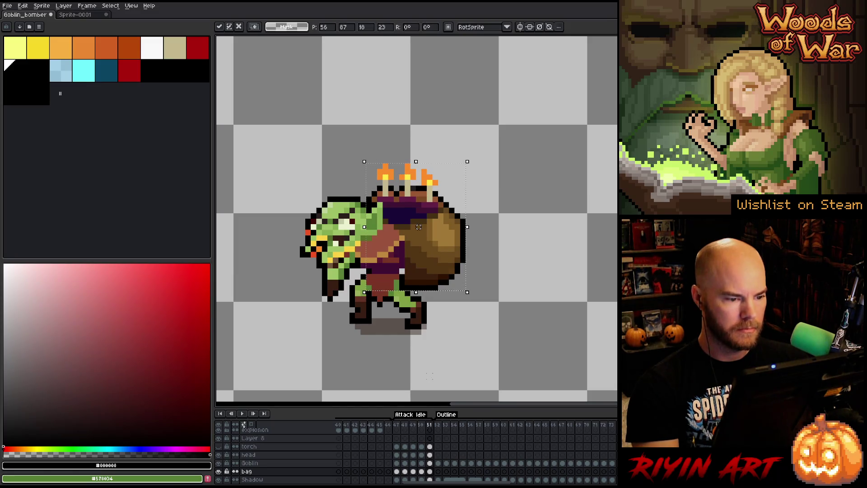
key("Return")
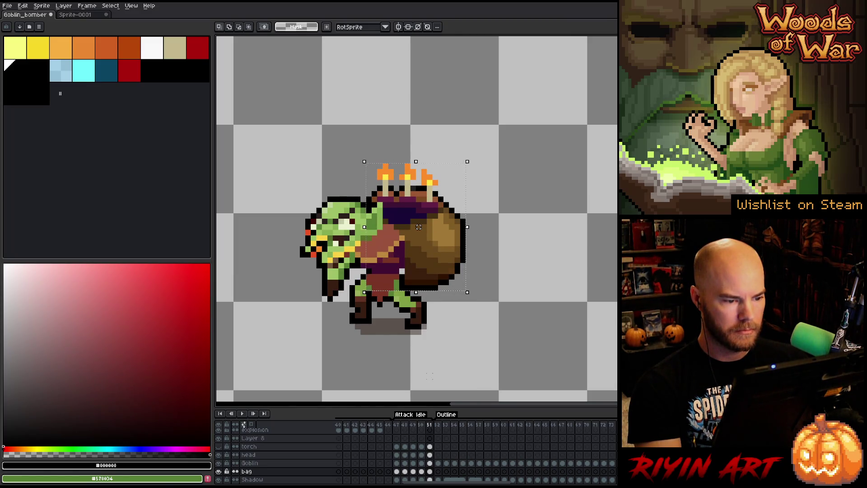
- Adjust the bag's height on frames 47 and 48, play the loop, and pick the bag's dark brown
left_click_drag(419, 226, 418, 227)
key("Right")
key("Return")
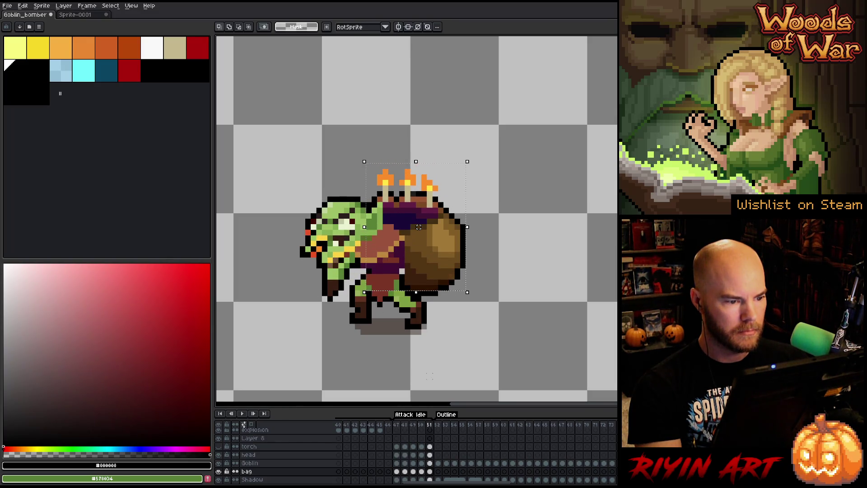
left_click_drag(418, 227, 419, 227)
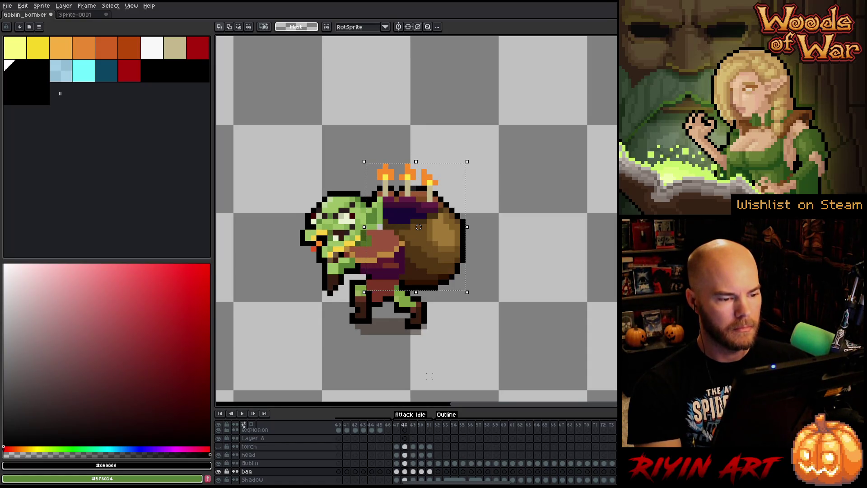
left_click_drag(419, 227, 419, 227)
key("Right")
key("Return")
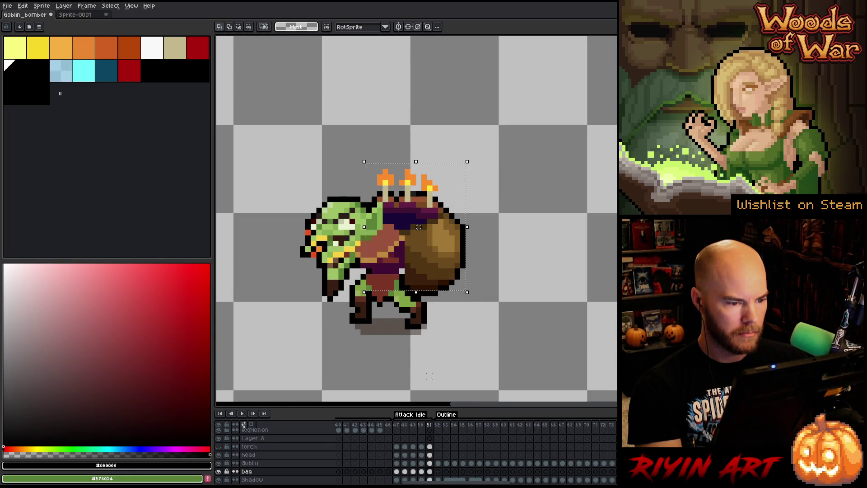
key("Return")
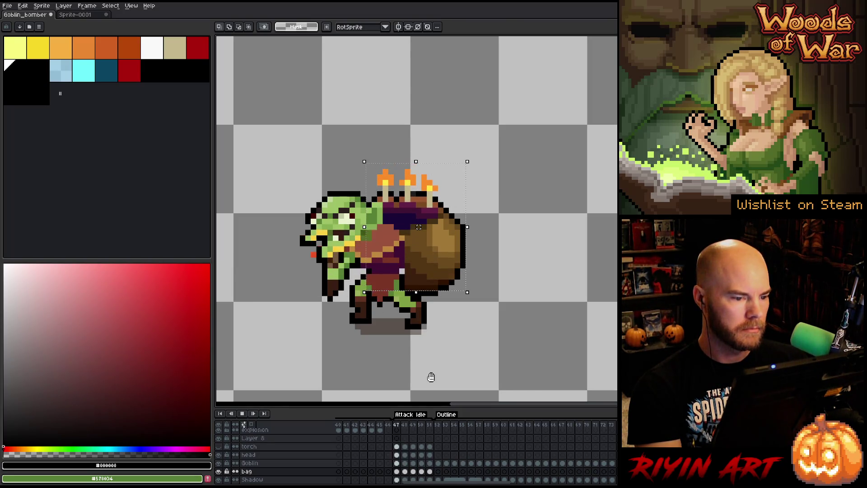
key("Return")
key("Return")
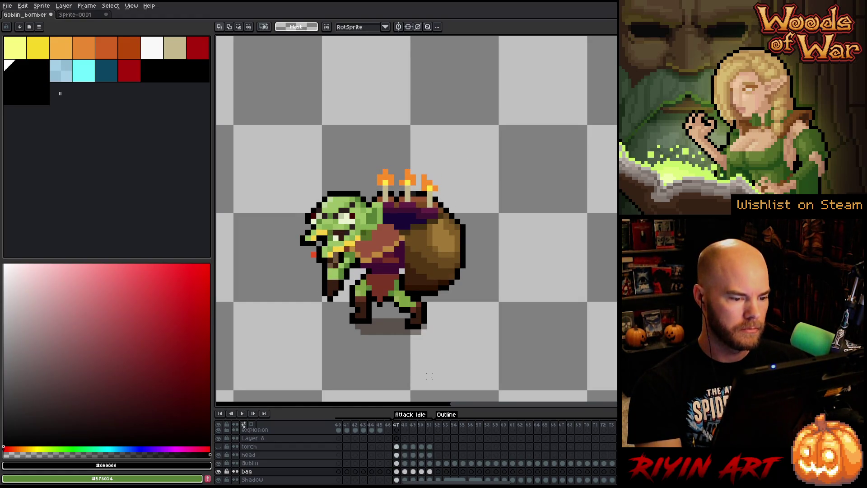
key("b")
left_click(411, 228, "alt")
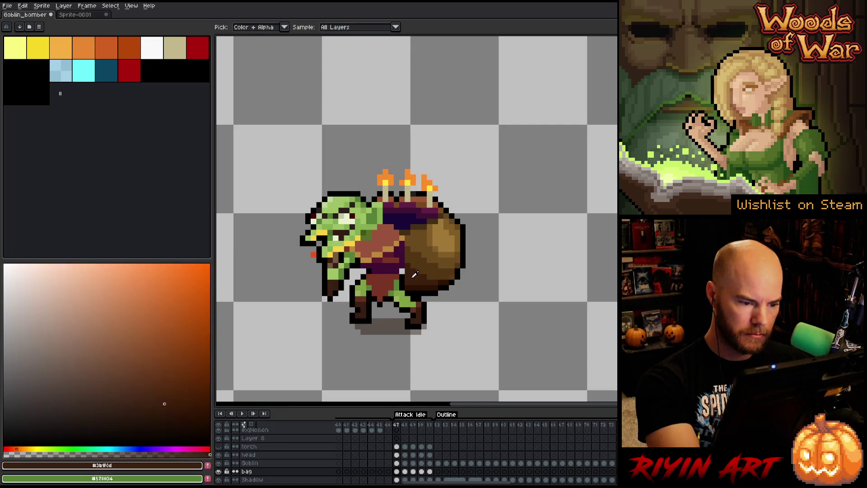
- Compare frames 47–49 while sampling yellower, lighter and red-brown shades from the bag
key("Right")
key("Right")
key("Left")
key("Left")
key("Right")
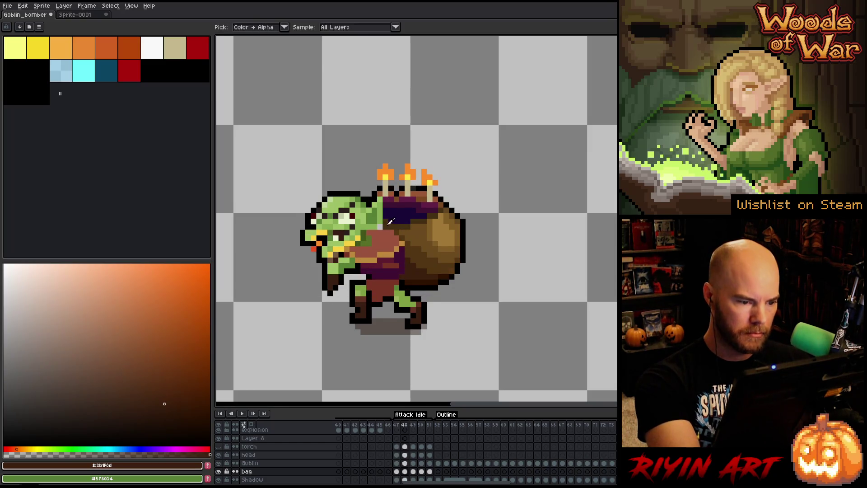
left_click(380, 227, "alt")
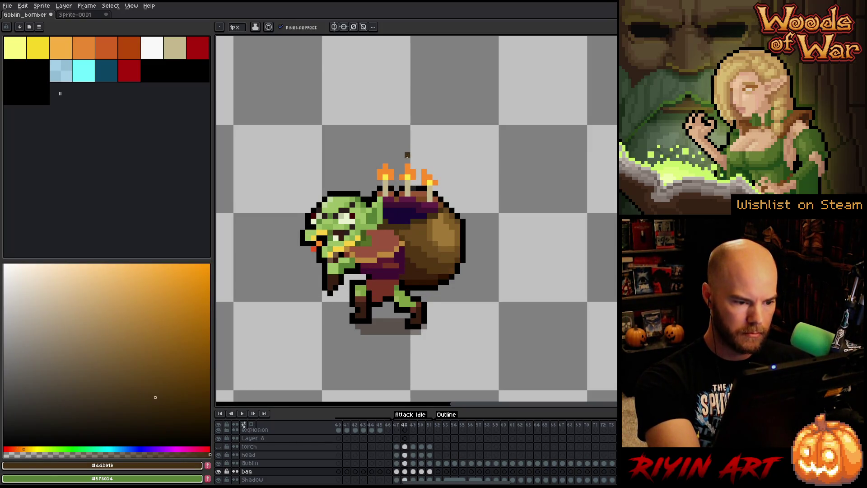
key("Right")
left_click(403, 240, "alt")
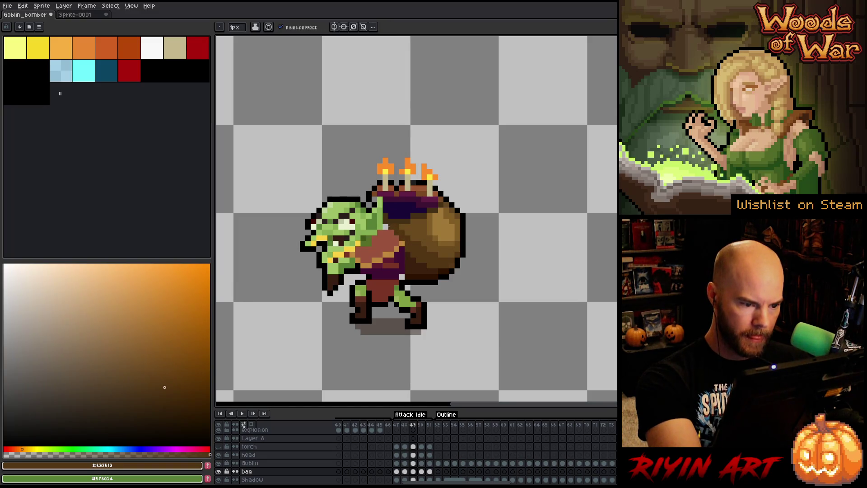
left_click(404, 277, "alt")
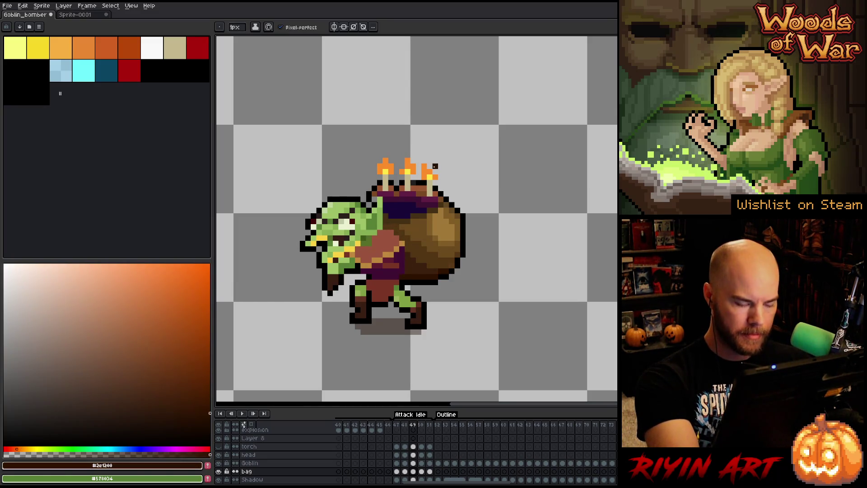
- Sample a mid brown on frame 49, play the animation, and resample the bag's dark brown
key("Right")
key("Left")
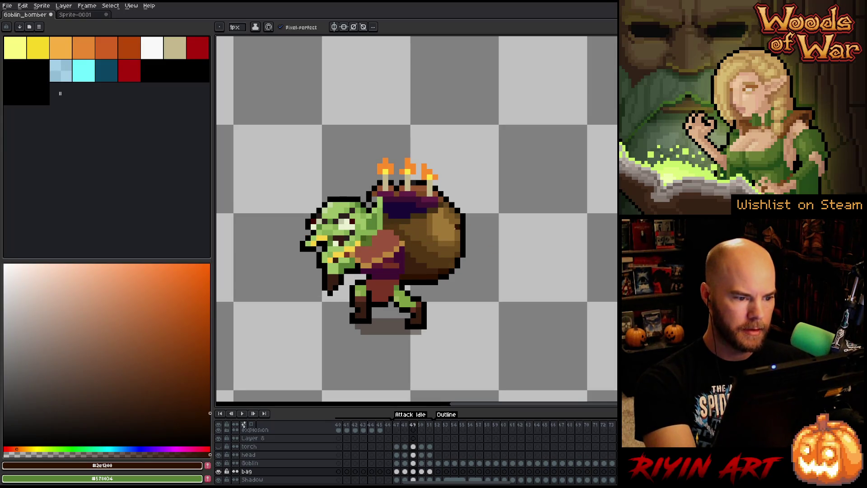
left_click(370, 204, "alt")
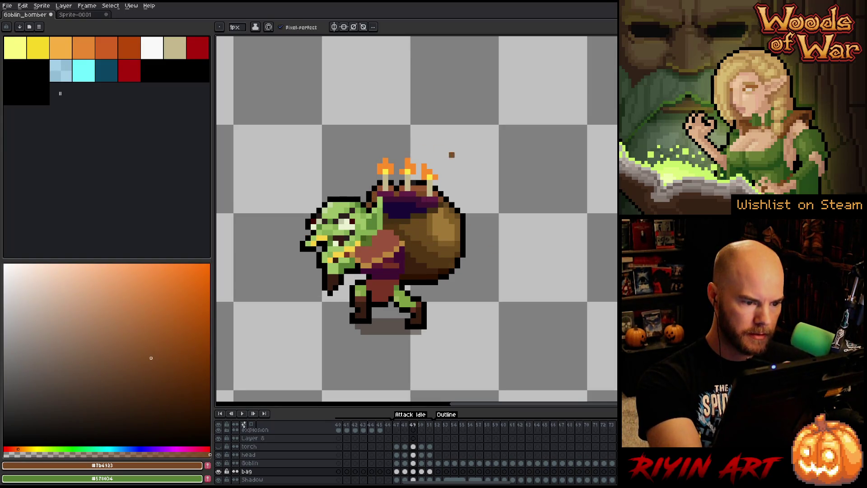
key("Return")
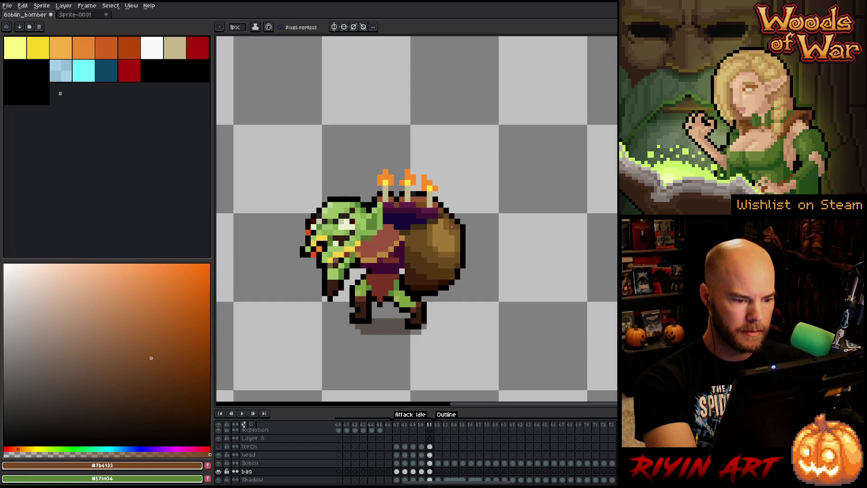
left_click(419, 233, "alt")
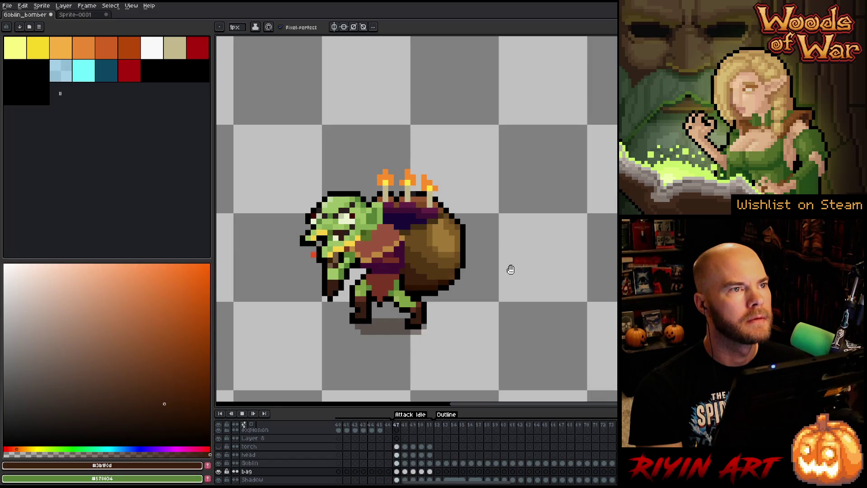
- Stop playback, compare neighbouring frames, and switch to freehand selection
key("Return")
key("Left")
key("Right")
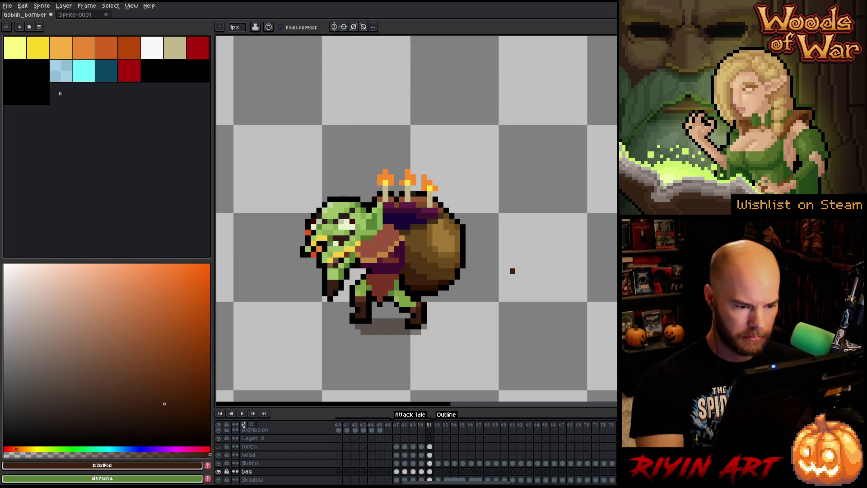
key("m")
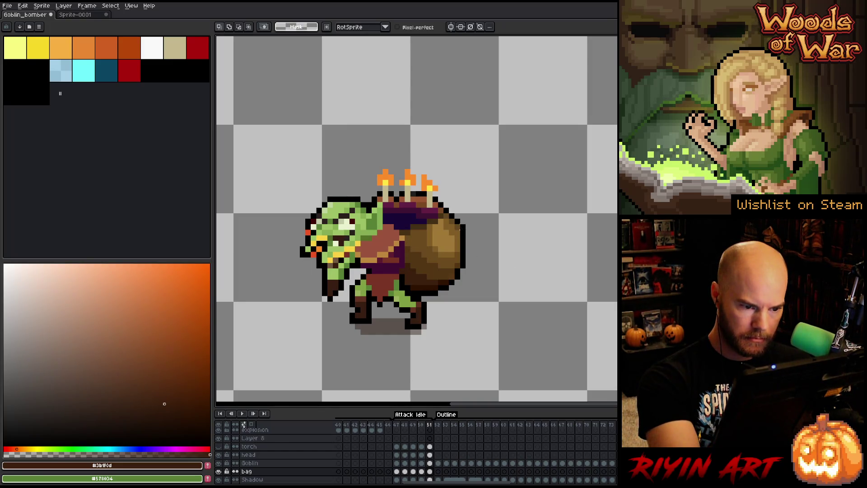
- Lasso the bag's right edge, nudge it down one pixel then up about four, and commit
left_click_drag(480, 257, 467, 227)
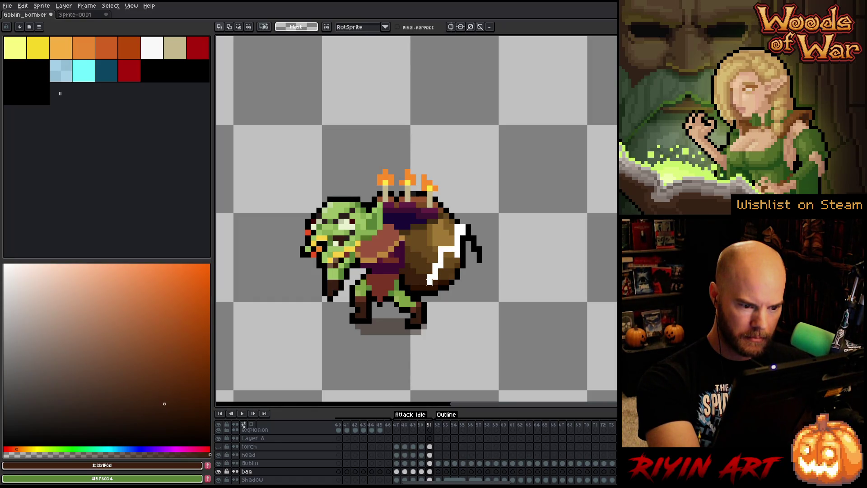
key("Delete")
left_click_drag(435, 315, 435, 264)
key("ctrl+z")
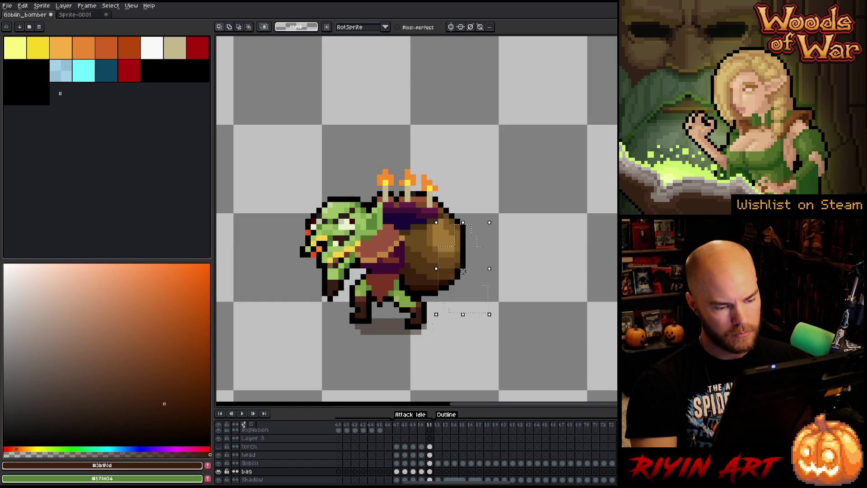
key("Down")
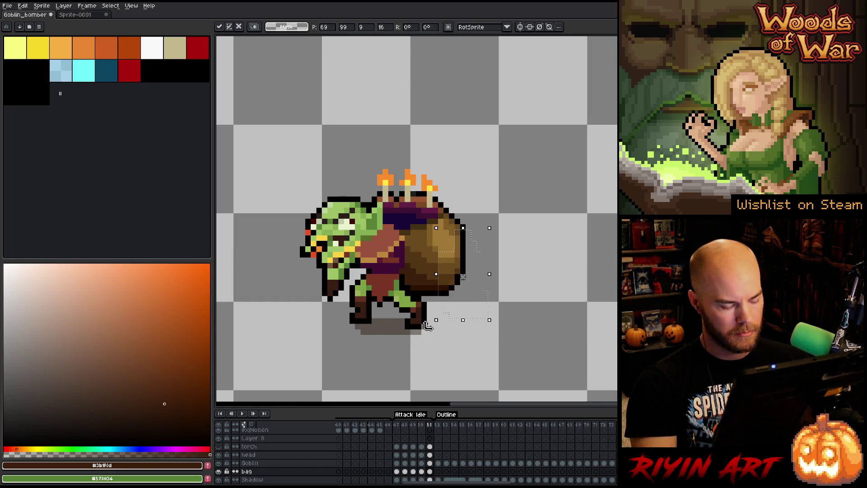
key("Return")
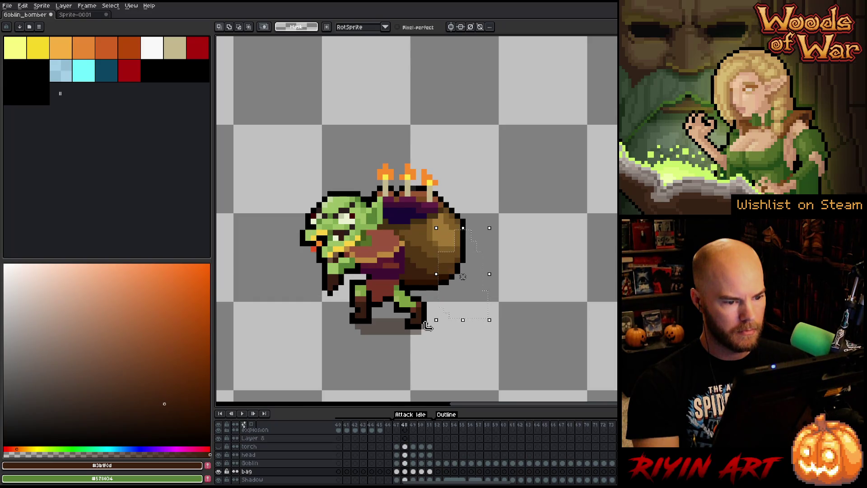
key("Up")
key("Up")
key("Up")
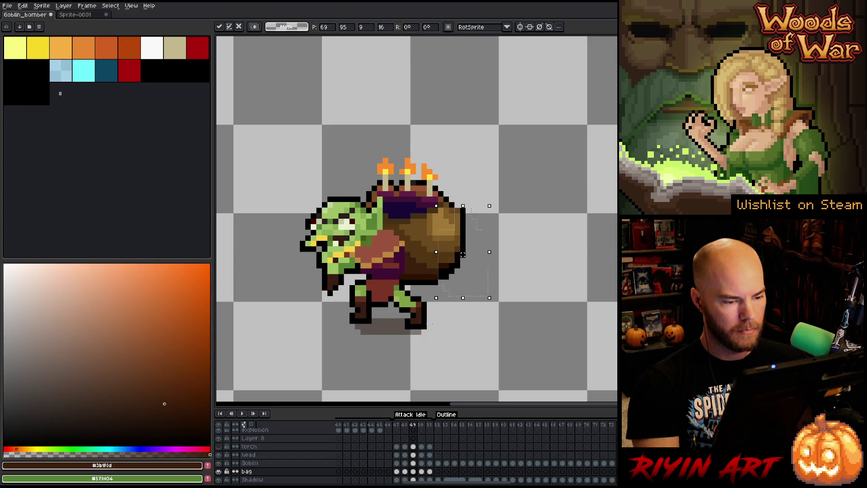
key("Return")
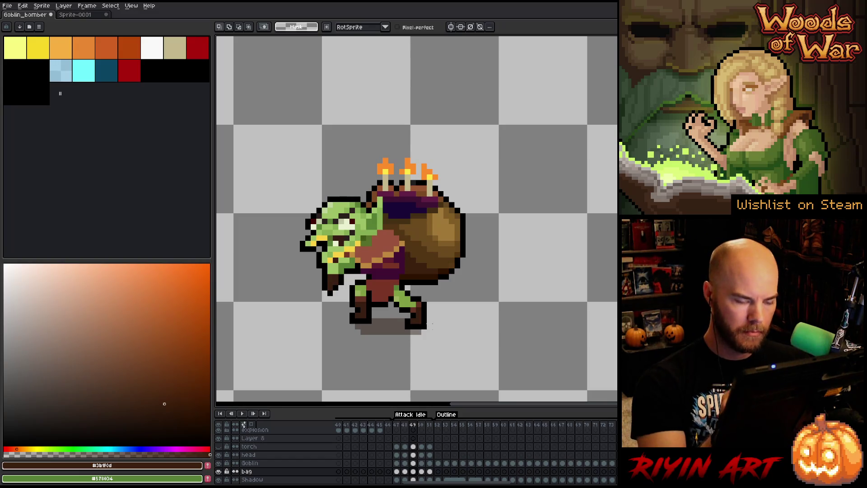
- Lasso the bag's side, lower it one pixel, commit, and pick the bag's brown colour
left_click_drag(463, 282, 463, 217)
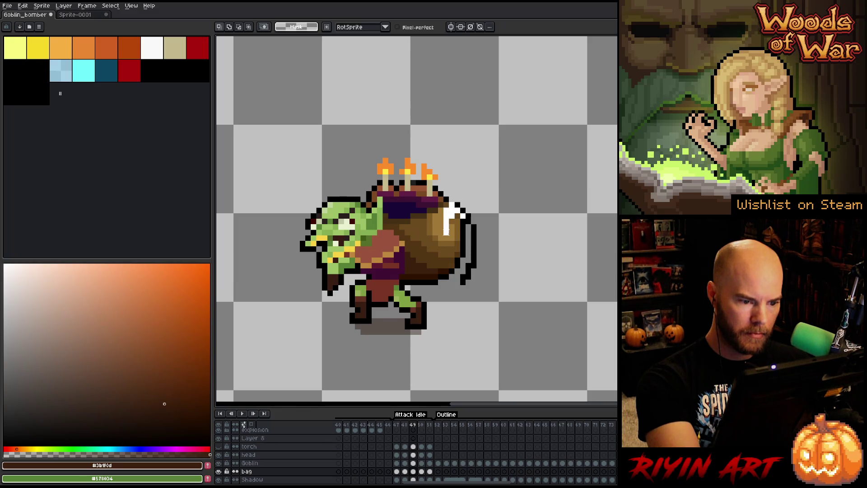
left_click_drag(444, 233, 423, 232)
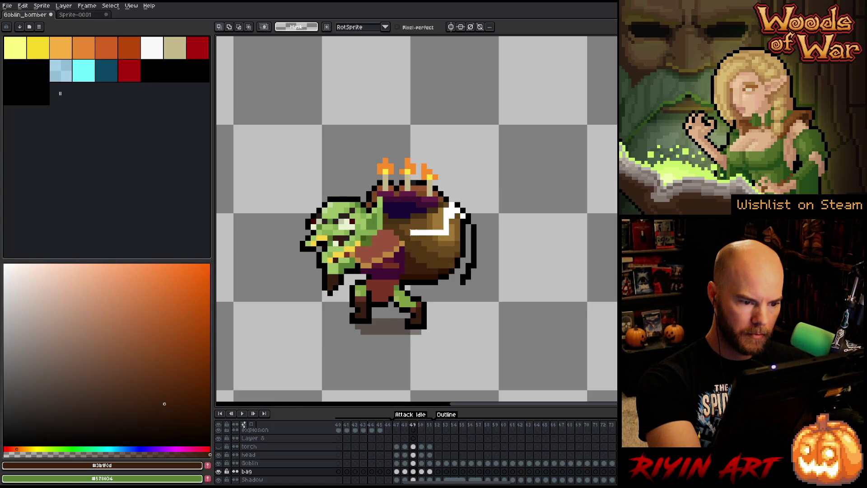
left_click_drag(407, 235, 425, 255)
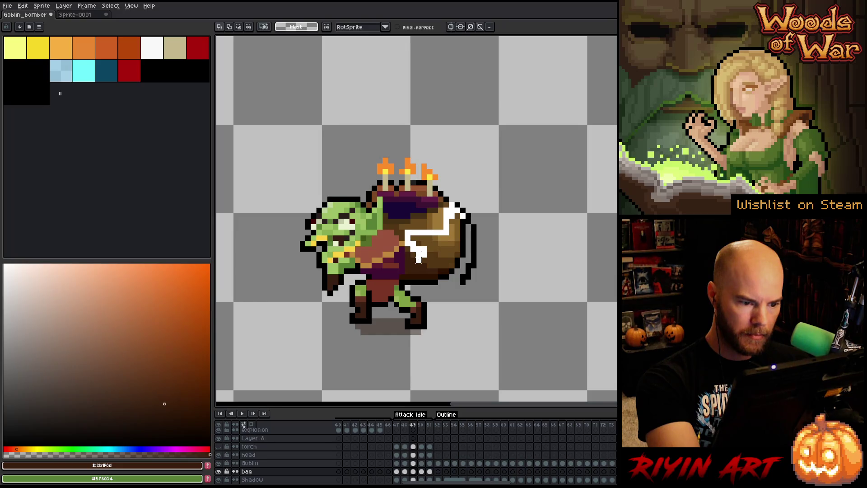
mouse_move(420, 270)
left_mouse_down()
mouse_move(441, 296)
mouse_move(470, 205)
left_mouse_up()
key("Down")
key("Return")
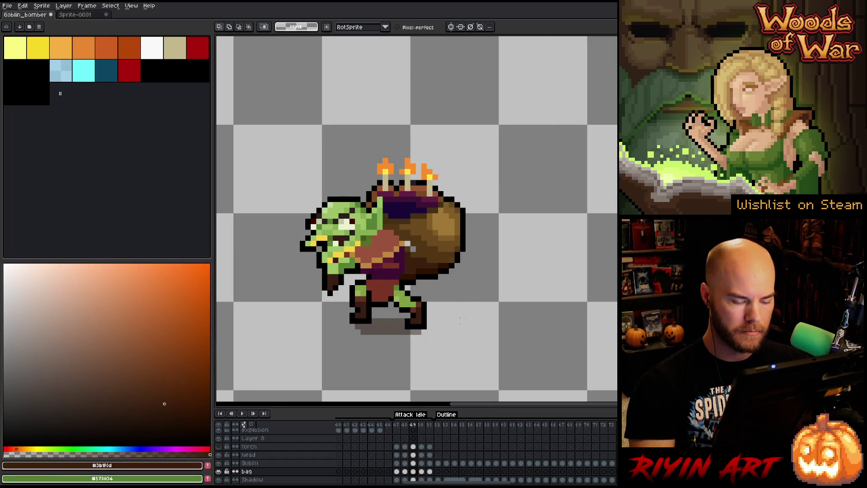
key("b")
left_click(414, 251, "alt")
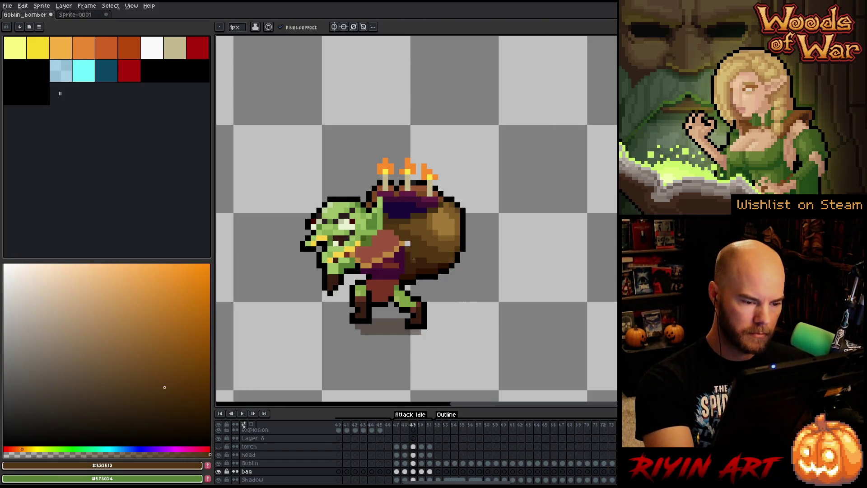
- Play the Attack Idle animation, then step through frames 47–51 to compare the bag
key("Return")
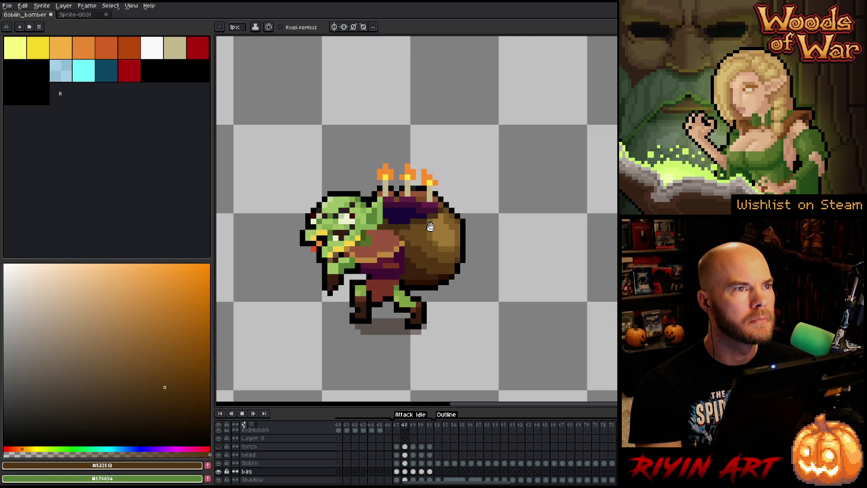
key("Return")
key("Right")
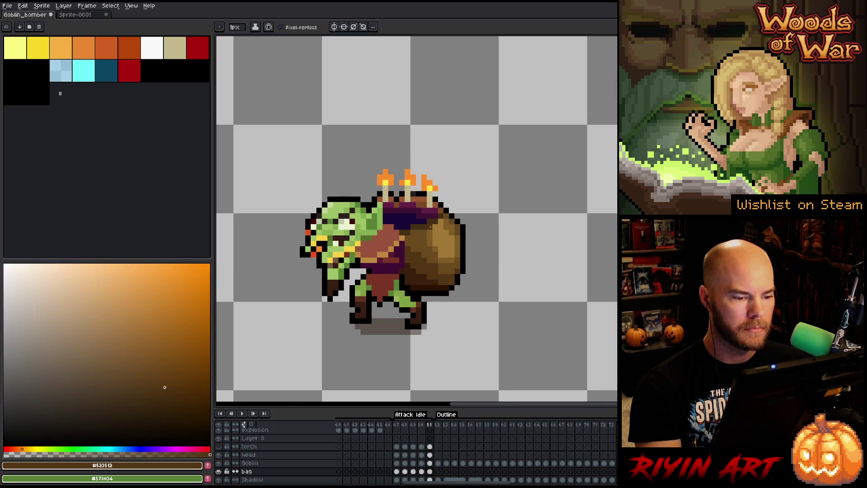
key("Left")
key("Left")
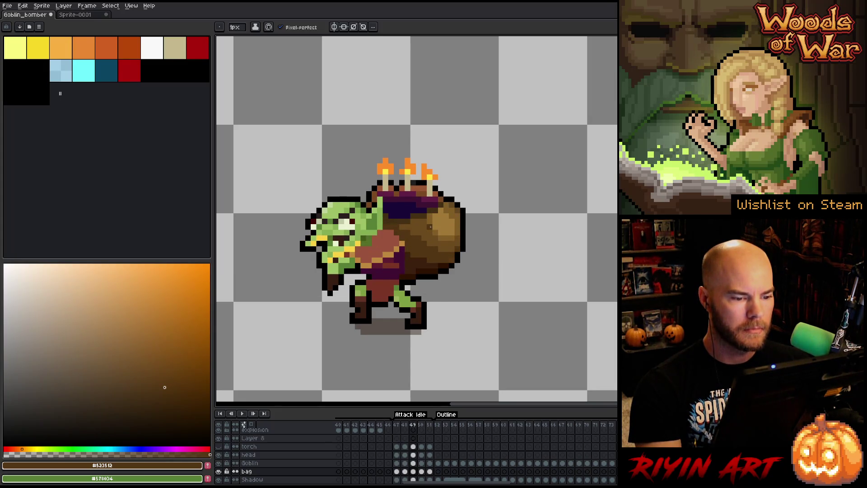
key("Left")
key("Left")
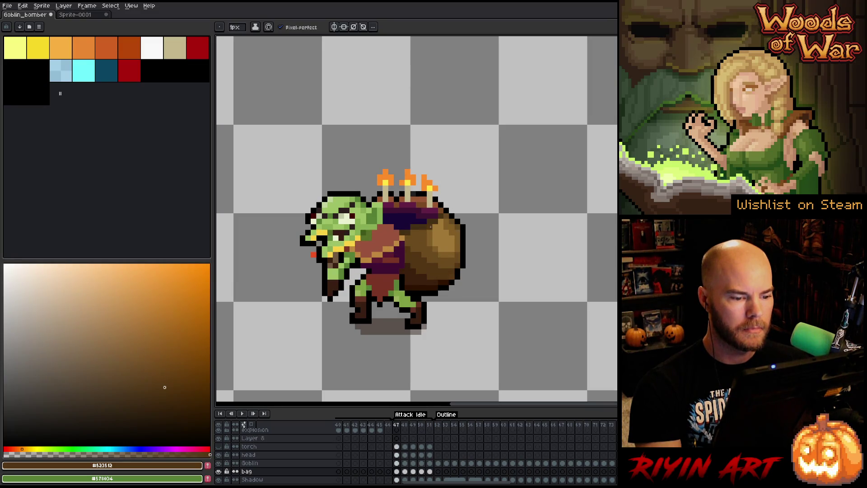
key("Right")
key("Right")
key("Right")
key("Right")
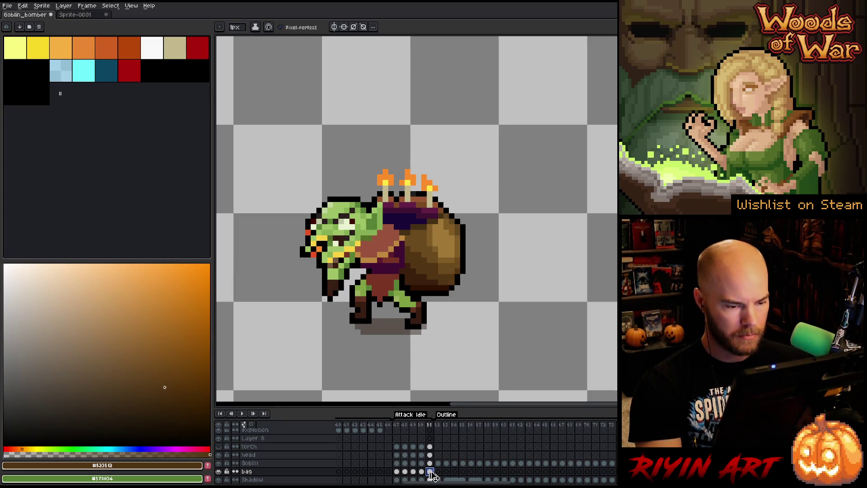
key("Right")
key("Right")
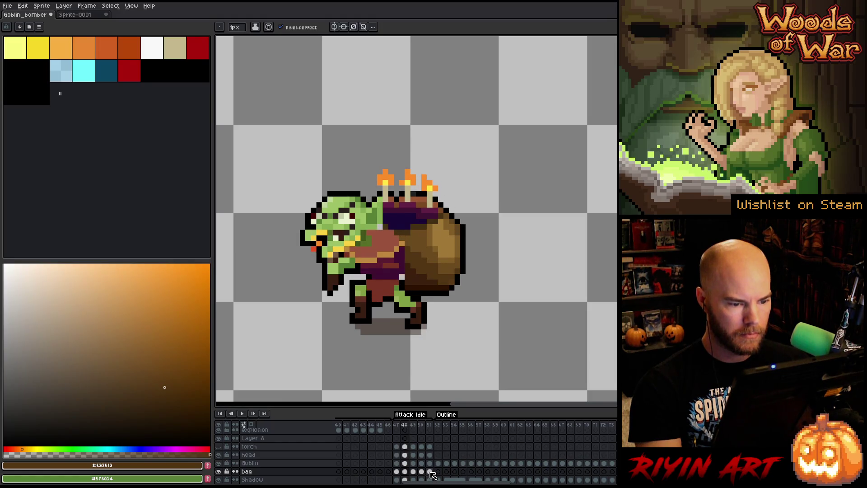
- Transform the bag artwork, drop the selection, and pick a darker brown drawing colour
key("ctrl+t")
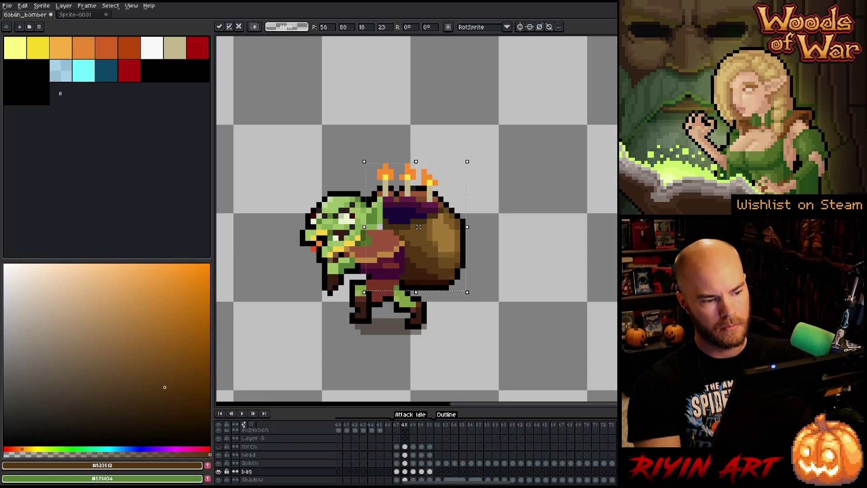
key("Right")
key("Right")
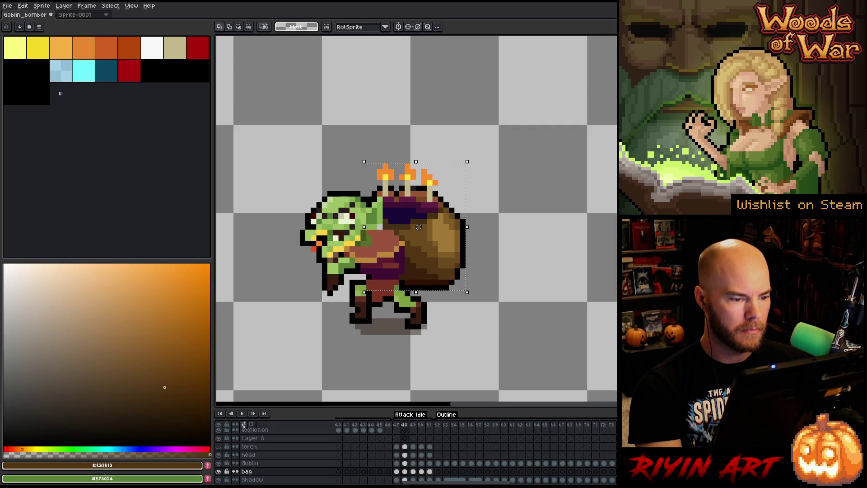
key("ctrl+d")
key("b")
left_click(385, 224, "alt")
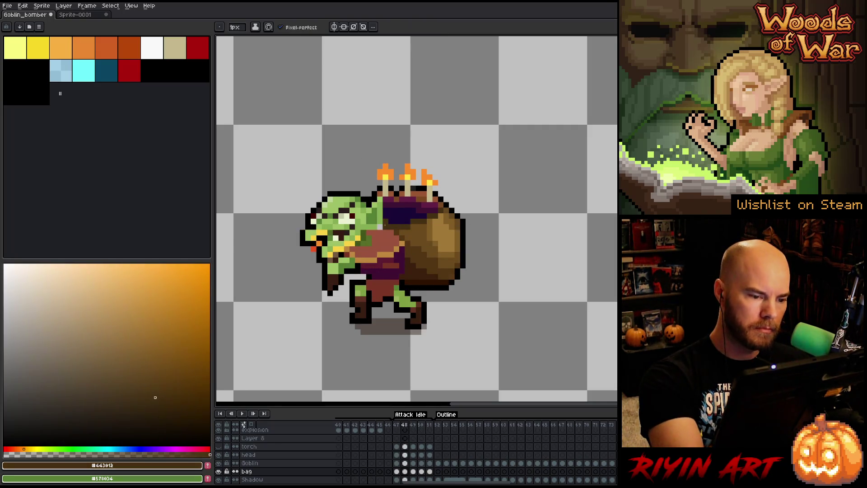
- Check the sprite in the Preview window, then set the animation playing
key("F7")
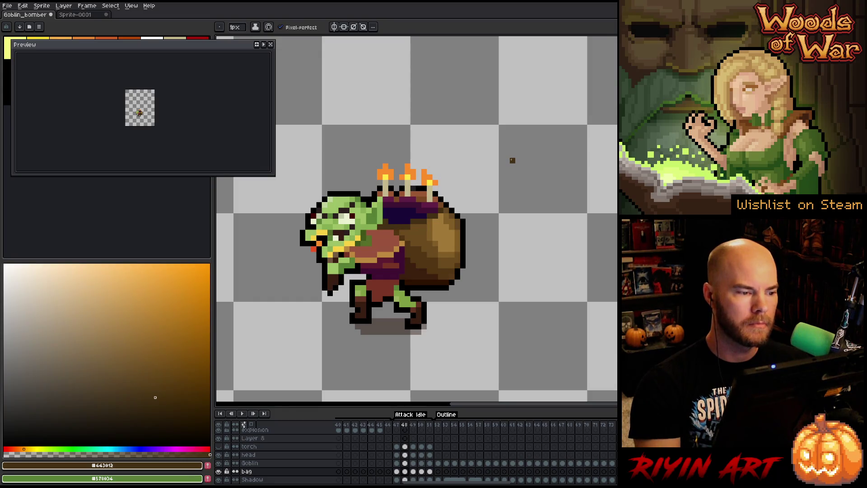
left_click(271, 44)
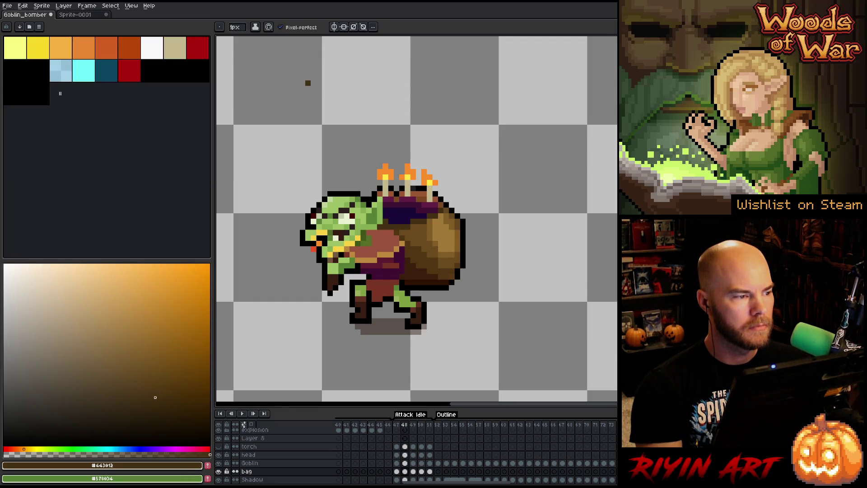
key("Return")
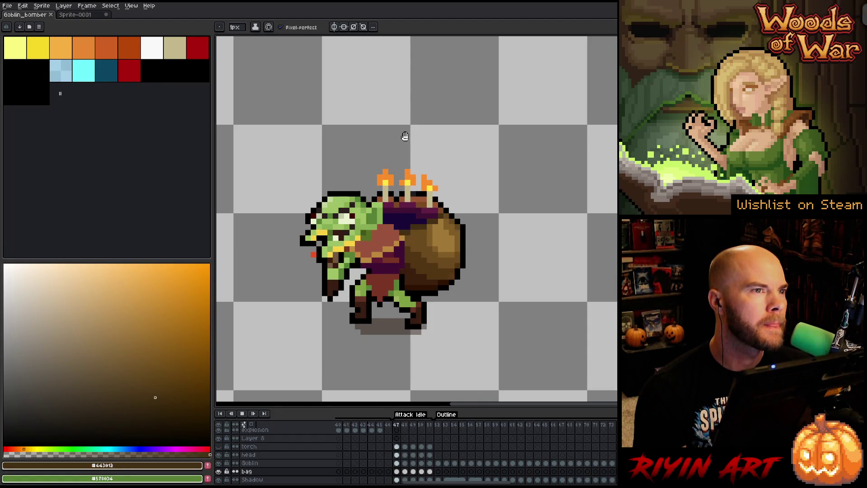
- Stop playback on the torch layer's frame 47 and flip between frames 47 and 48
key("Return")
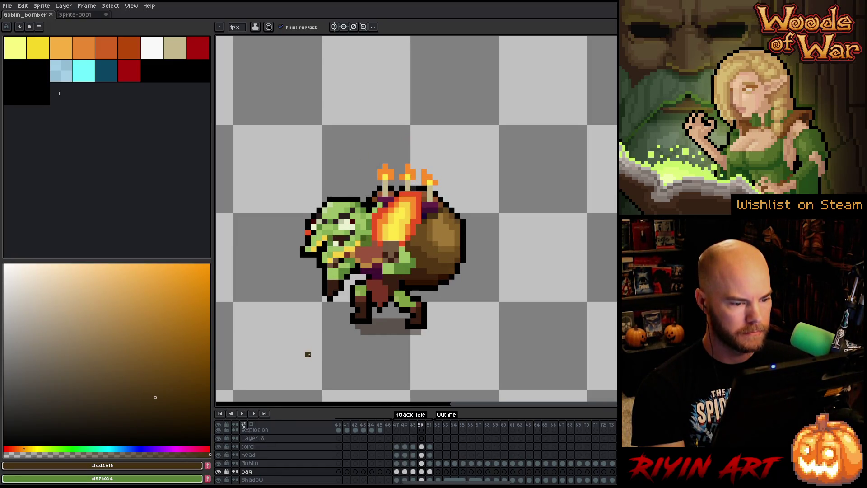
key("Return")
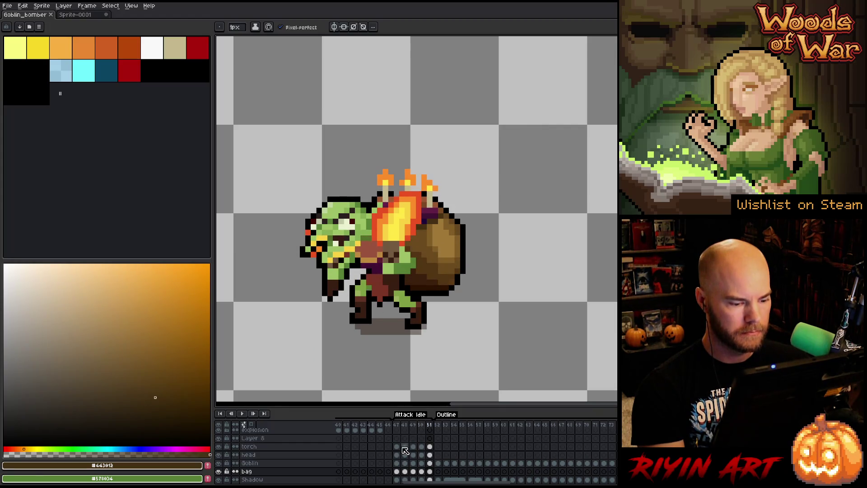
left_click(396, 447)
key("Right")
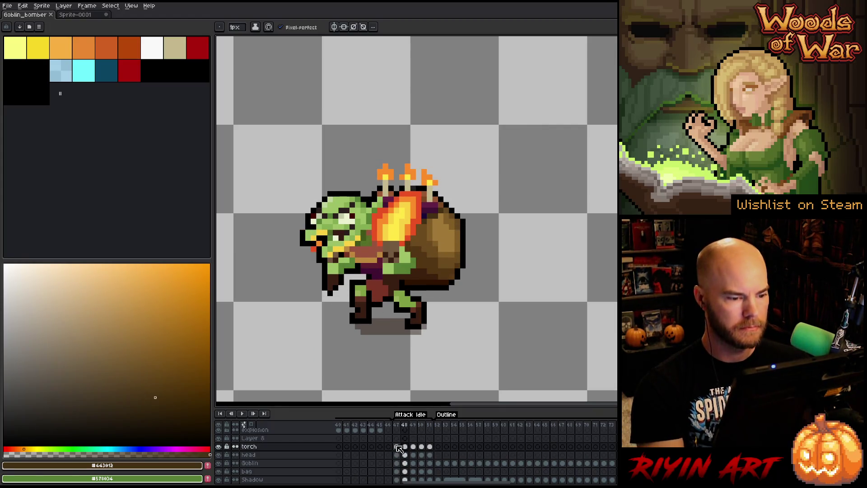
key("Left")
key("Right")
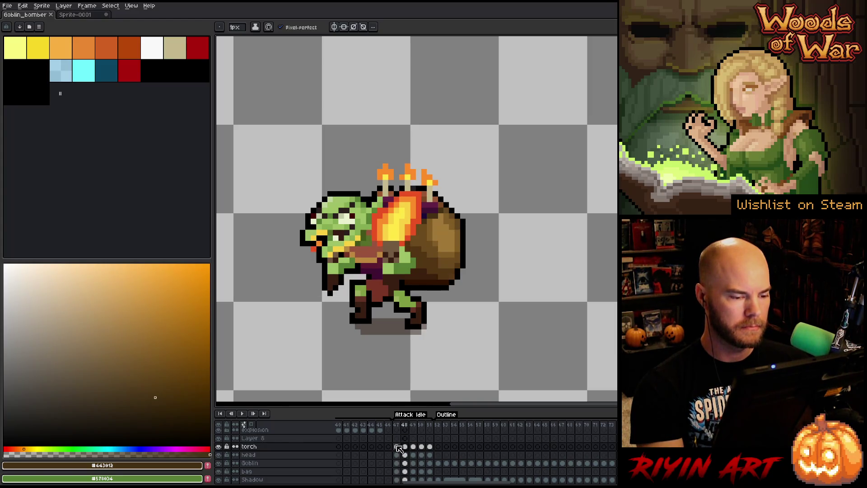
key("Left")
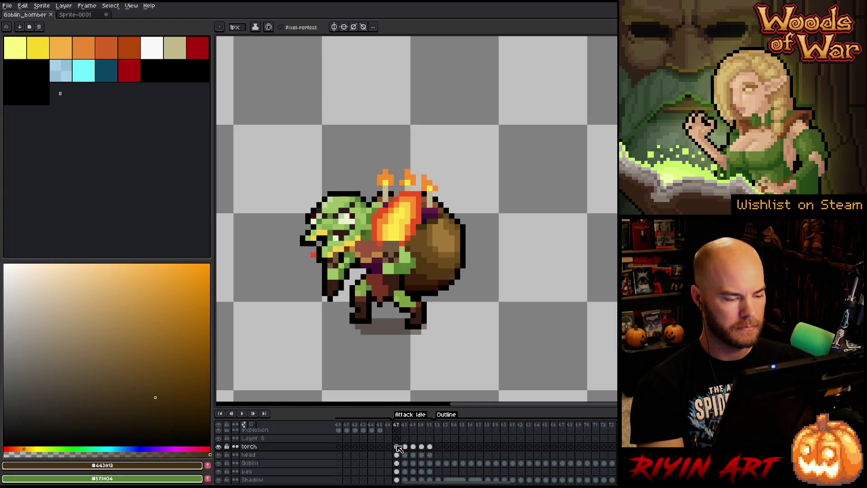
- Move the torch down one pixel on frames 47, 48 and 51
key("ctrl+t")
left_click_drag(396, 244, 397, 249)
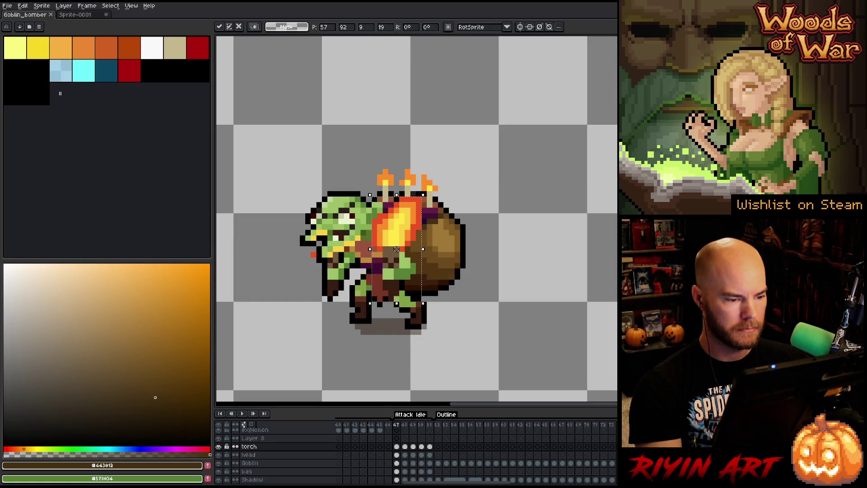
key("Right")
key("Right")
key("Right")
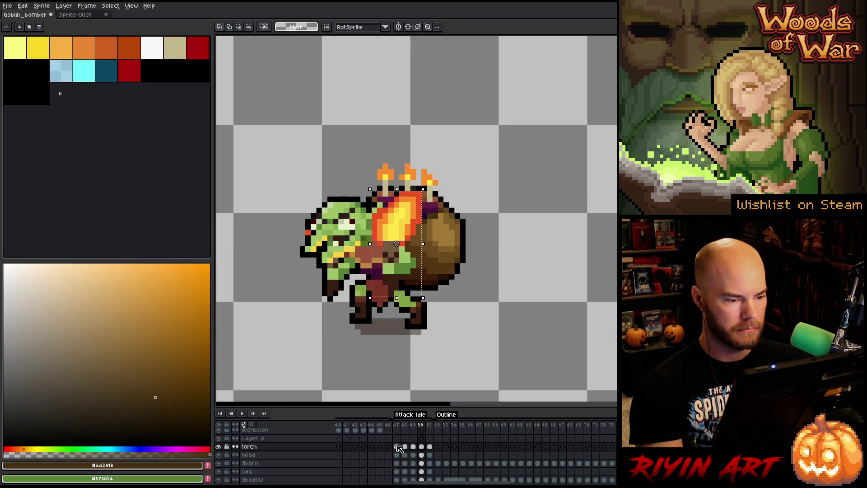
key("Down")
key("Right")
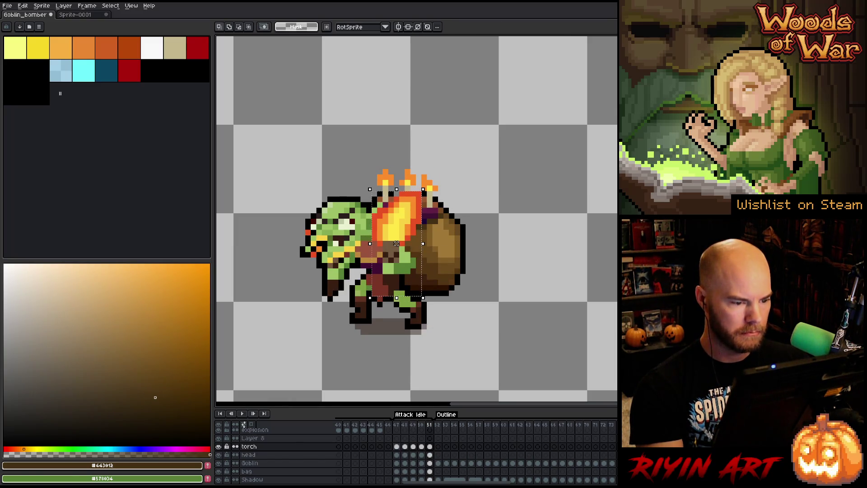
key("Down")
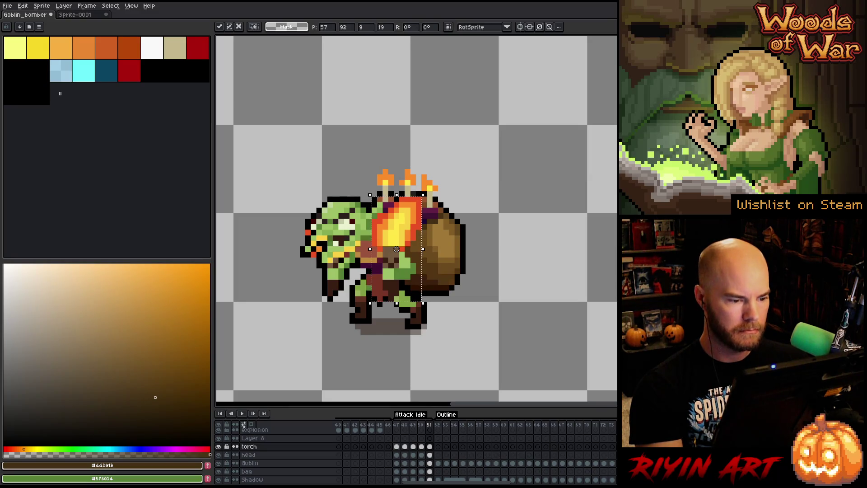
- Play the animation to check the lowered torch, then return to frame 47
key("Return")
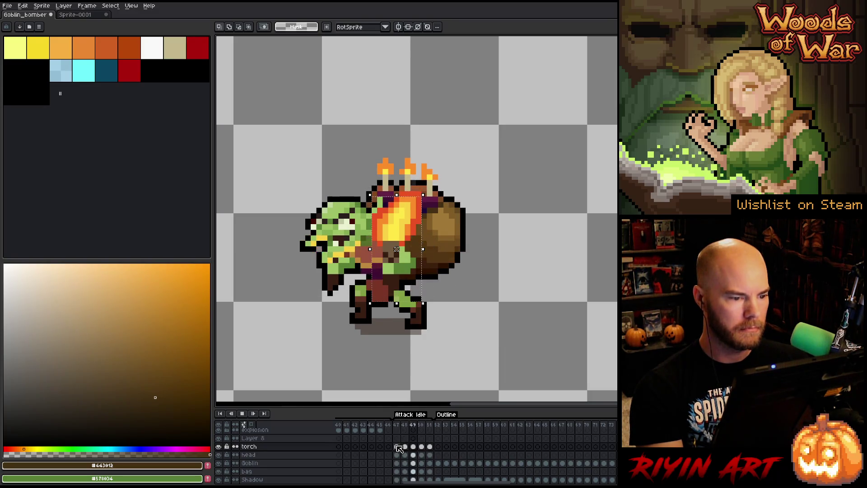
key("Return")
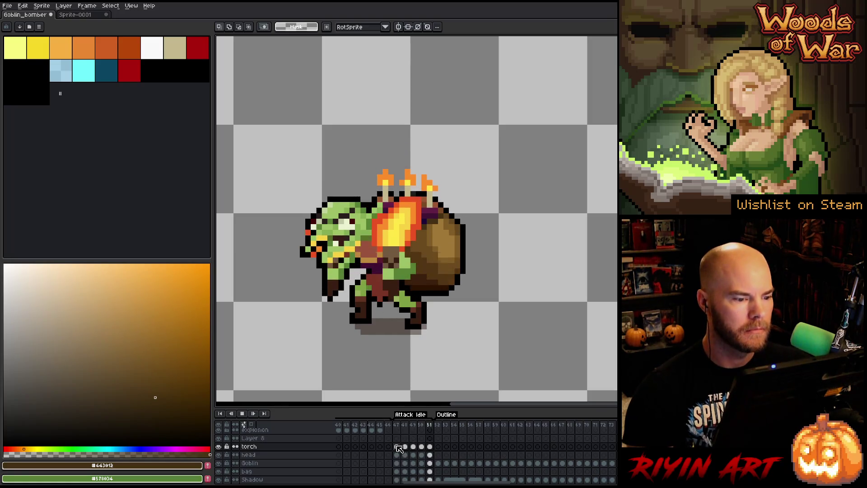
left_click(398, 446)
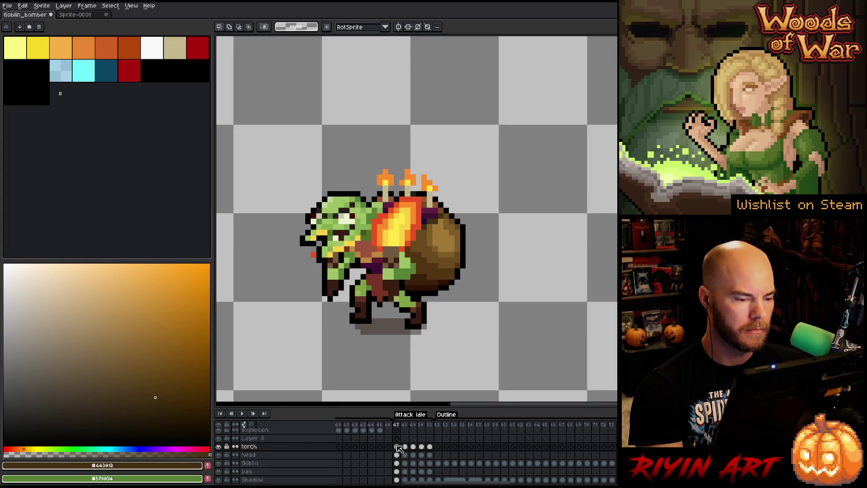
- Activate the Goblin layer, play the animation, and pick orange and reddish drawing colours
left_click(397, 463)
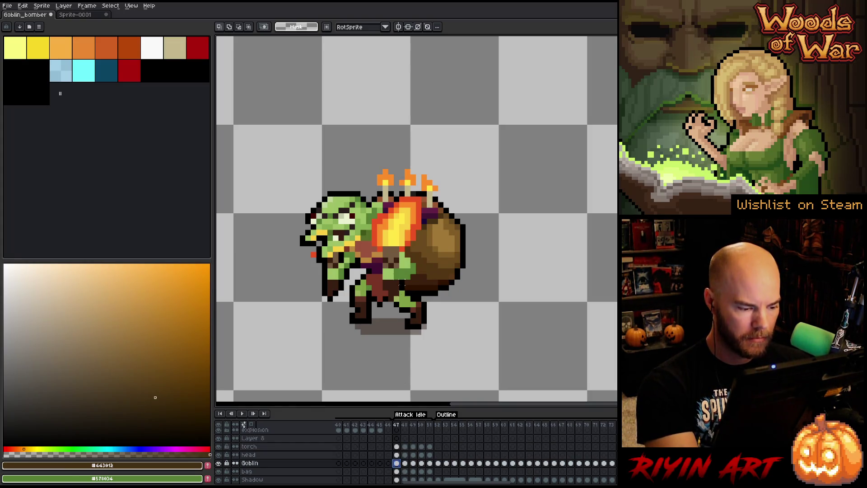
key("b")
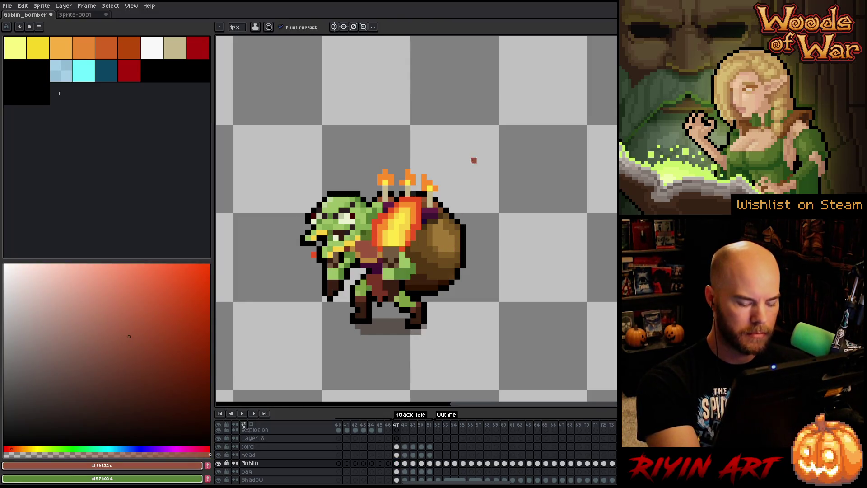
key("Return")
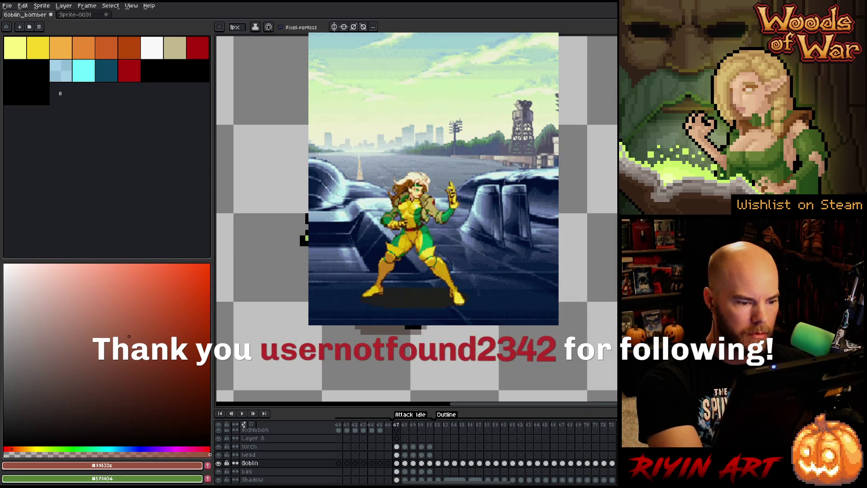
left_click(406, 203, "alt")
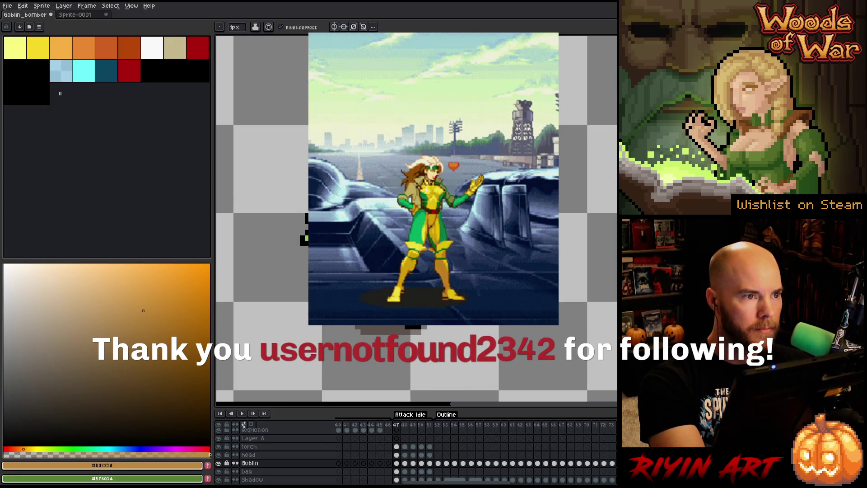
left_click(369, 250, "alt")
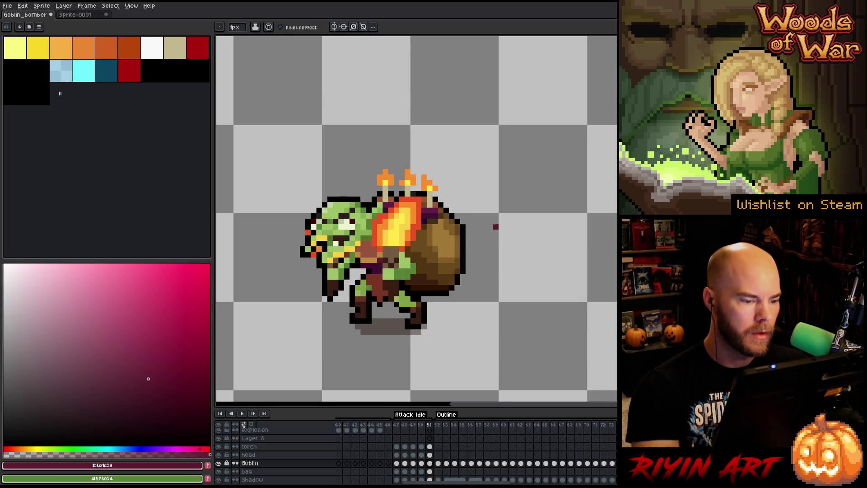
- Sample orange and magenta from the sprite, replay the preview, and go to torch frame 47
left_click(447, 244, "alt")
left_click(474, 238, "alt")
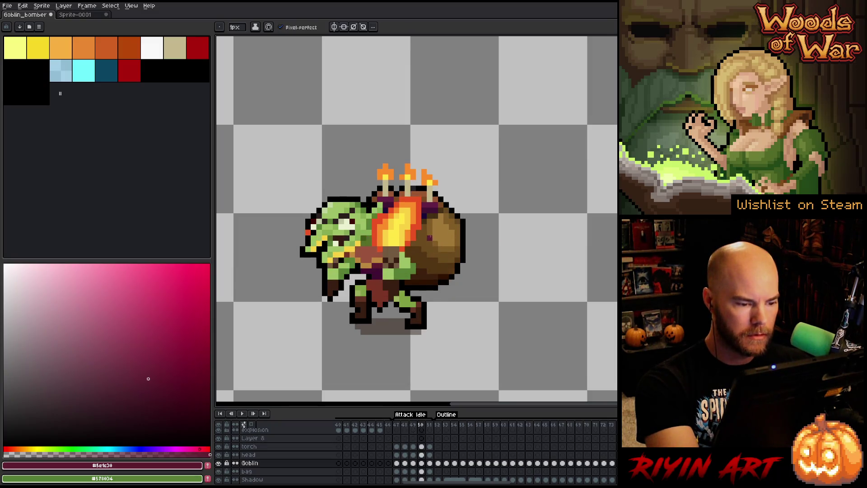
key("Return")
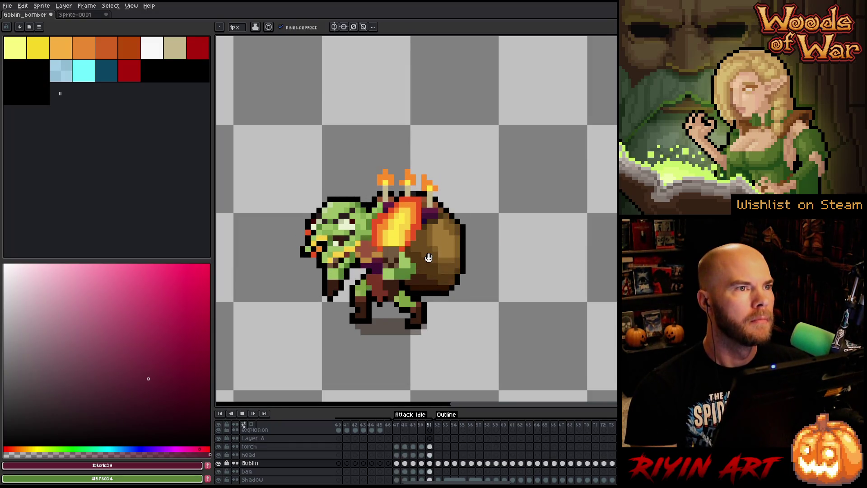
key("Return")
key("ctrl")
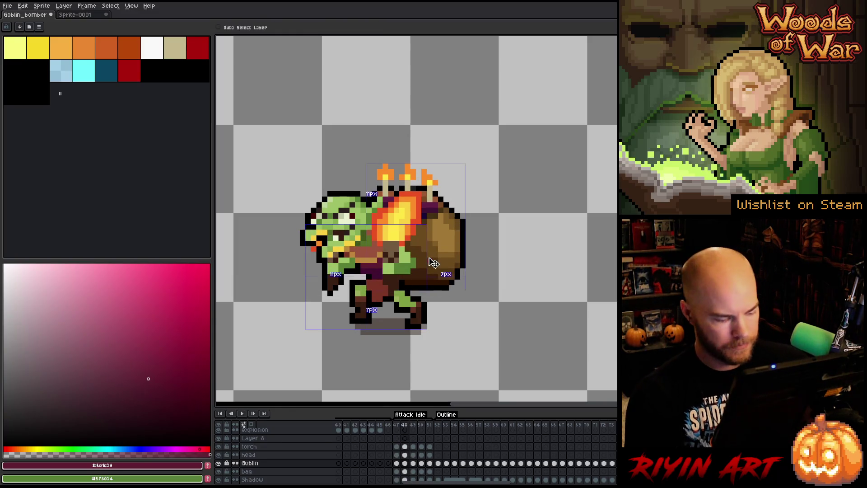
key("Return")
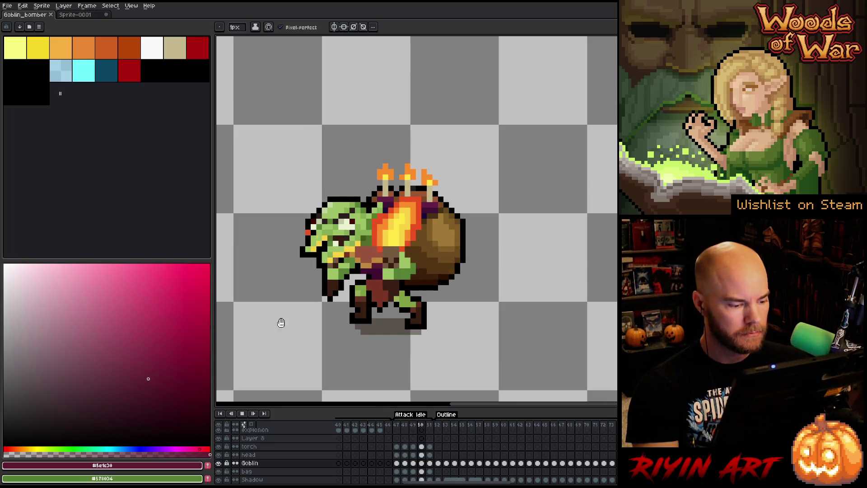
left_click(397, 447)
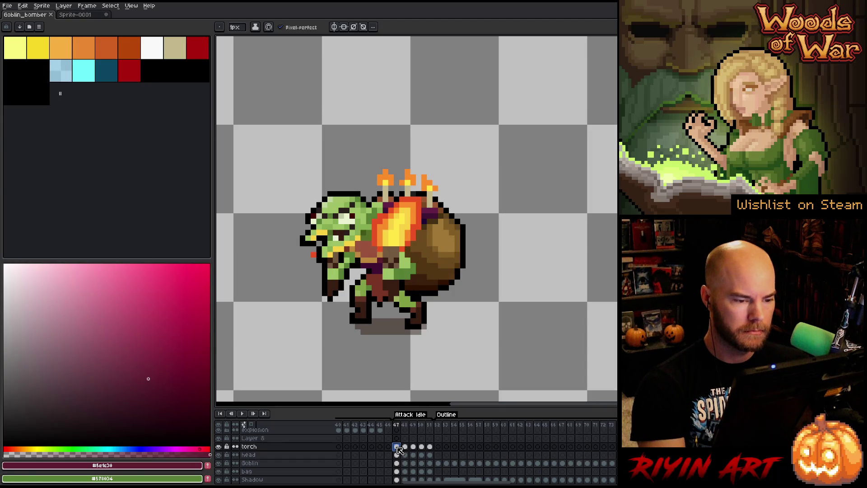
- On frame 48, brighten the upper torch flame with yellow sampled from the flame
key("Right")
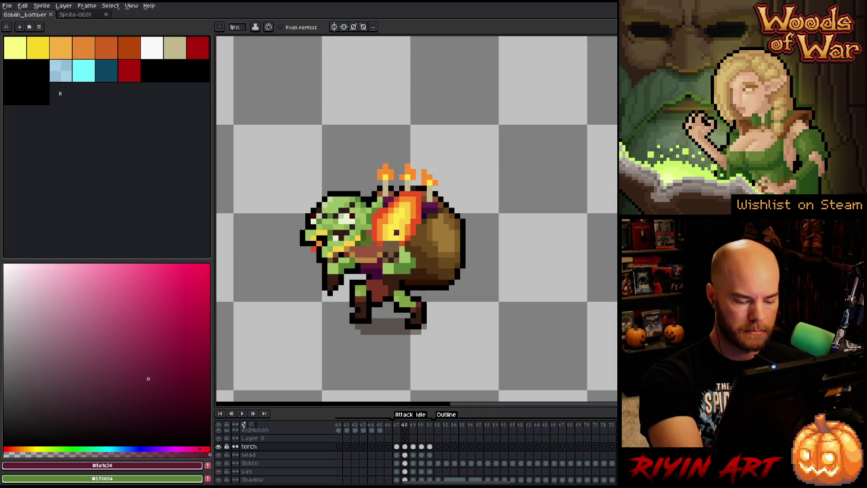
key("i")
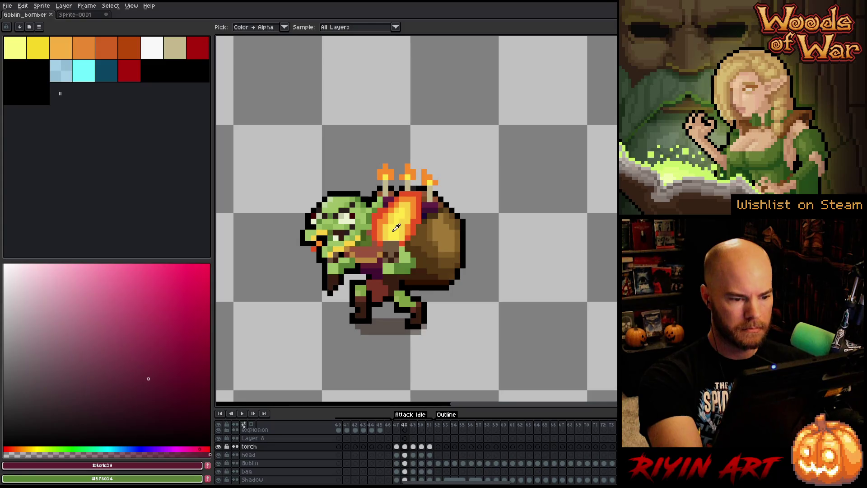
left_click(397, 226)
key("b")
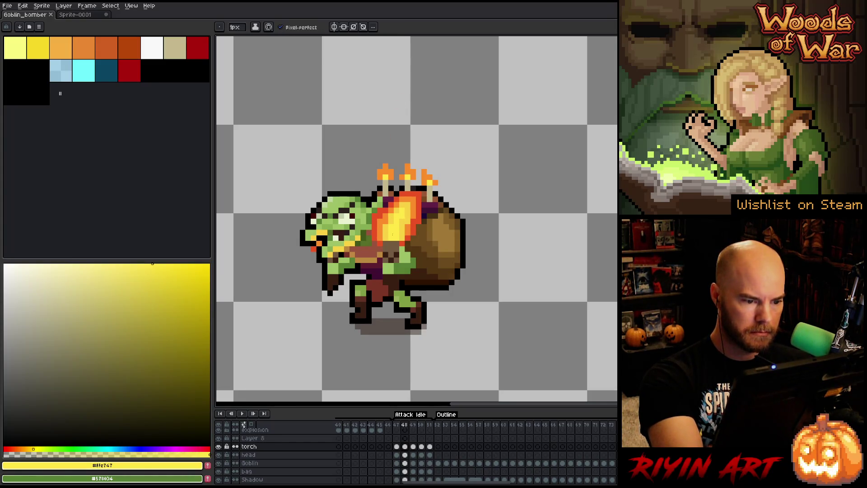
mouse_move(393, 199)
left_mouse_down()
mouse_move(396, 217)
mouse_move(396, 197)
mouse_move(382, 219)
left_mouse_up()
- Paint red-orange streaks up the frame 48 flame's centre and compare with frame 47
left_click(398, 221, "alt")
left_click(413, 220, "alt")
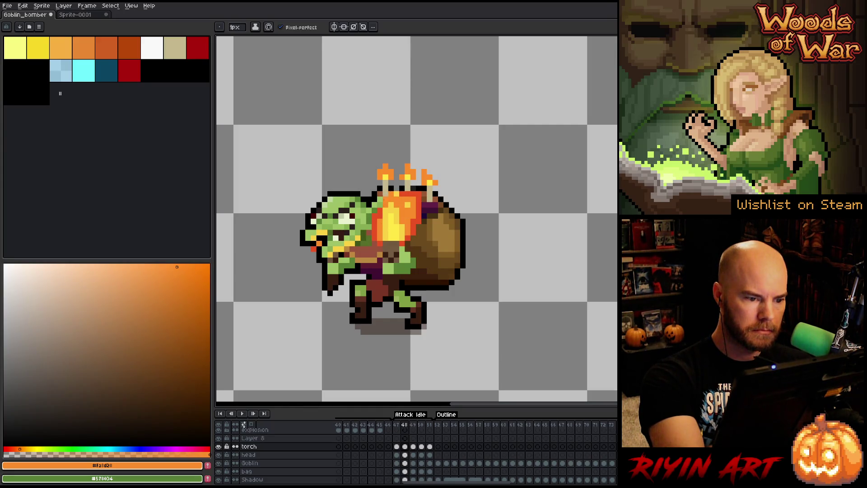
left_click(409, 211, "alt")
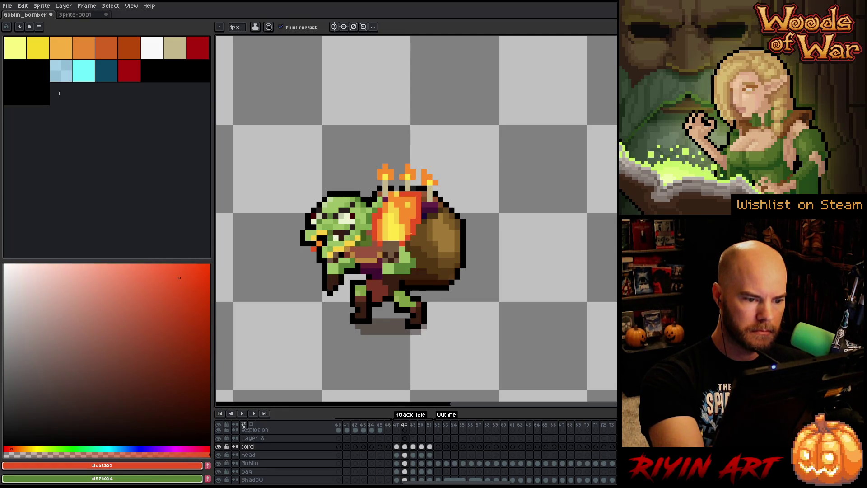
mouse_move(408, 222)
left_mouse_down()
mouse_move(407, 196)
mouse_move(396, 193)
left_mouse_up()
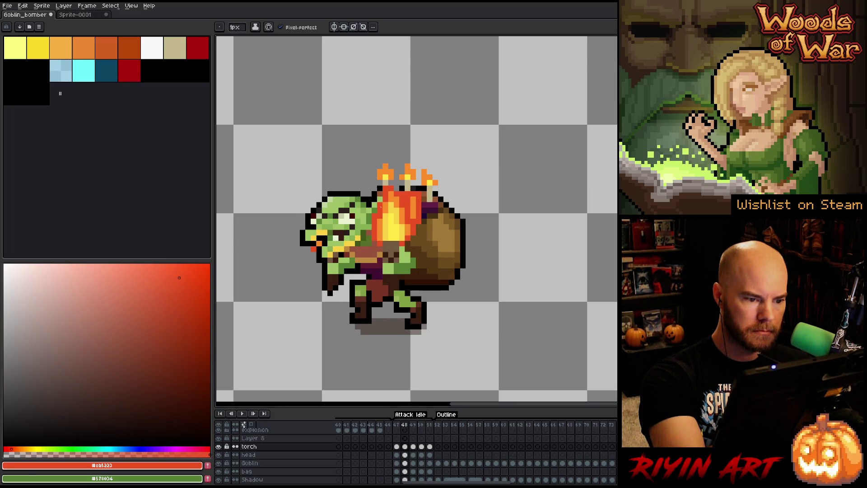
left_click(380, 221, "alt")
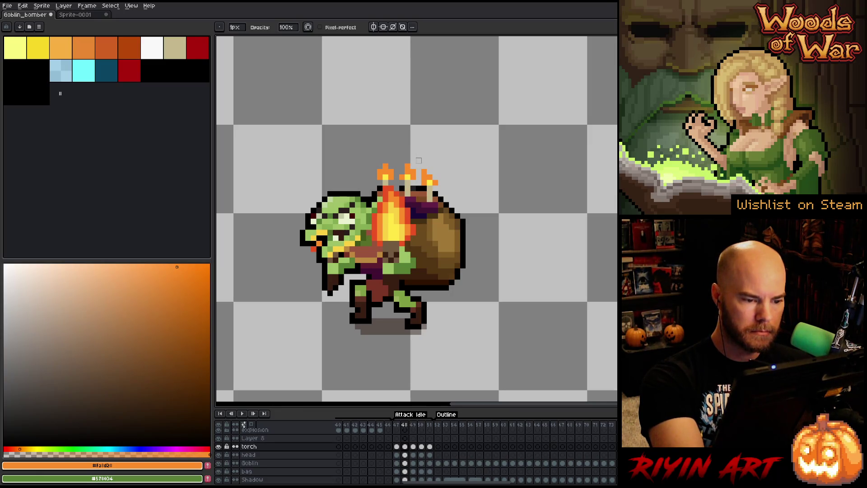
key("comma")
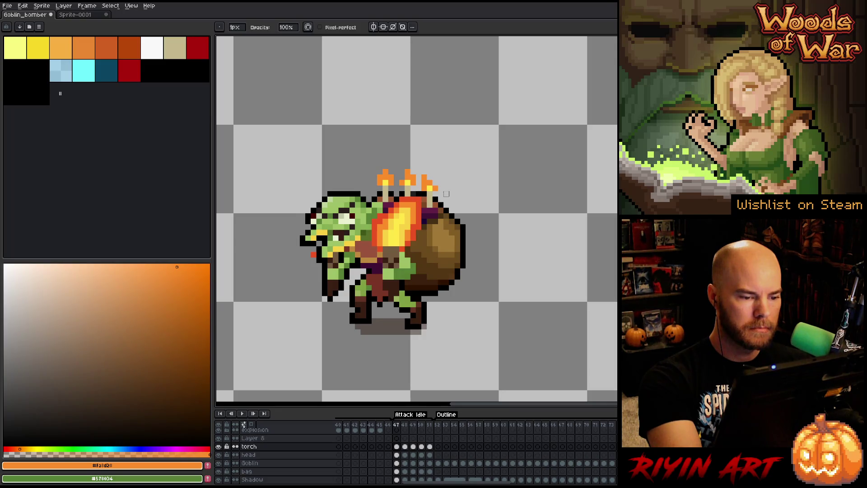
key("period")
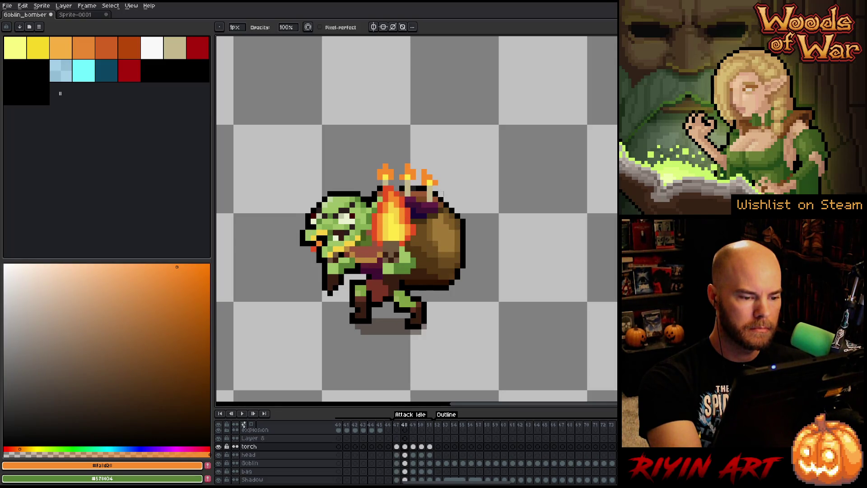
- On frame 49, sample flame shades and repaint the flame near the torch top red-orange
key(".")
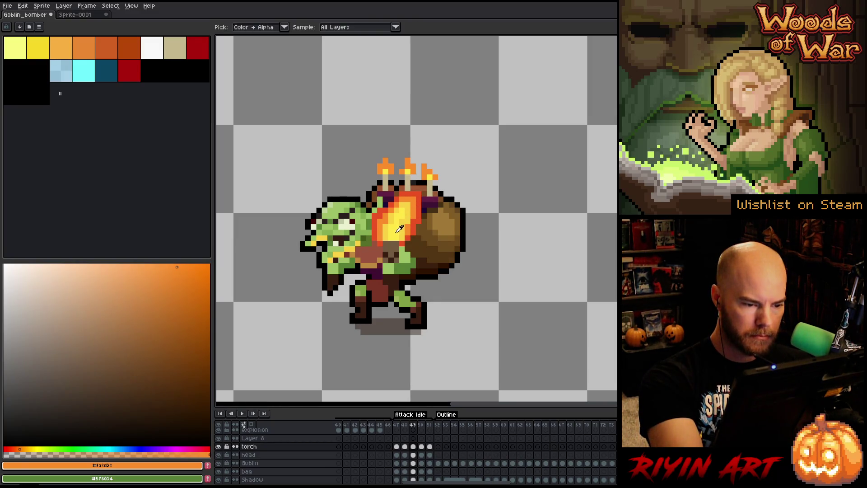
left_click(402, 216, "alt")
left_click(402, 220, "alt")
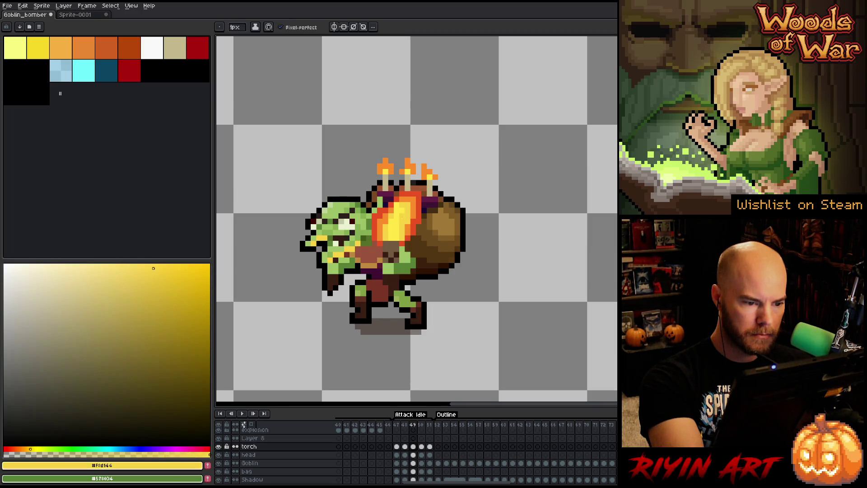
left_click(407, 221, "alt")
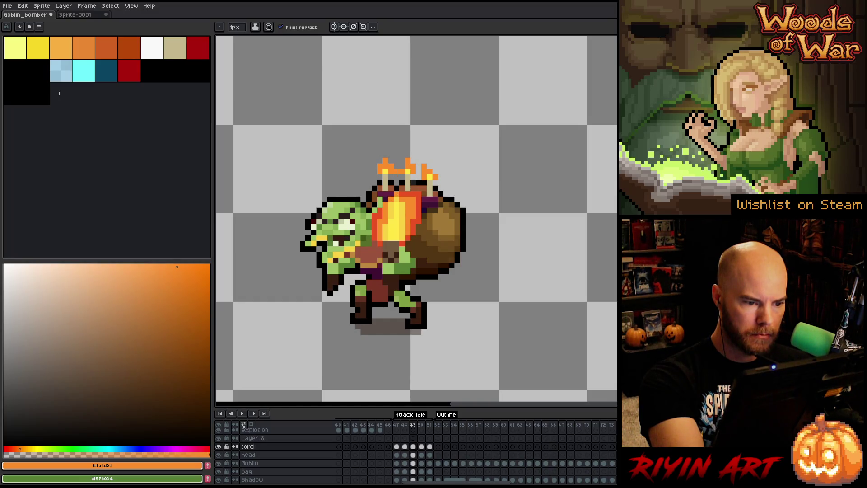
left_click(383, 216, "alt")
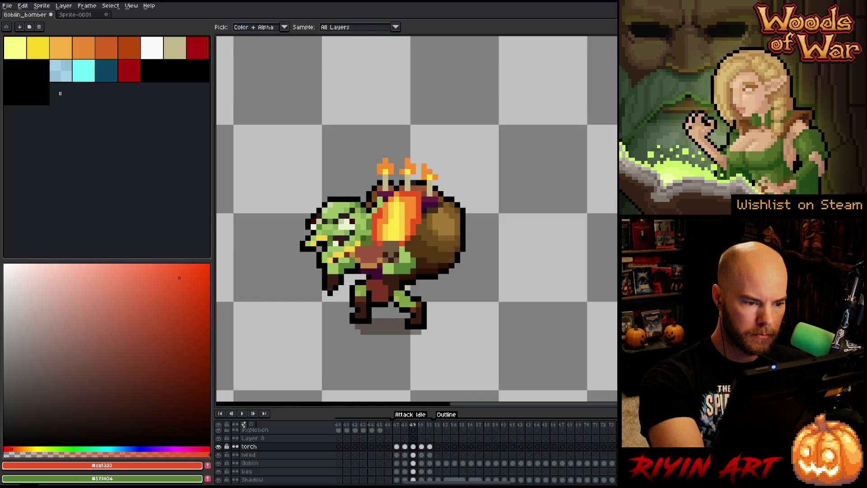
left_click(385, 222, "alt")
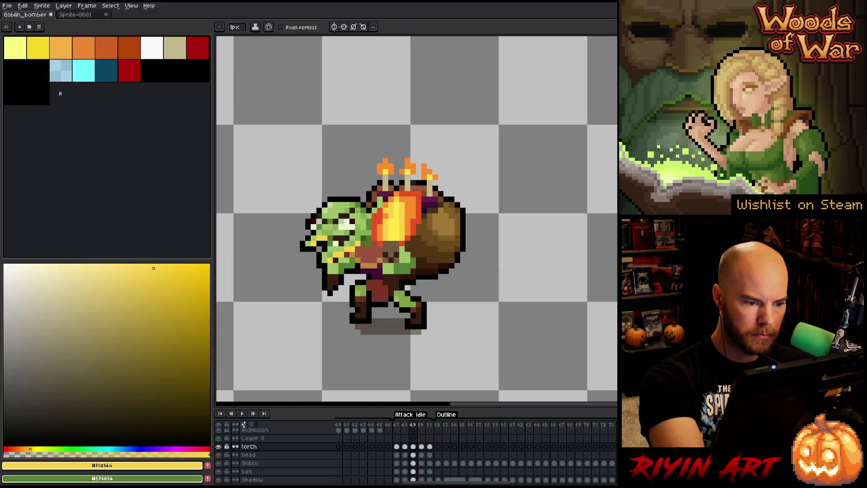
left_click(385, 217, "alt")
left_click(380, 222, "alt")
left_click(380, 199)
left_click(390, 194)
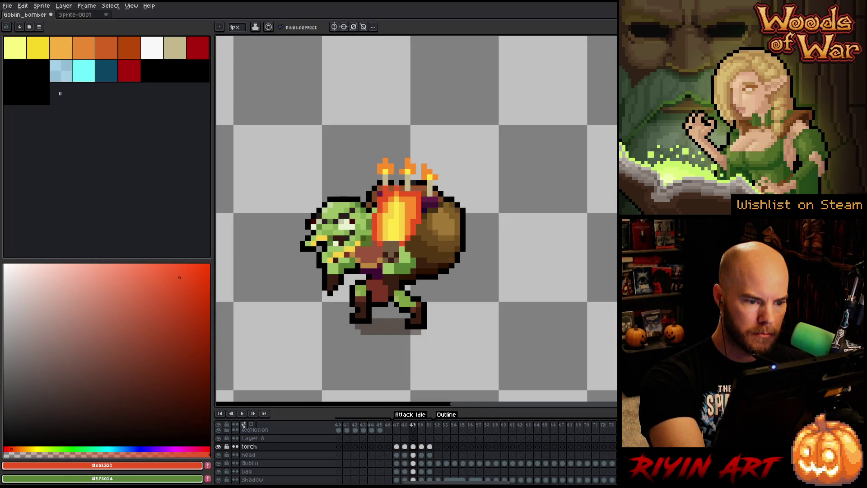
mouse_move(408, 198)
left_mouse_down()
mouse_move(419, 224)
mouse_move(414, 199)
left_mouse_up()
- Erase stray pixels on the flame's right edge, then sample yellow on frame 50
key("e")
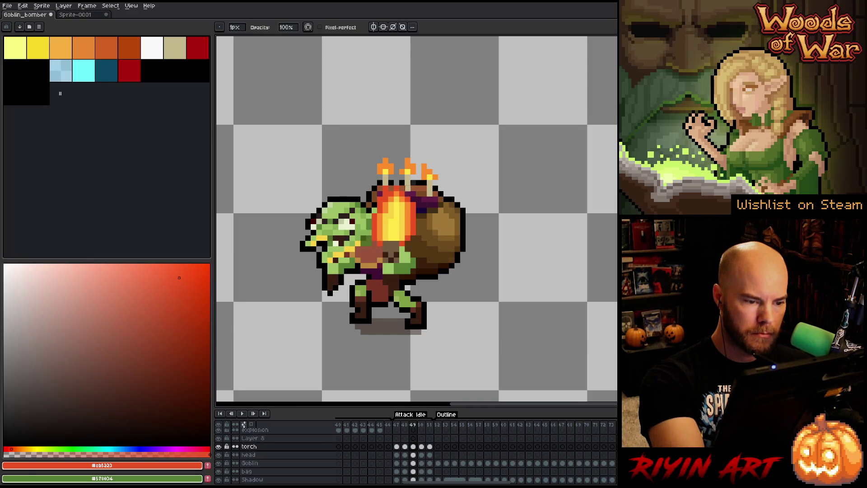
key("b")
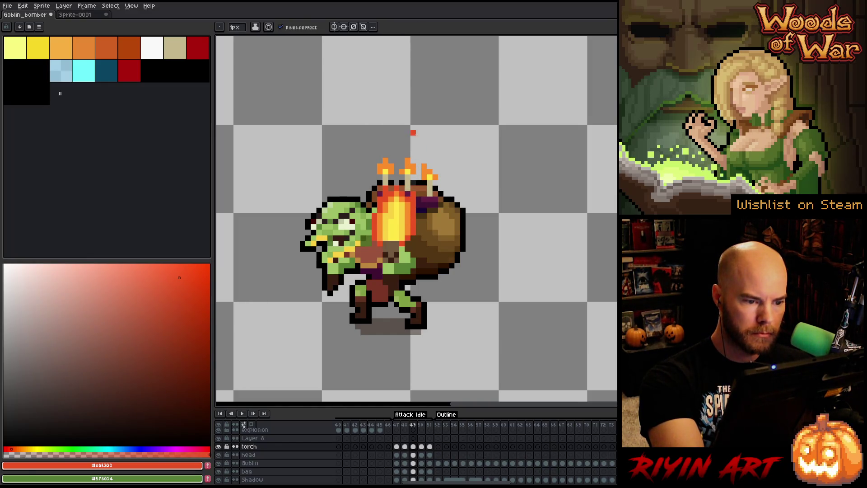
key("e")
key("b")
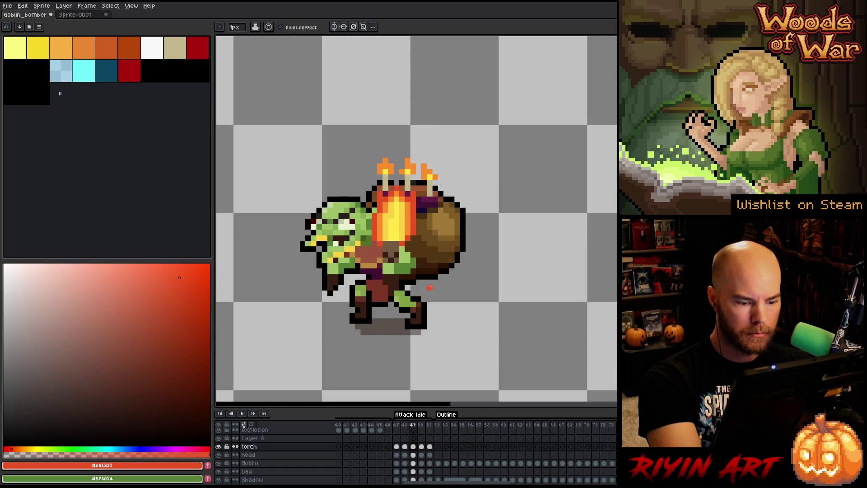
key("Right")
left_click(391, 225, "alt")
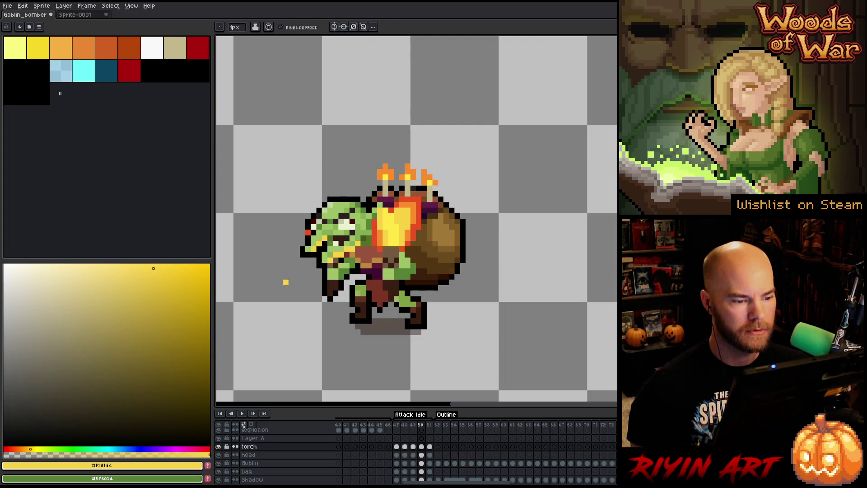
- Flip through the torch cels on frames 47–50 to compare flames, ending on frame 47
left_click(422, 447)
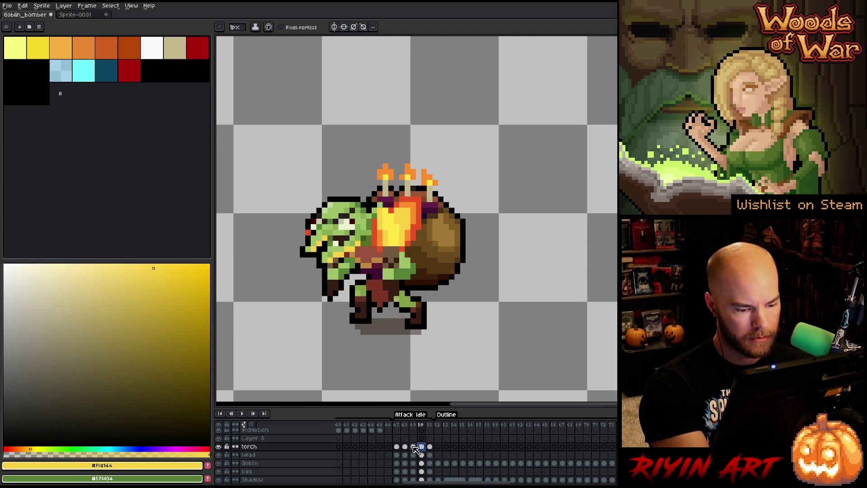
left_click(412, 446)
left_click(421, 446)
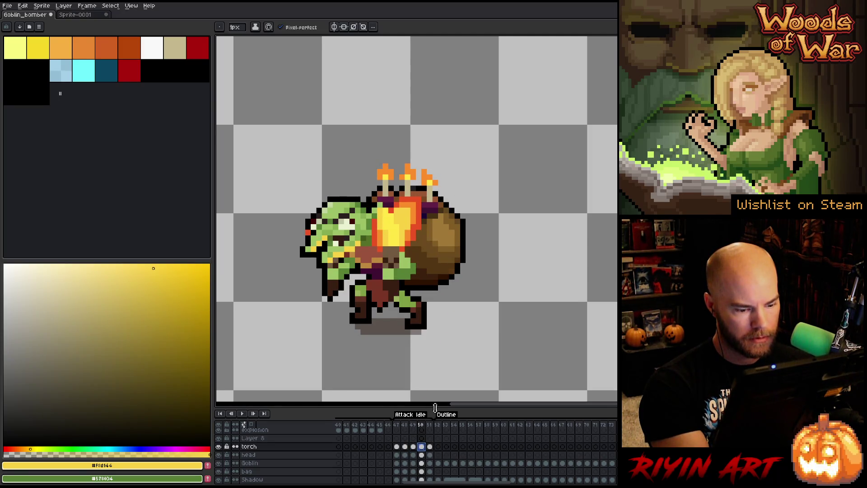
left_click(430, 447)
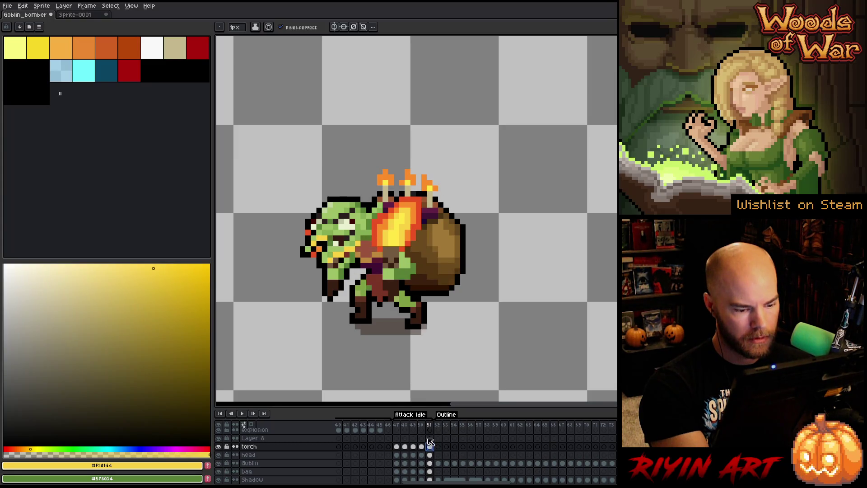
left_click(421, 447)
left_click(413, 446)
left_click(397, 446)
left_click(405, 446)
left_click(397, 447)
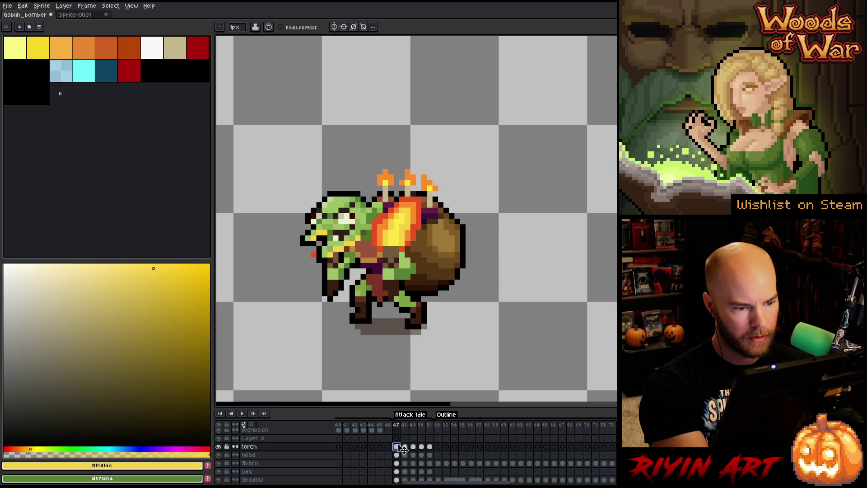
- Sample yellow, orange and red-orange shades from the frame 47 flame
left_click(396, 231, "alt")
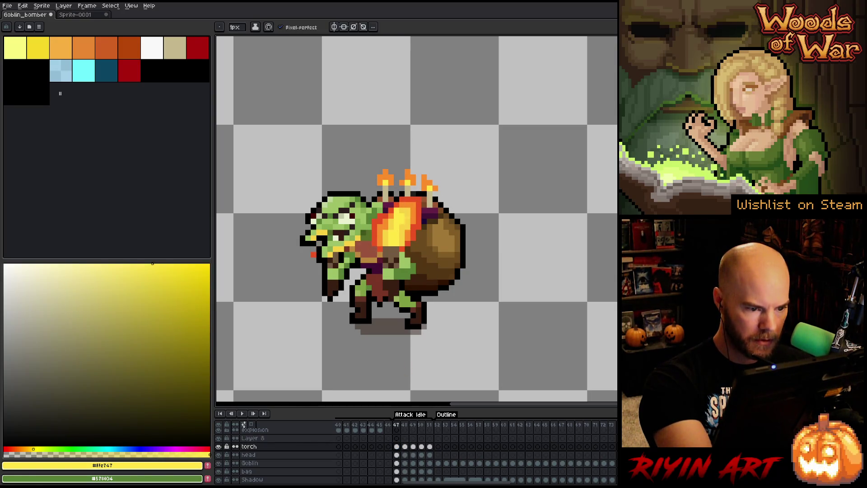
left_click(414, 207, "alt")
left_click(410, 209, "alt")
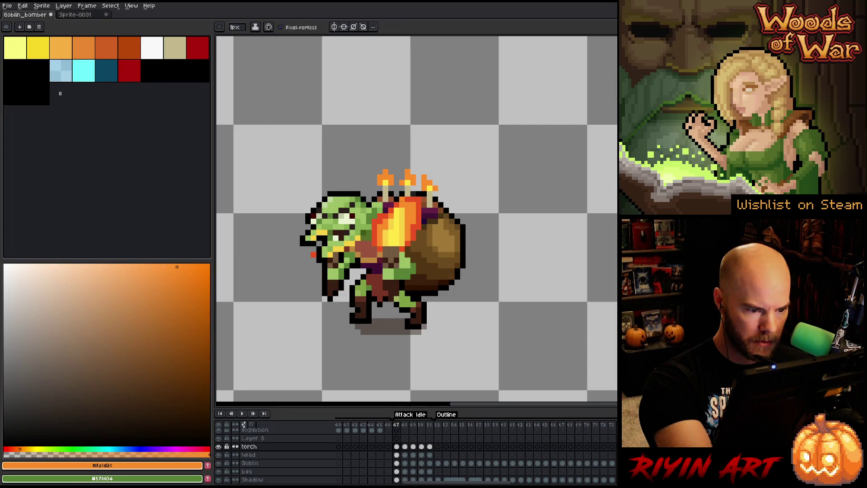
left_click(399, 210, "alt")
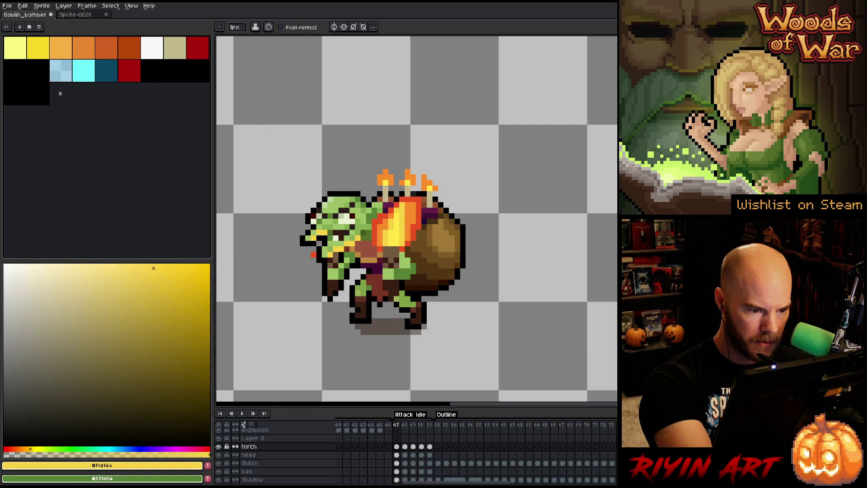
left_click(392, 215, "alt")
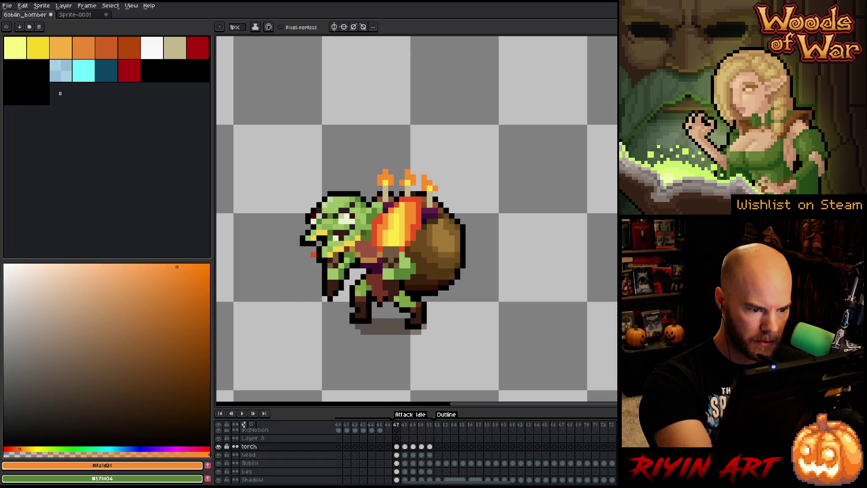
left_click(413, 201, "alt")
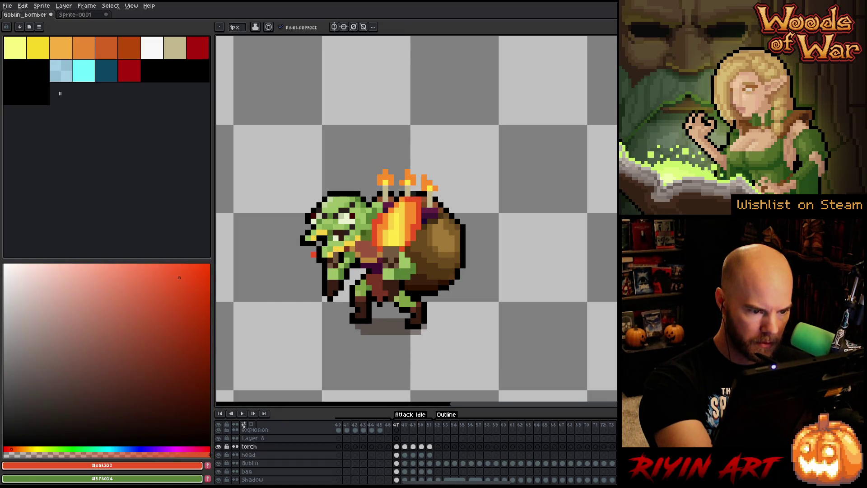
- Add red-orange pixels at the flame's top and along its upper-left edge
key("alt")
left_click(402, 188)
key("e")
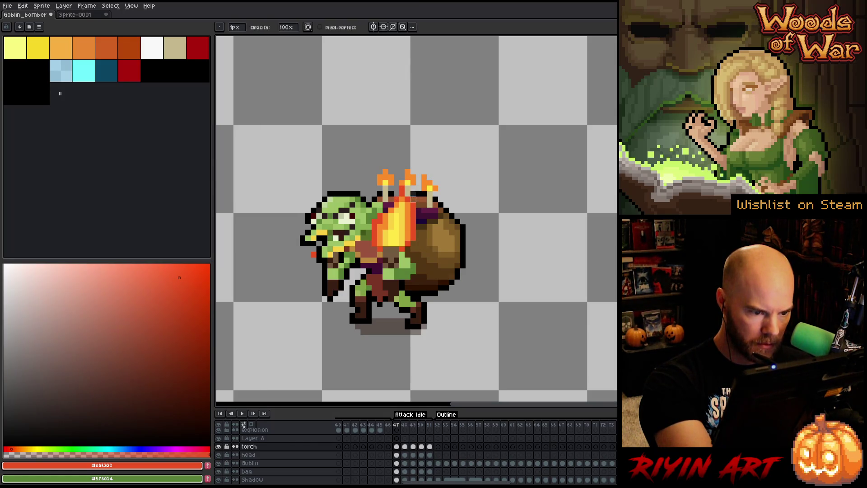
key("b")
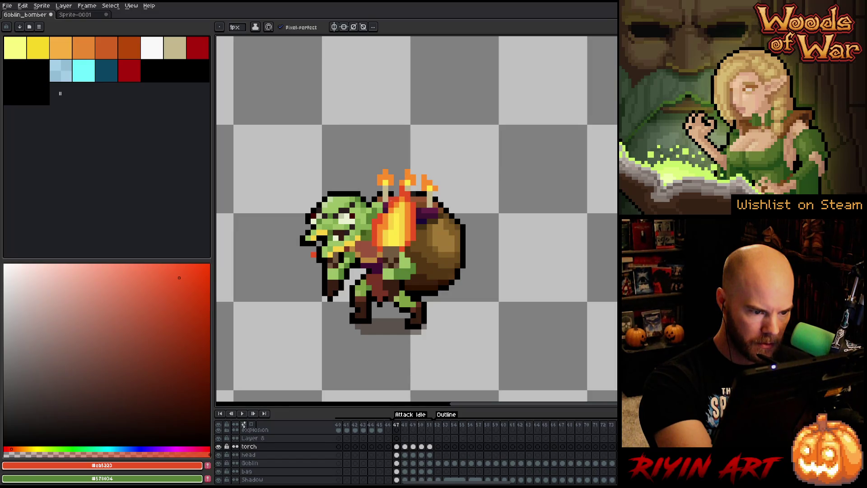
mouse_move(385, 199)
left_mouse_down()
mouse_move(383, 212)
mouse_move(386, 203)
left_mouse_up()
left_click(390, 216, "alt")
- Add orange pixels to the upper flame, then advance through frames 48 and 49 to frame 50
left_click(391, 199)
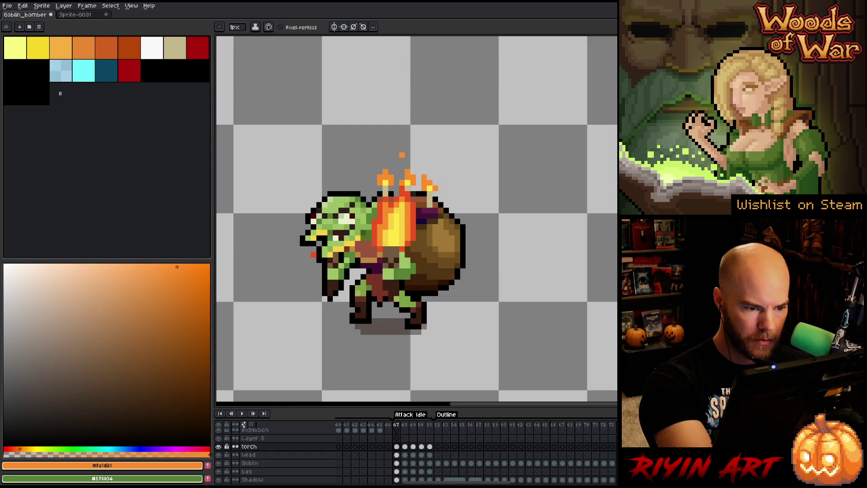
left_click(405, 425)
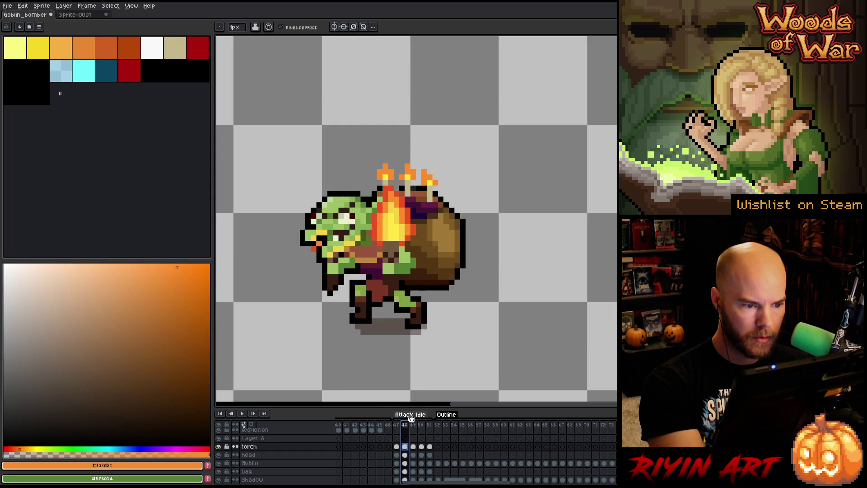
left_click(414, 426)
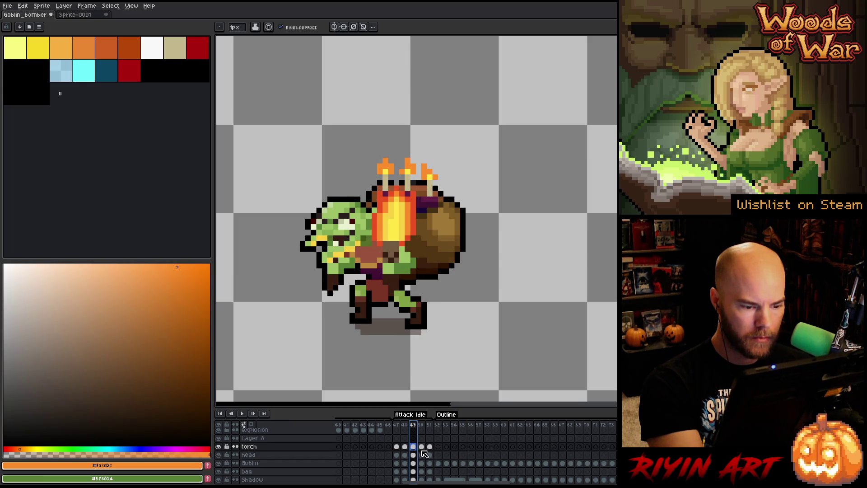
left_click(422, 446)
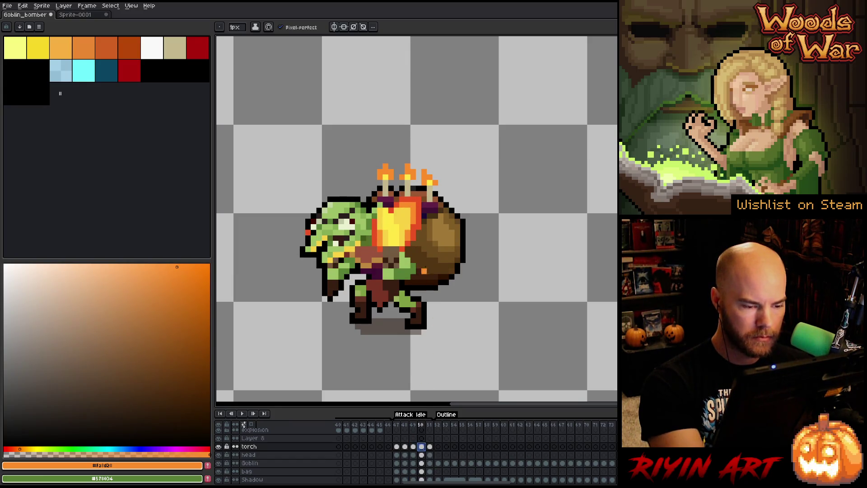
- On frame 50, eyedrop orange, yellow and red from the torch and paint orange into the flame
key("alt")
left_click(397, 226, "alt")
left_click(411, 230, "alt")
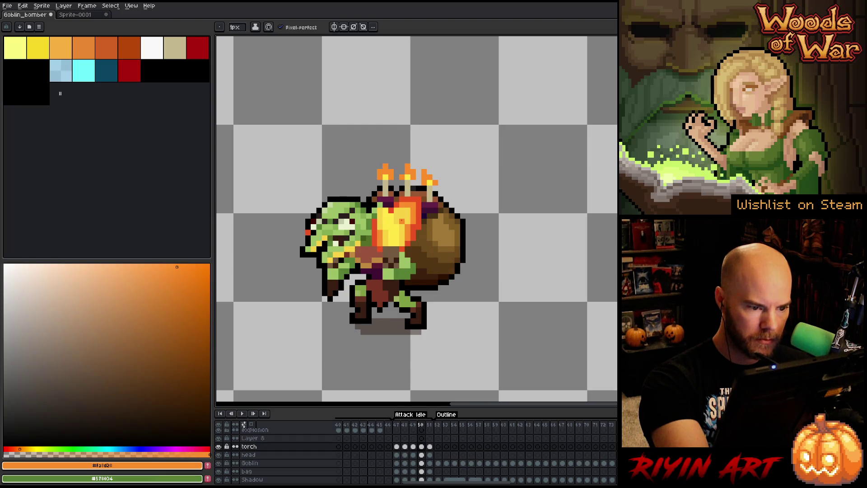
left_click(391, 207, "alt")
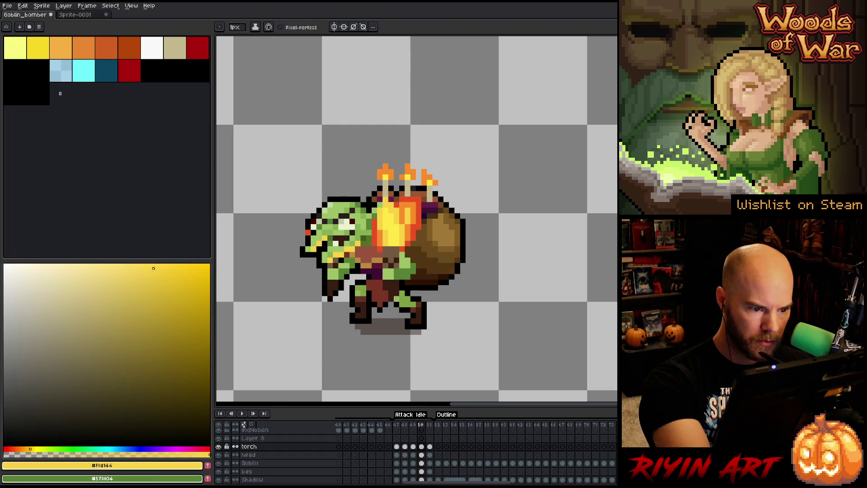
key("alt")
left_click(407, 207, "alt")
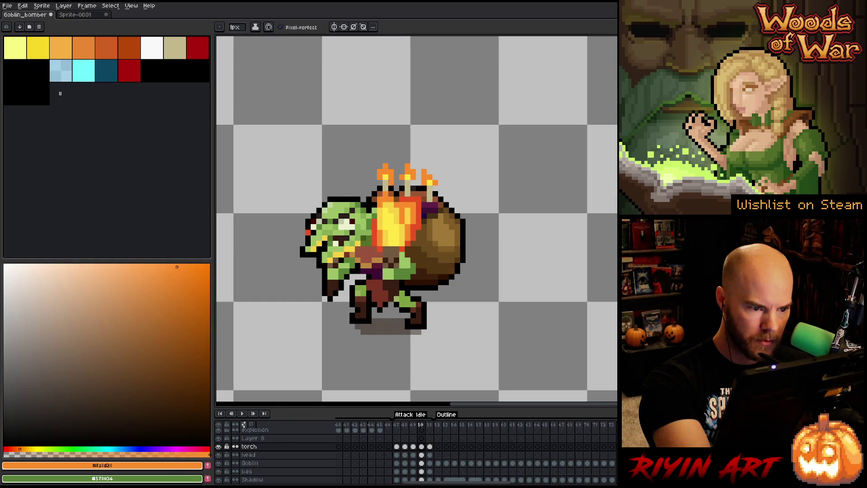
key("alt")
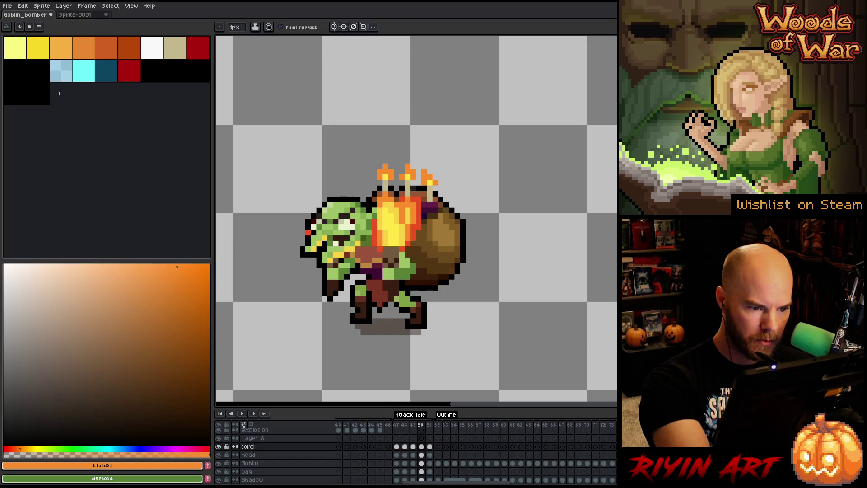
left_click(413, 199, "alt")
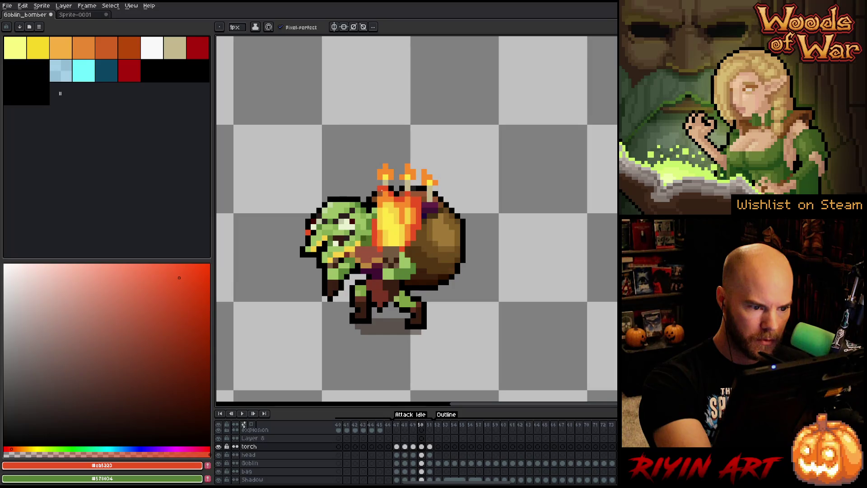
- Re-sample orange, yellow and red, then draw red pixels up the flame's right edge
key("alt")
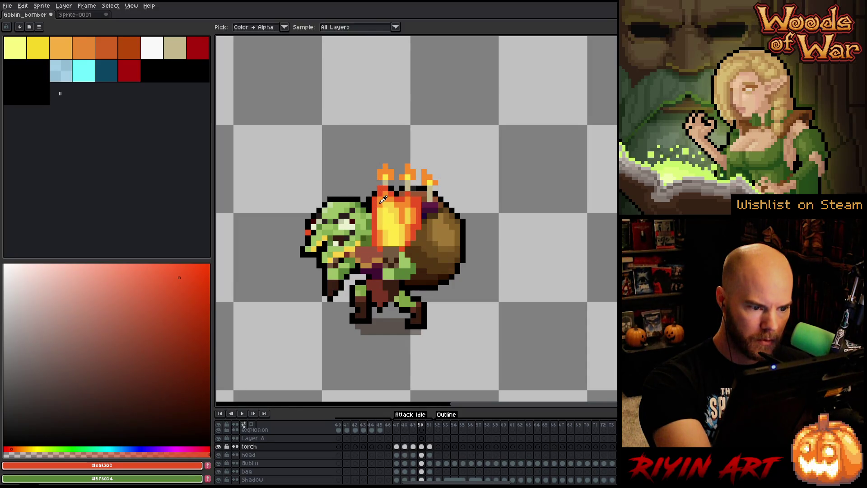
left_click(382, 201, "alt")
left_click(380, 235, "alt")
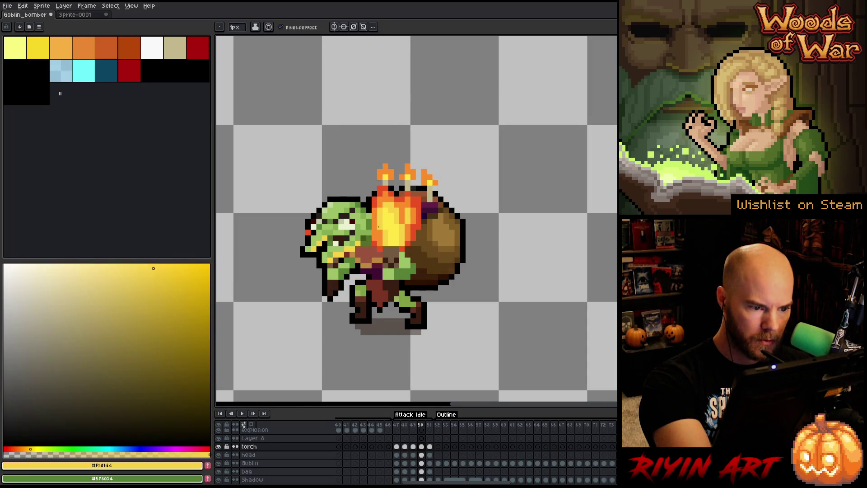
left_click(373, 236, "alt")
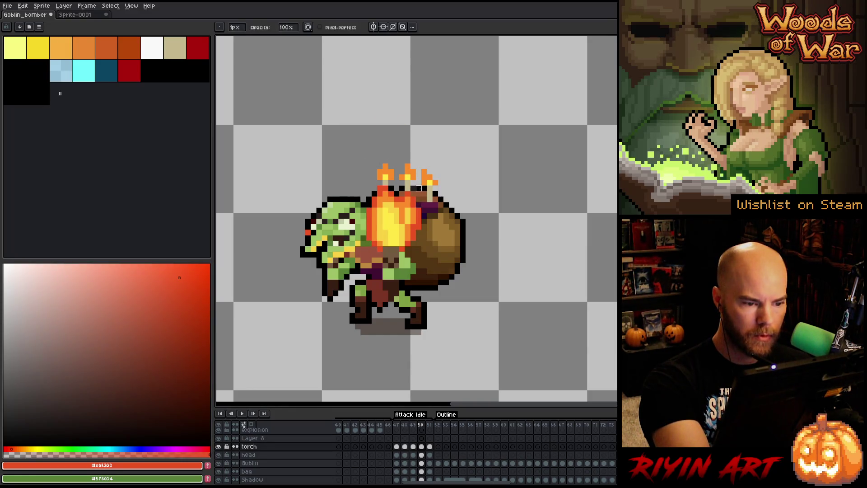
left_click(413, 211, "alt")
left_click(413, 204, "alt")
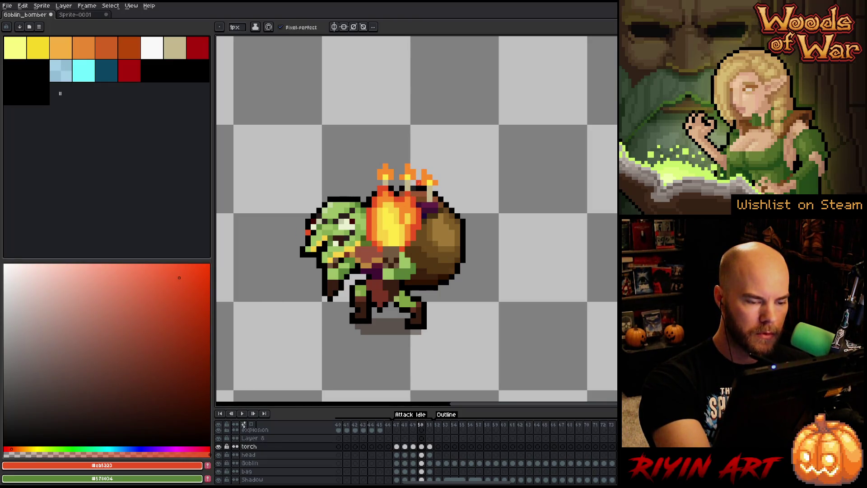
- Step through frames 51, 47, 48 and 49, then play and stop the animation to preview the flame
key("Right")
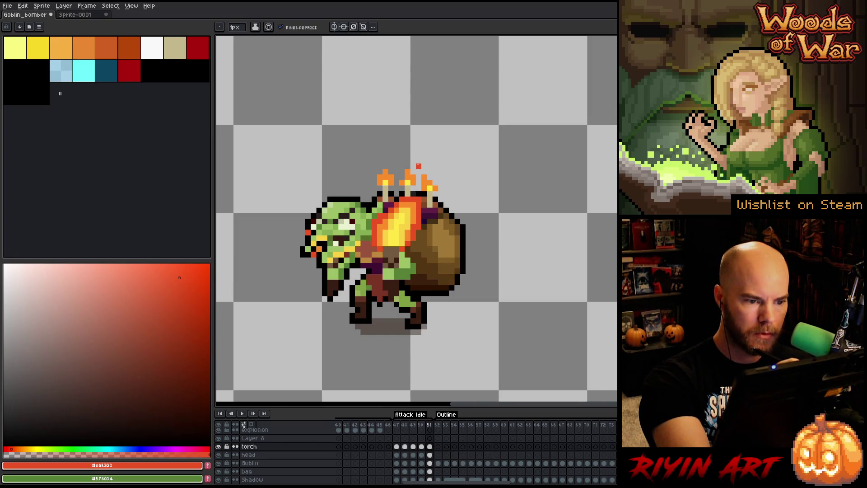
key("Right")
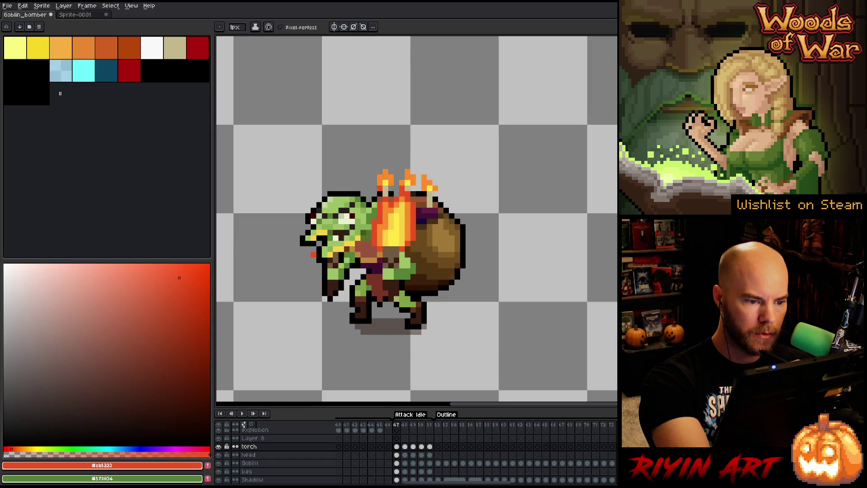
key("Right")
key("Right")
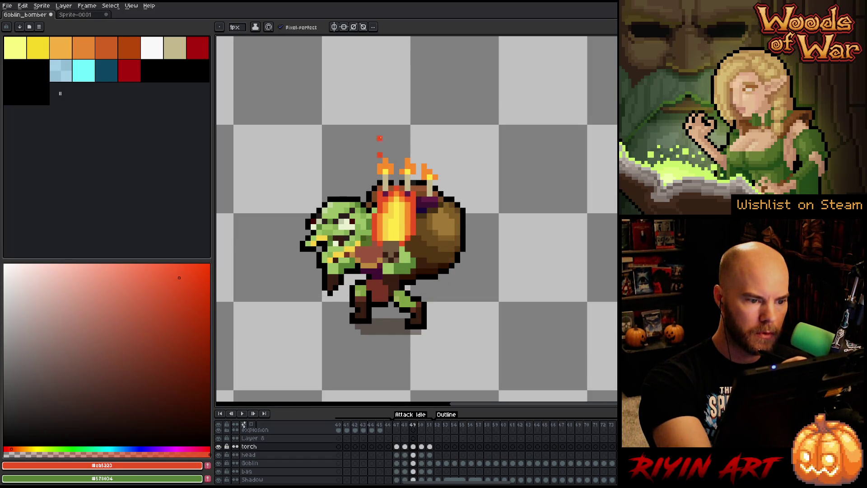
key("Right")
key("Return")
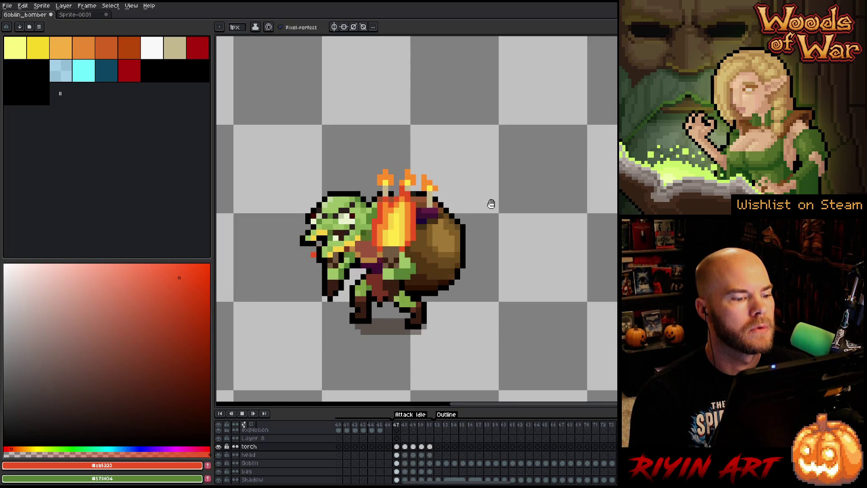
key("Return")
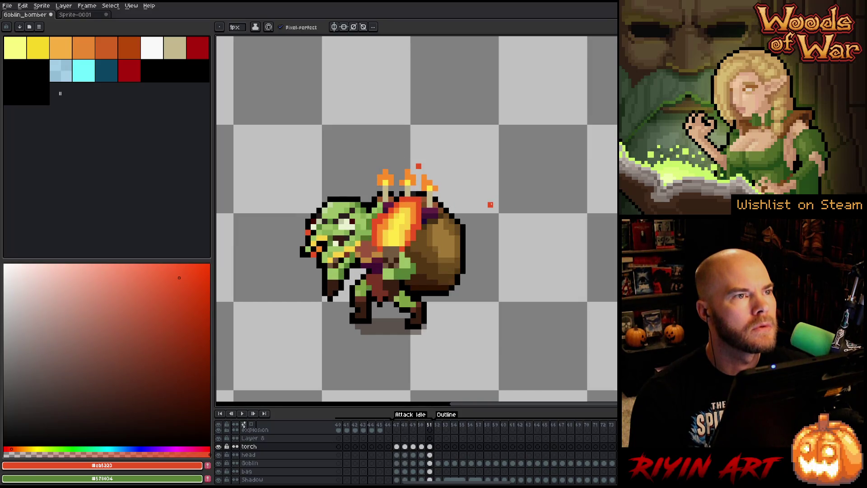
- Compare frames 50 and 51, sample yellow and red from the flame, and switch to the eraser
key("Left")
key("Right")
key("Left")
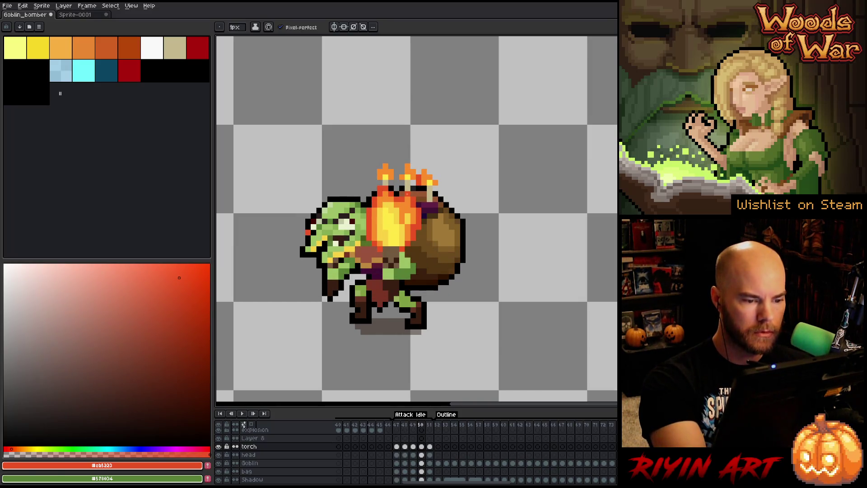
key("alt")
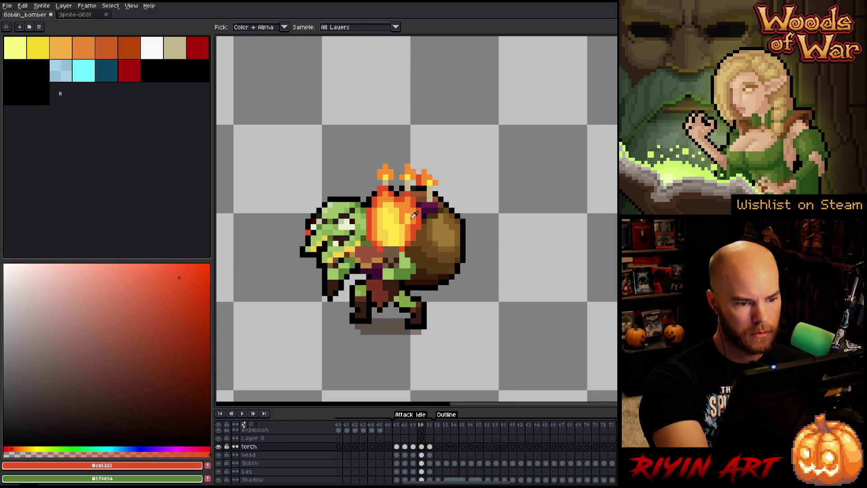
left_click(413, 216, "alt")
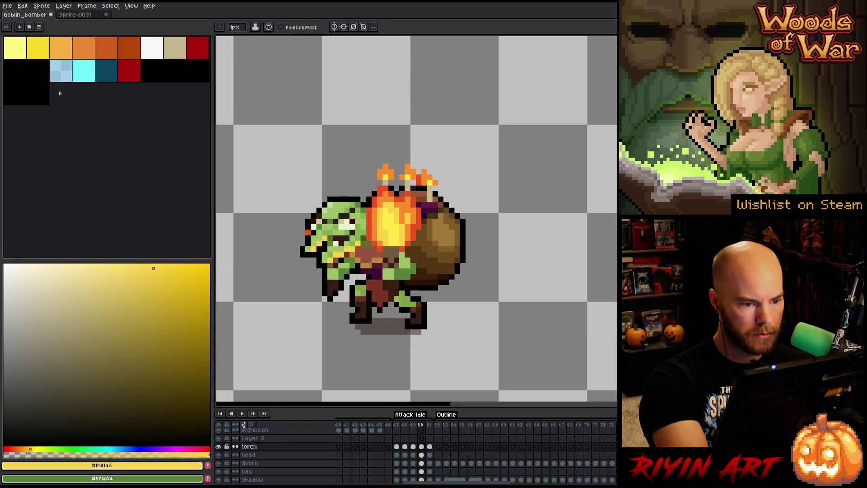
left_click(373, 226, "alt")
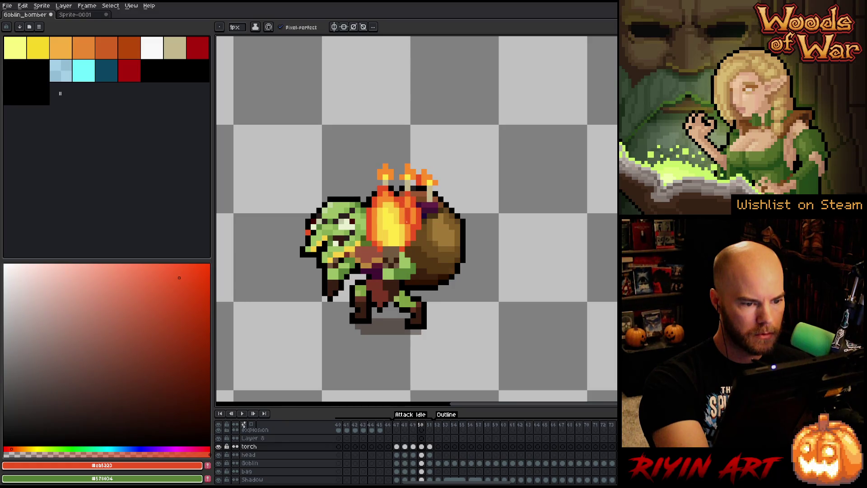
key("e")
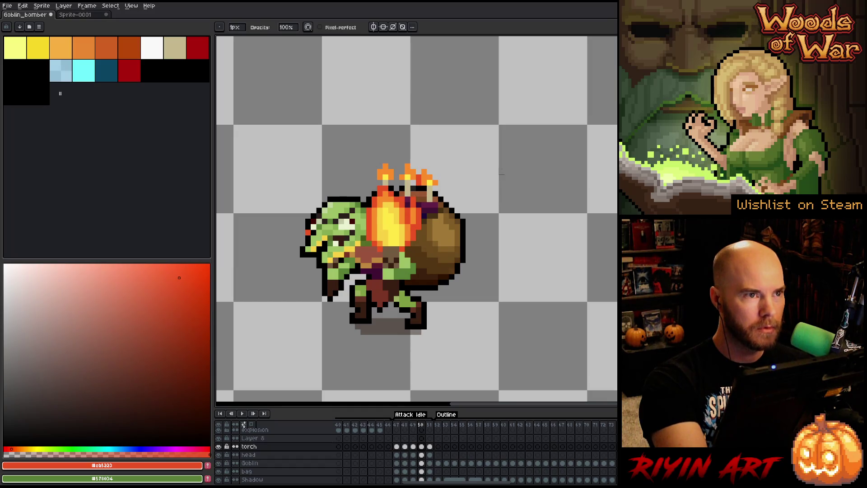
- Preview again, then on frame 50 eyedrop yellow, orange and red from the torch flame
key("Return")
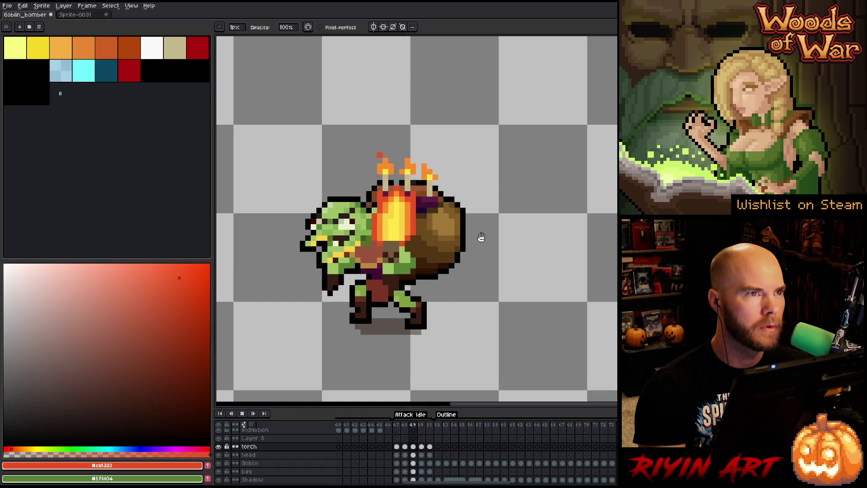
key("Return")
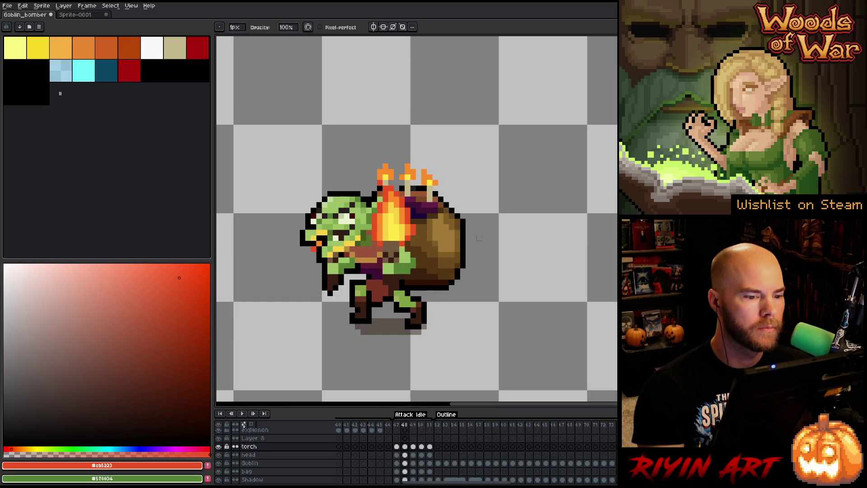
key("period")
key("period")
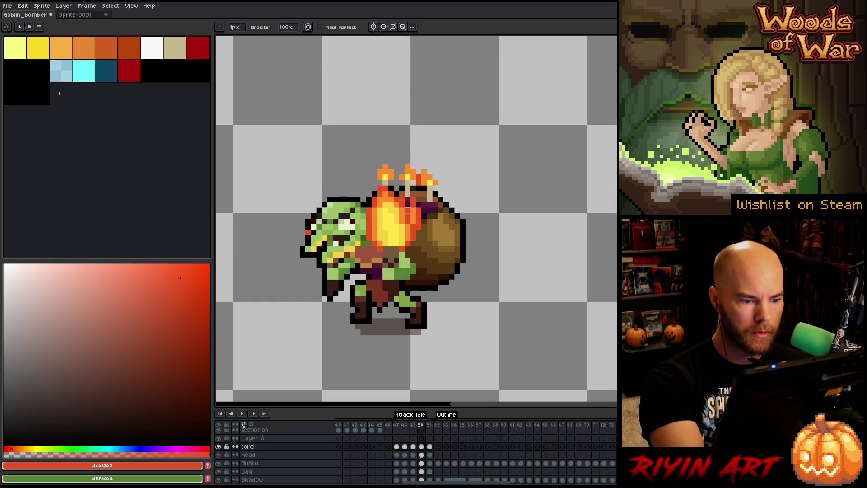
left_click(407, 211, "alt")
left_click(407, 221, "alt")
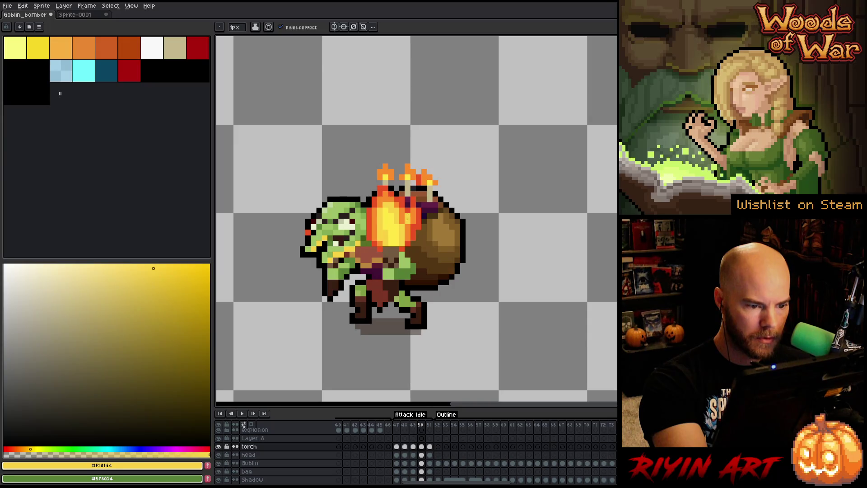
left_click(408, 222, "alt")
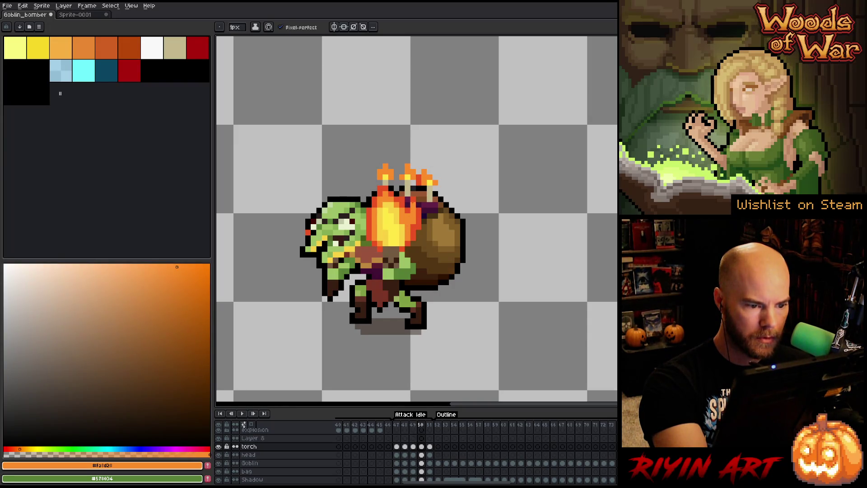
left_click(408, 204, "alt")
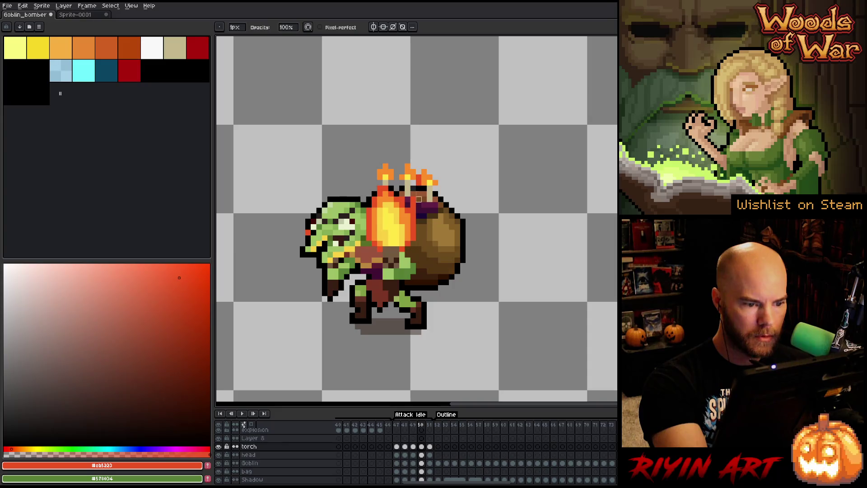
- Play the flame animation, step forward a frame, then return to frame 47 on the bag layer
key("Return")
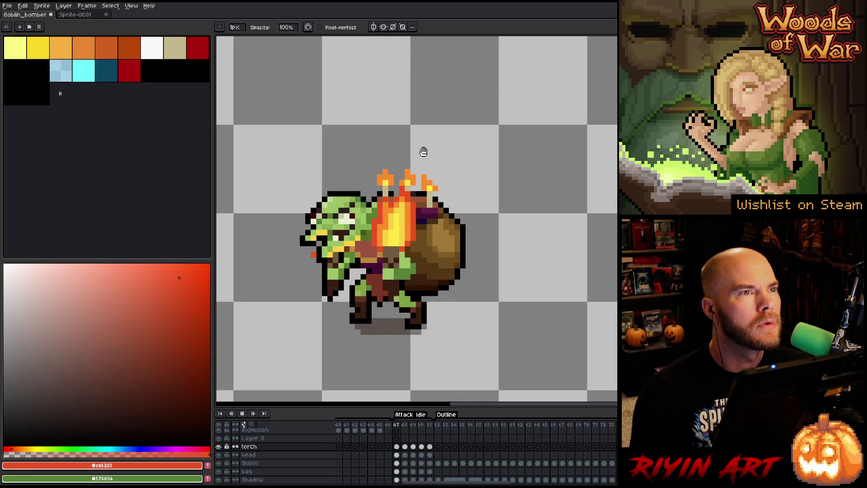
key("Right")
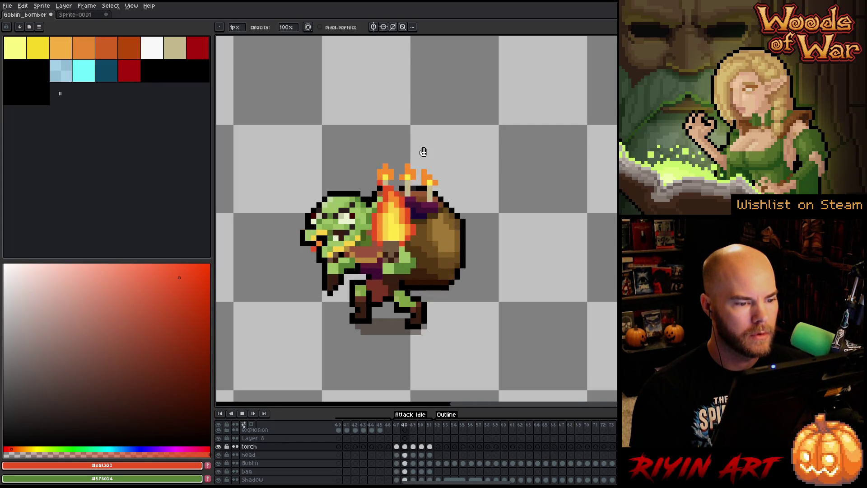
left_click(396, 472)
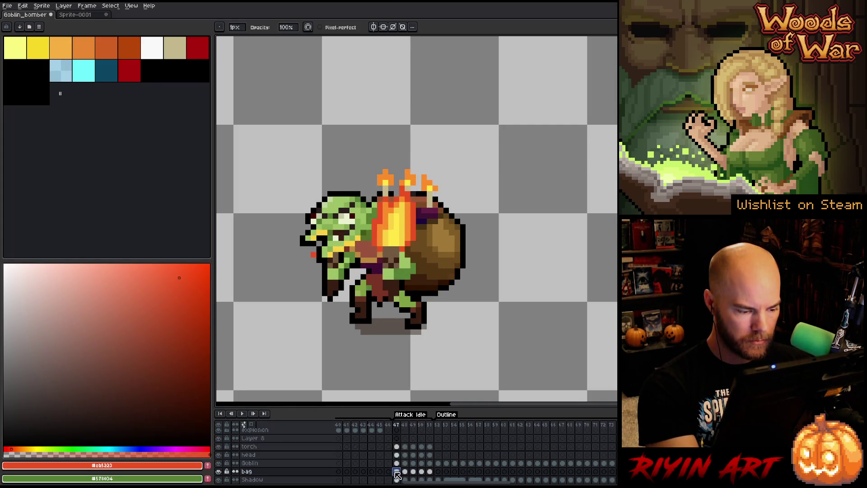
- Eyedrop the orange flame colour and add and erase fuse spark pixels on frame 48
key("i")
left_click(390, 171)
key("b")
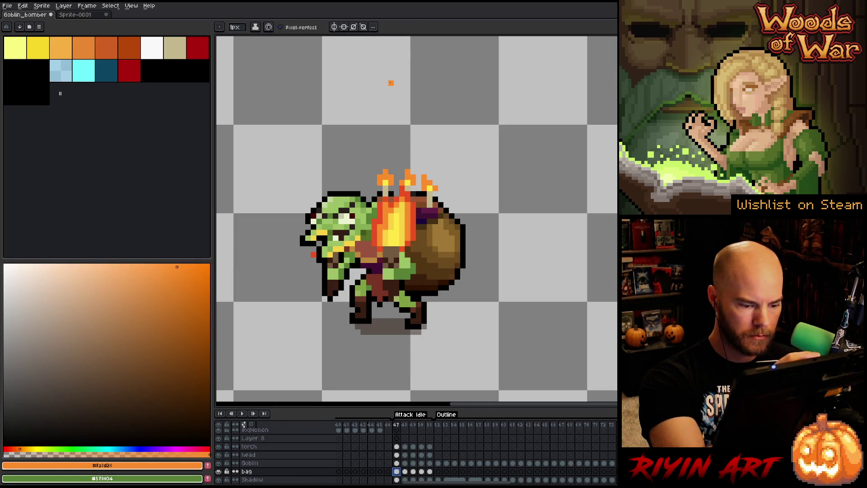
key("Right")
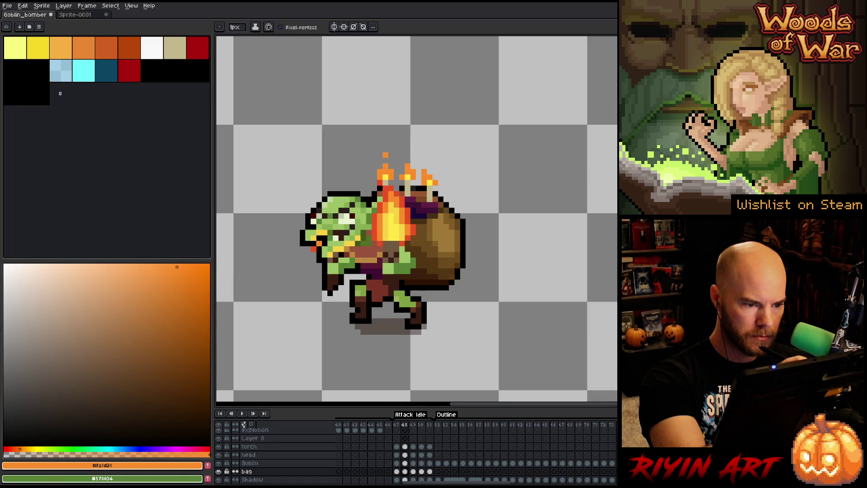
key("e")
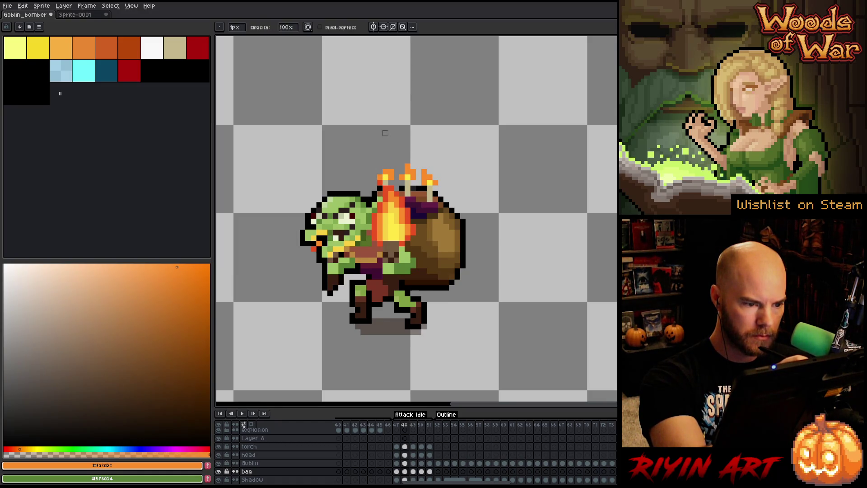
key("b")
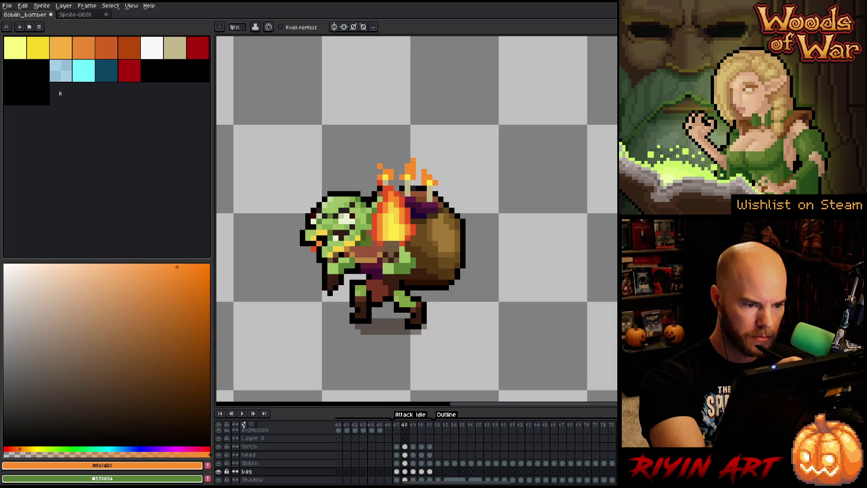
key("e")
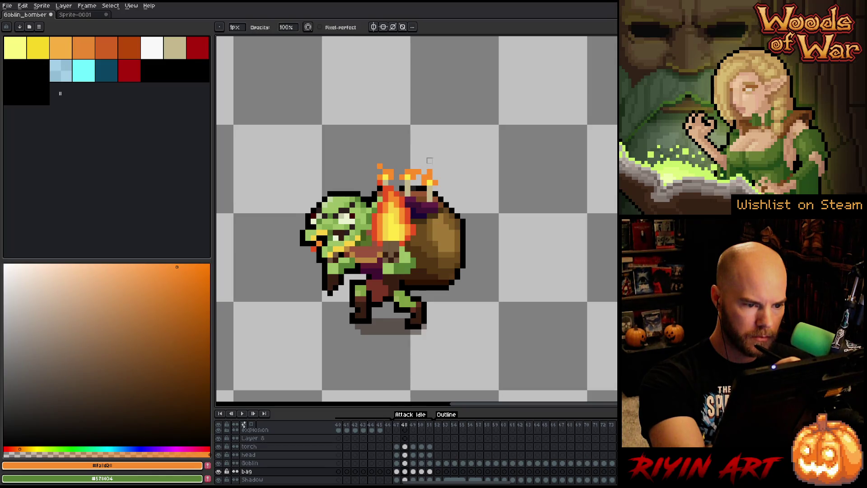
- Erase a stray spark on frame 49 and add an orange spark atop the left flame on frame 50
key("Right")
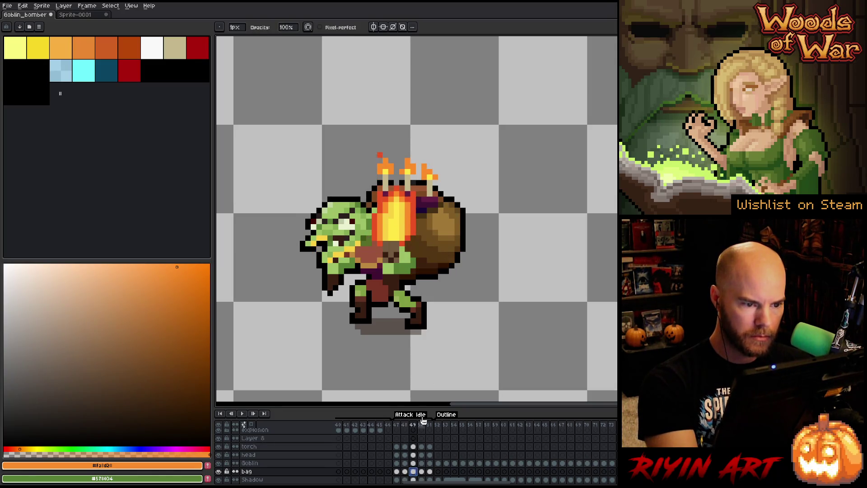
left_click(435, 155)
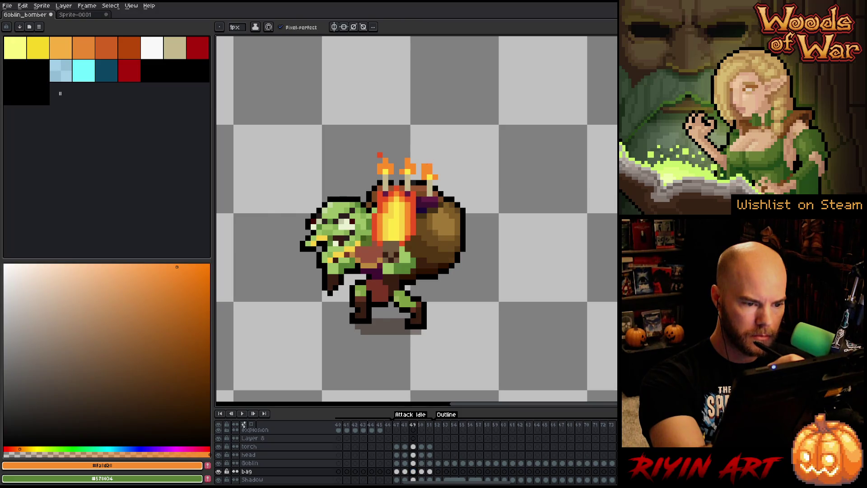
key("b")
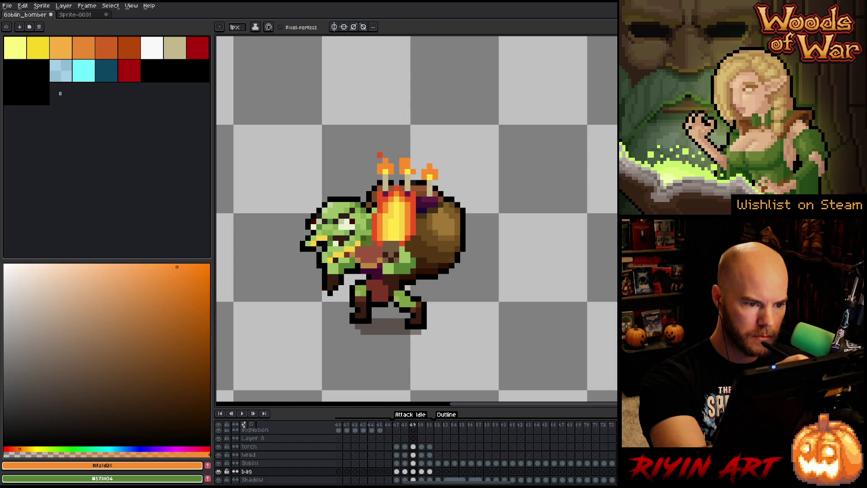
key("e")
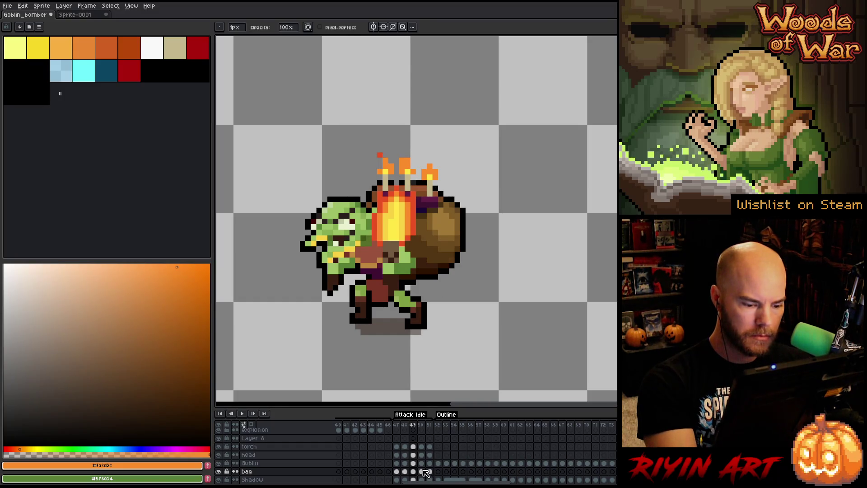
key("Right")
key("b")
left_click(386, 161)
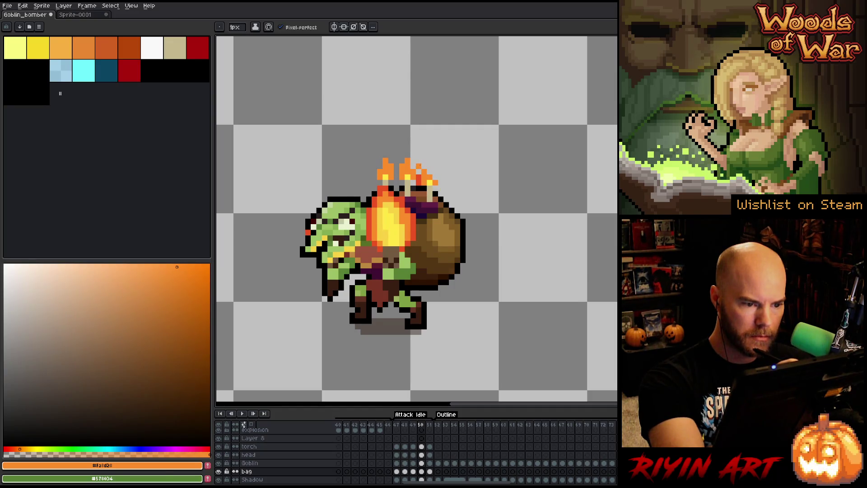
left_click(430, 471)
- Pencil and erase red and orange spark pixels above the fuses on frame 51
key("e")
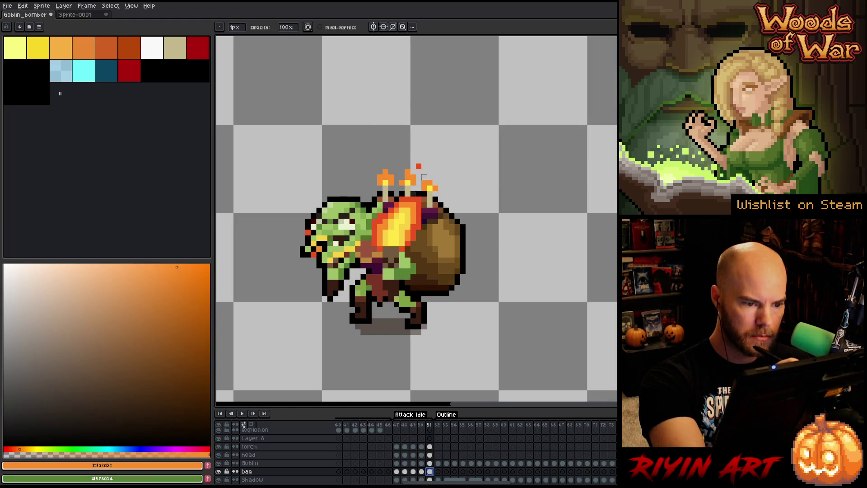
key("b")
key("e")
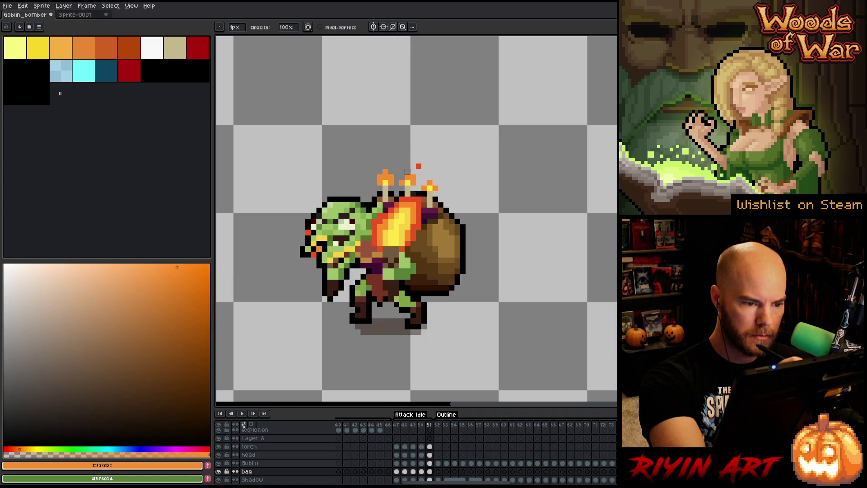
key("b")
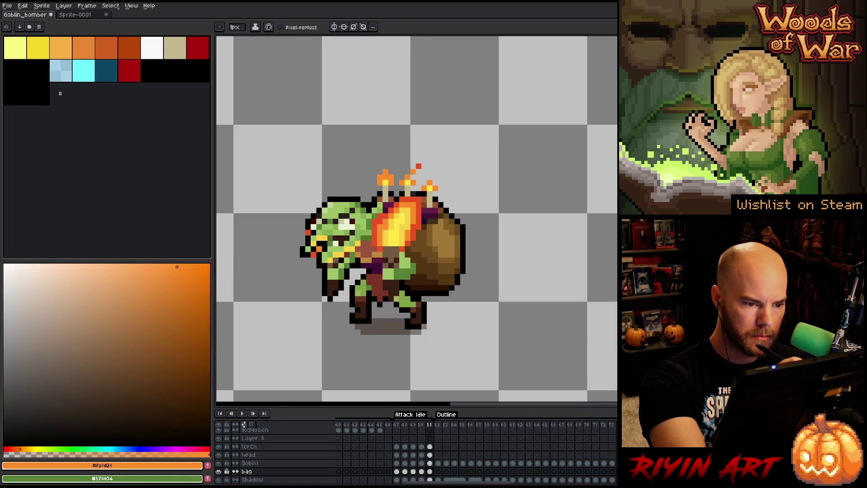
- Play the attack animation, stop it, and play it once more to check the sparks
key("Return")
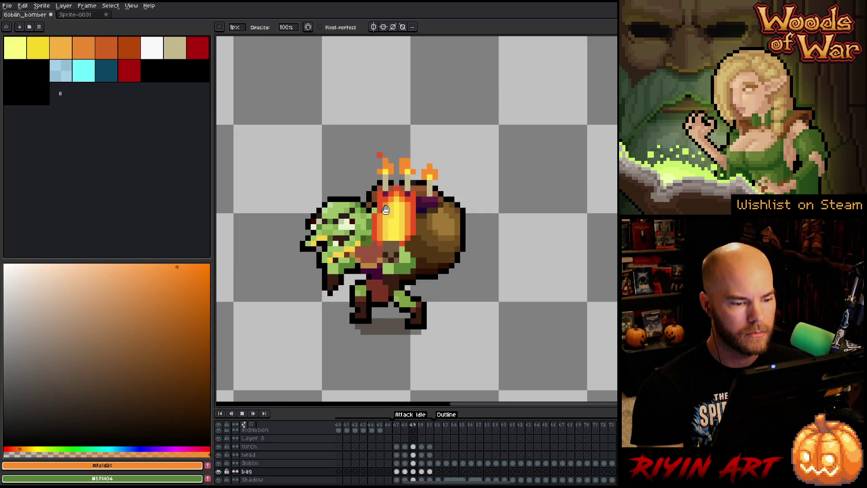
key("Return")
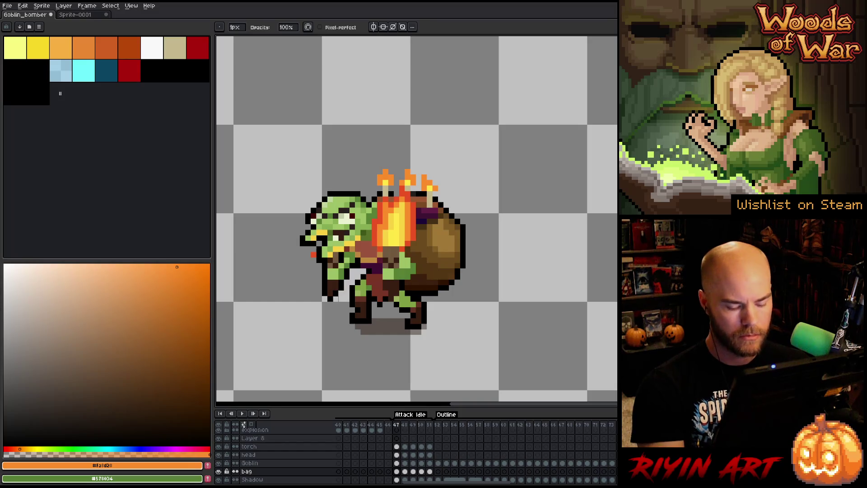
key("Return")
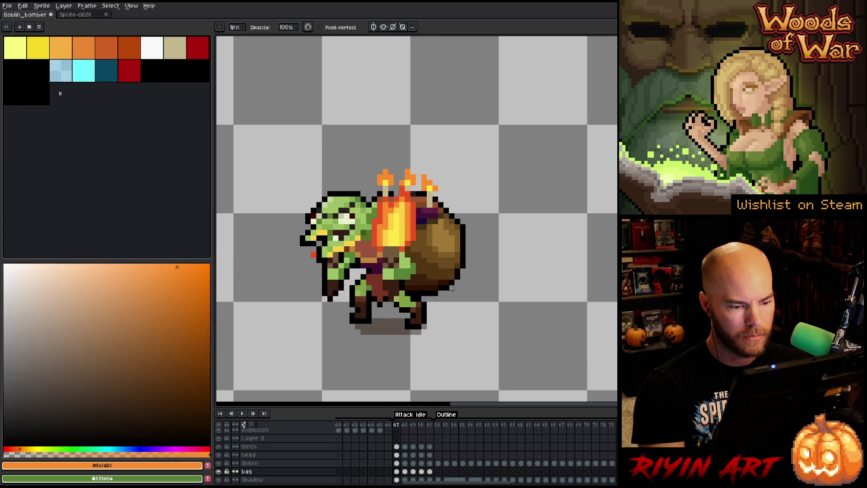
key("m")
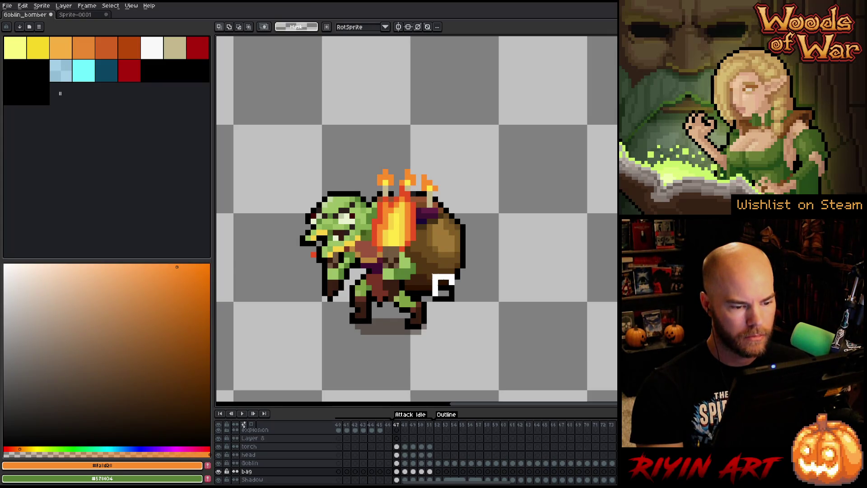
- Choose black from the palette as the pencil colour and start the attack animation playback
key("b")
left_click(451, 272, "alt")
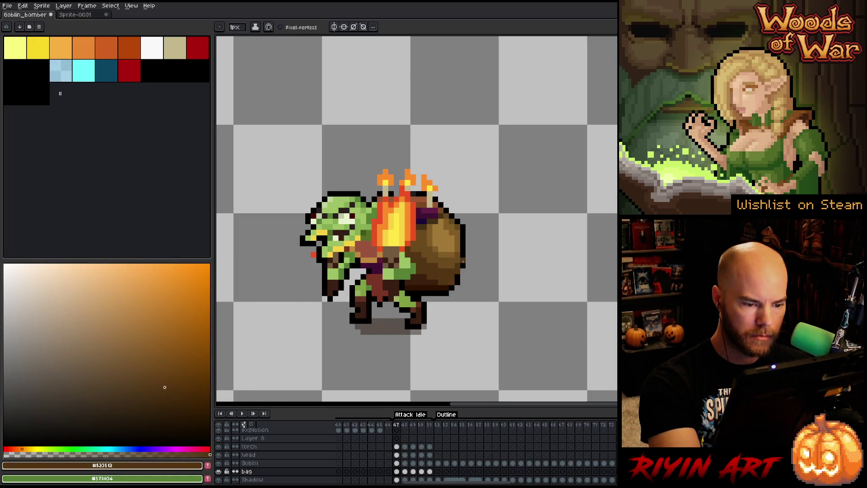
left_click(463, 263, "alt")
key("Return")
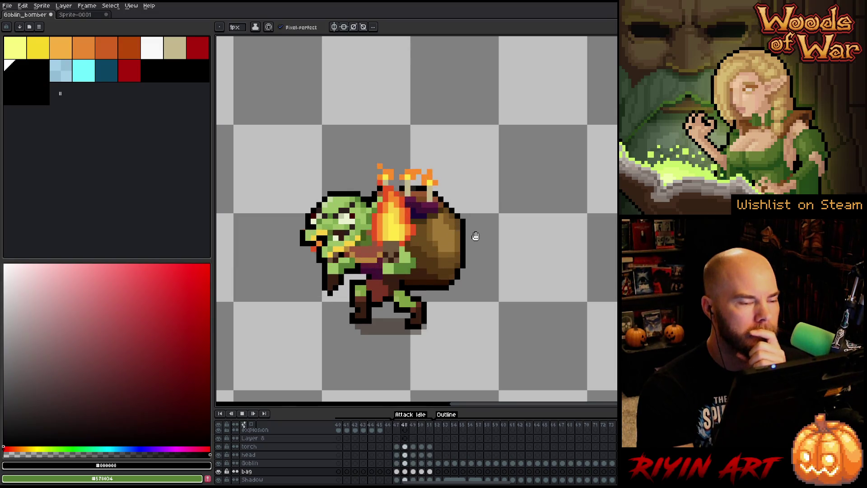
- Stop playback, move to the head layer, replay the animation, and pick orange as the drawing colour
key("Return")
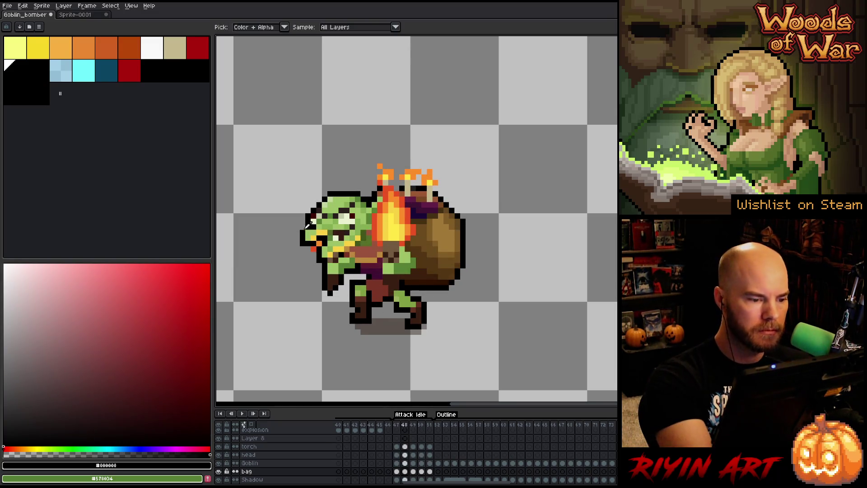
key("Up")
key("Up")
key("e")
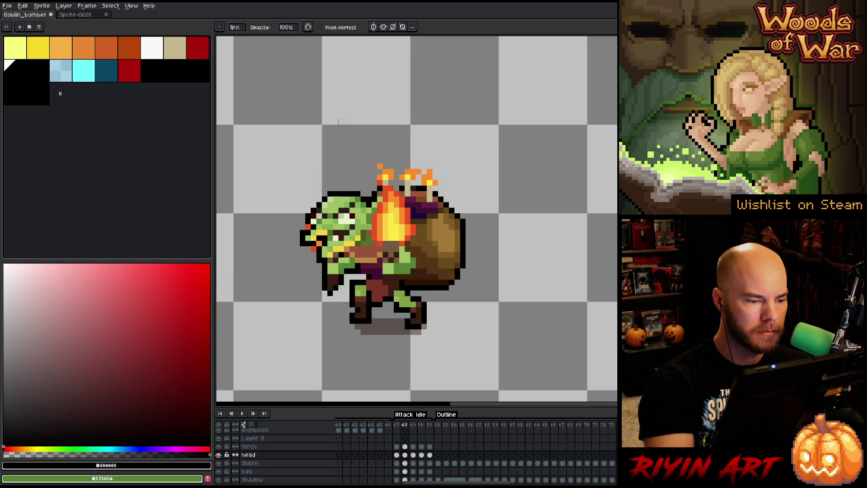
key("Return")
key("Return")
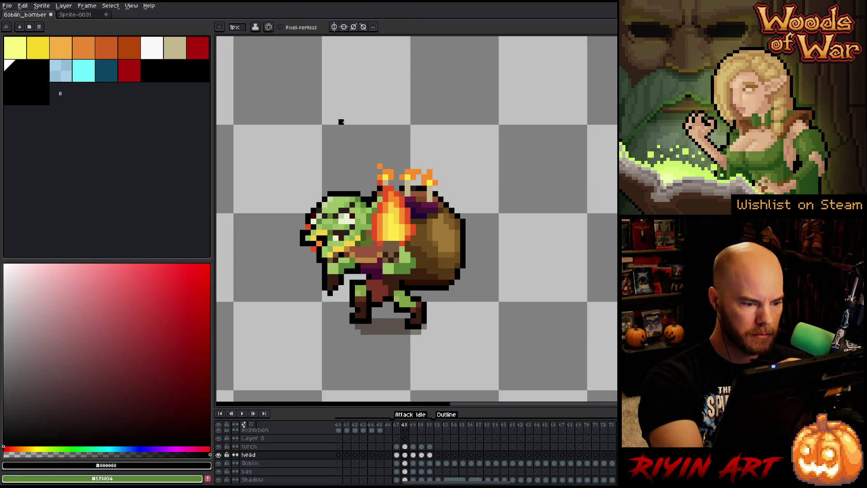
key("b")
left_click(381, 168, "alt")
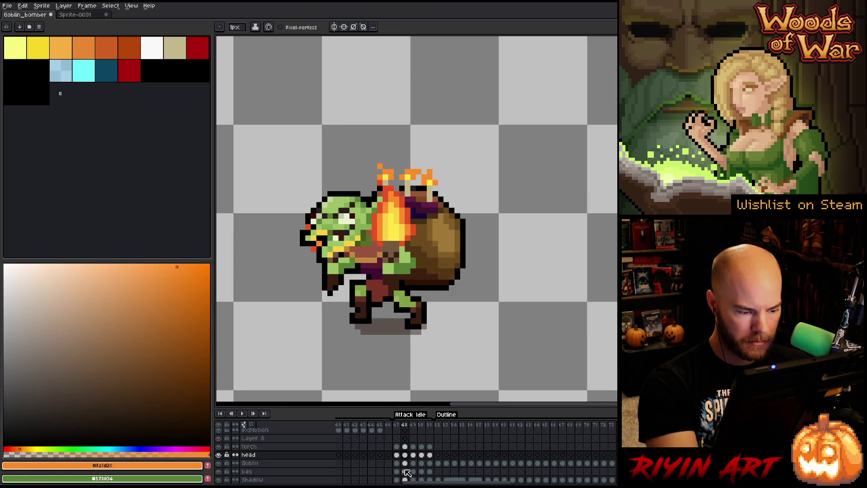
- Step through the bag layer's frames 48 to 51 and eyedrop the red-orange from the goblin's mouth
left_click(405, 471)
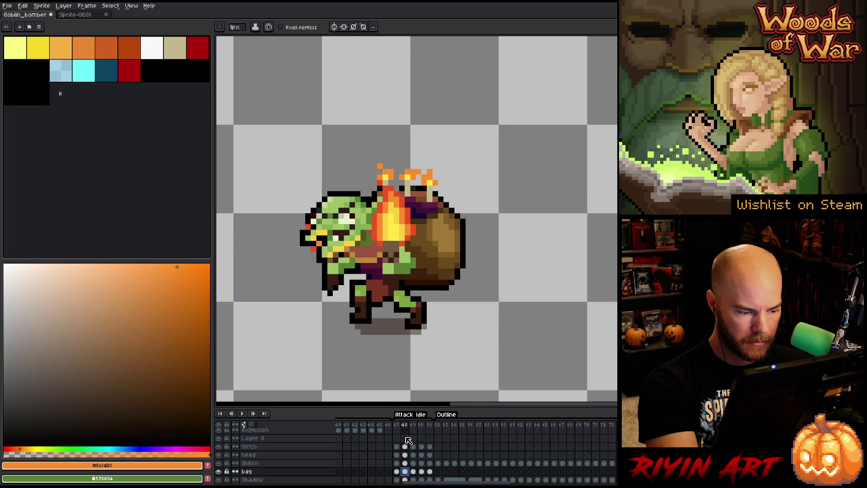
key("period")
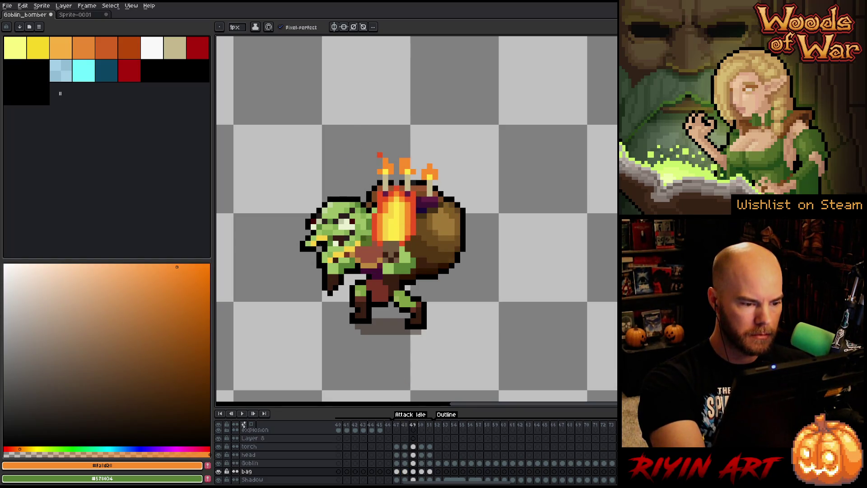
key("period")
key("comma")
key("period")
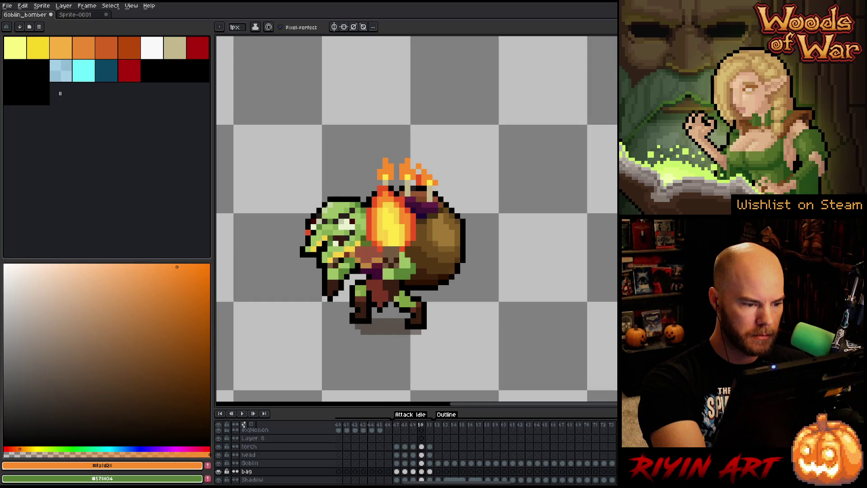
key("period")
key("period")
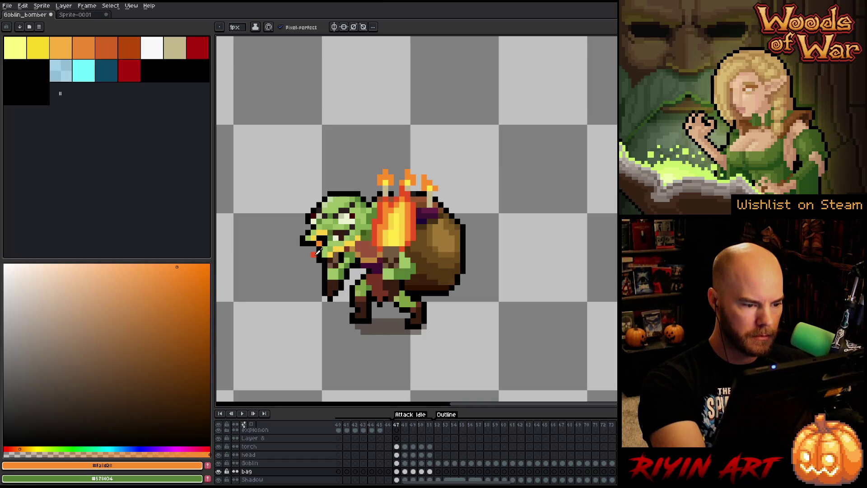
left_click(316, 252, "alt")
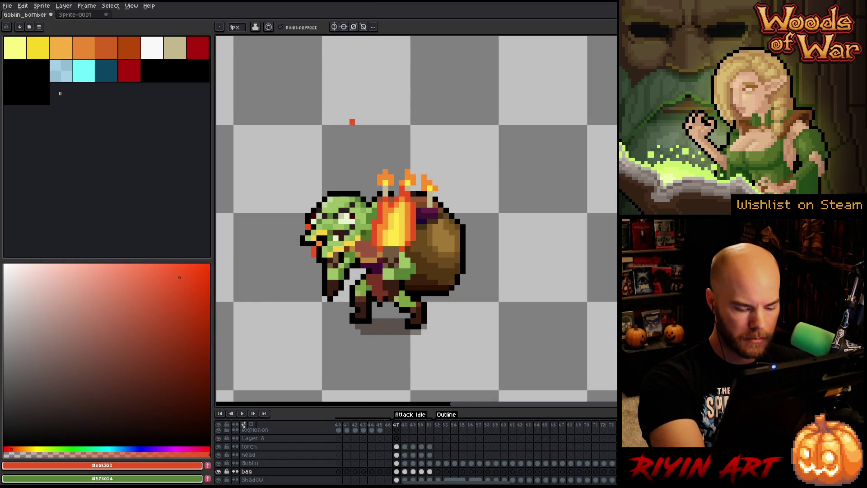
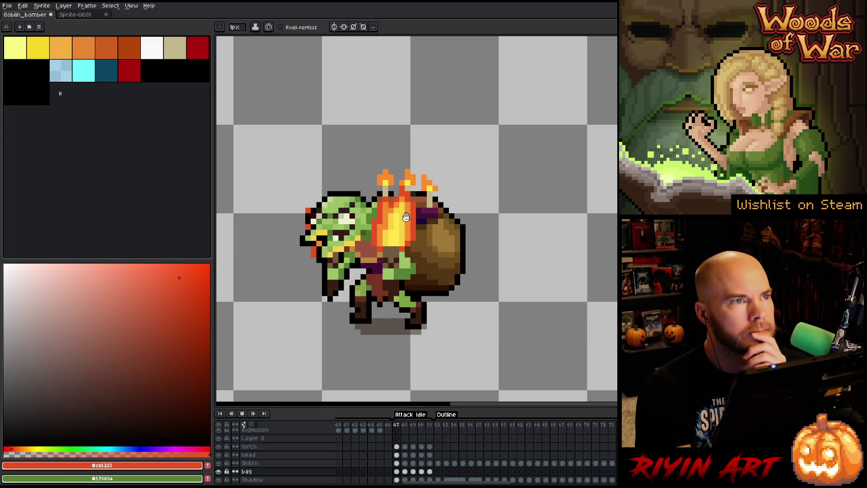
- Step through Attack Idle frames 47–51, make the head layer active, and replay the animation
key("Return")
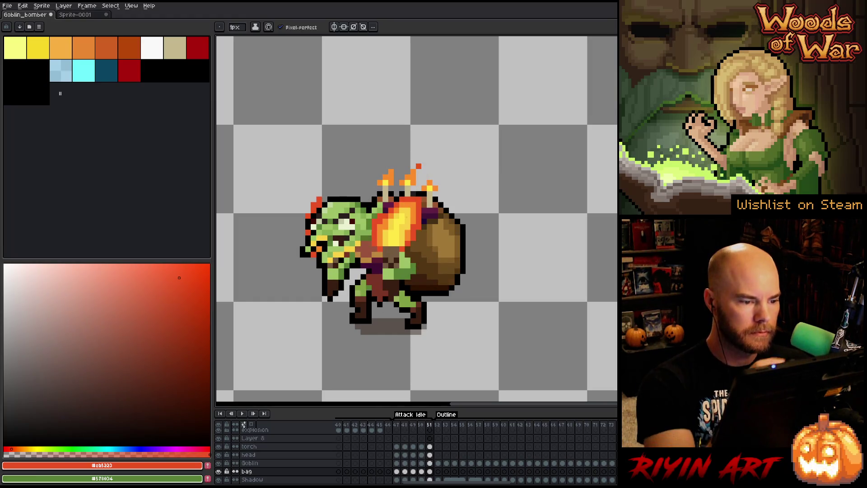
key("Left")
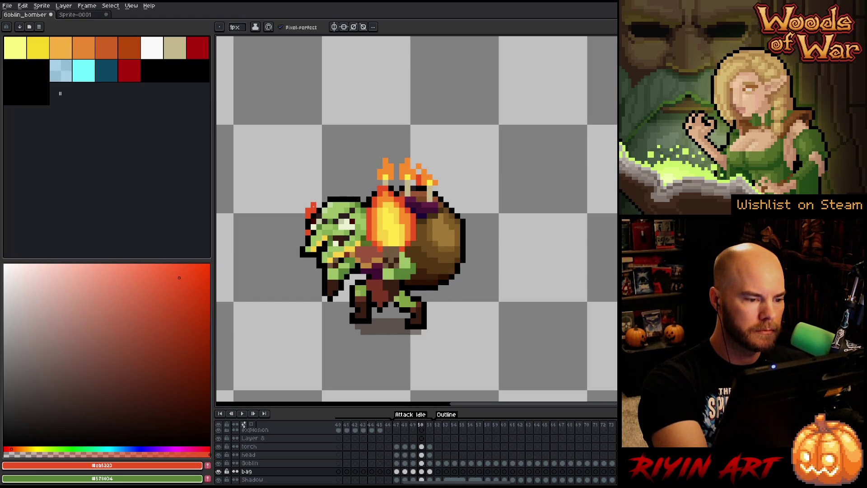
key("Right")
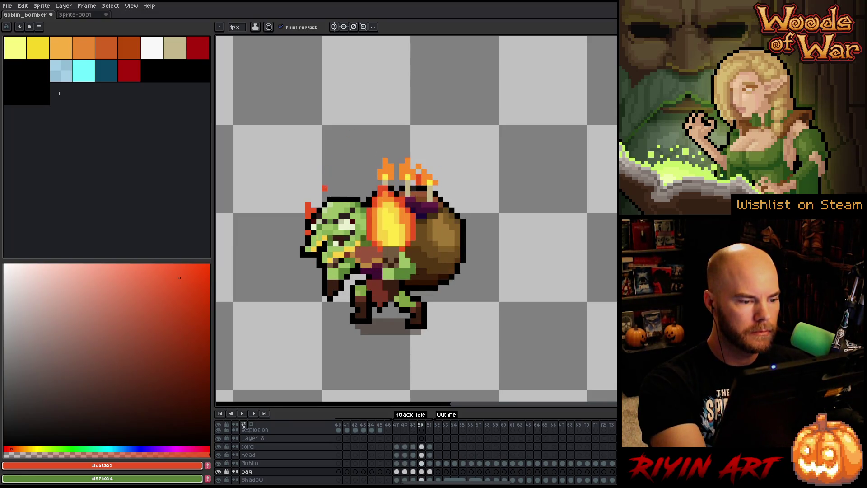
key("Left")
key("Left")
key("Left")
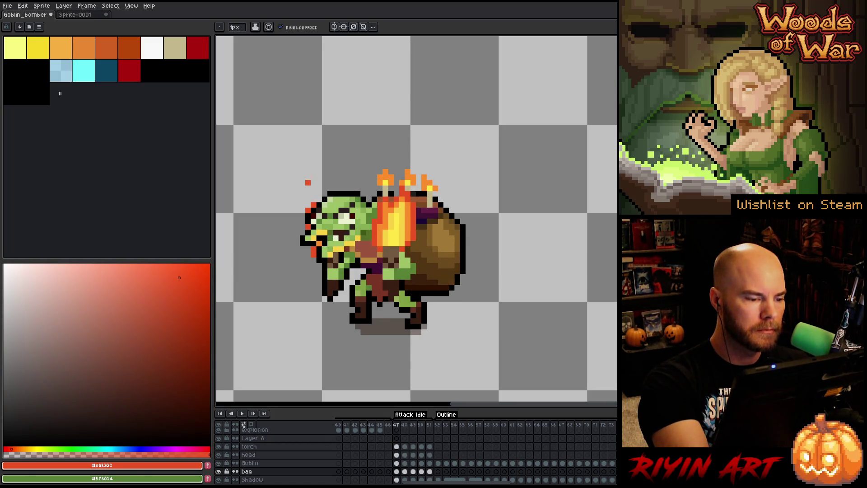
key("e")
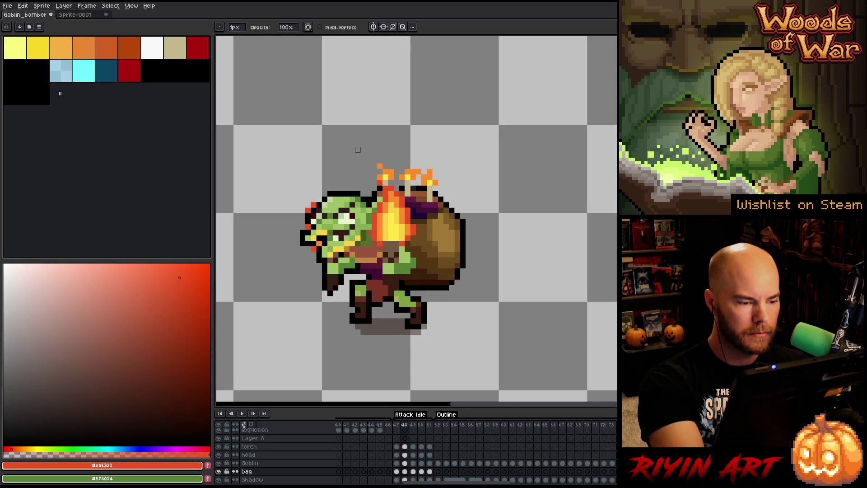
key("Right")
key("Right")
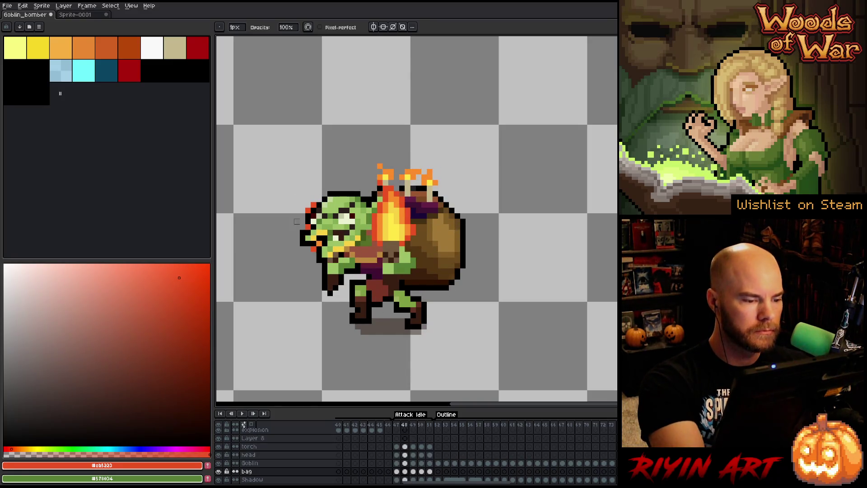
key("Up")
key("Up")
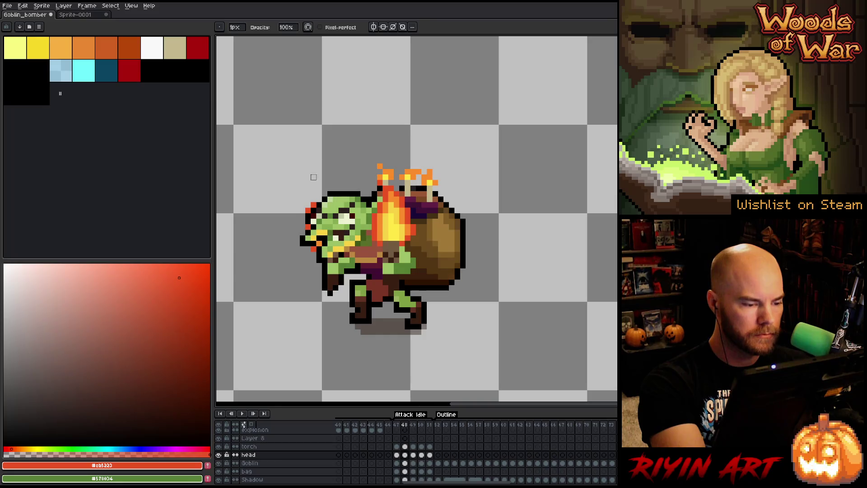
key("Return")
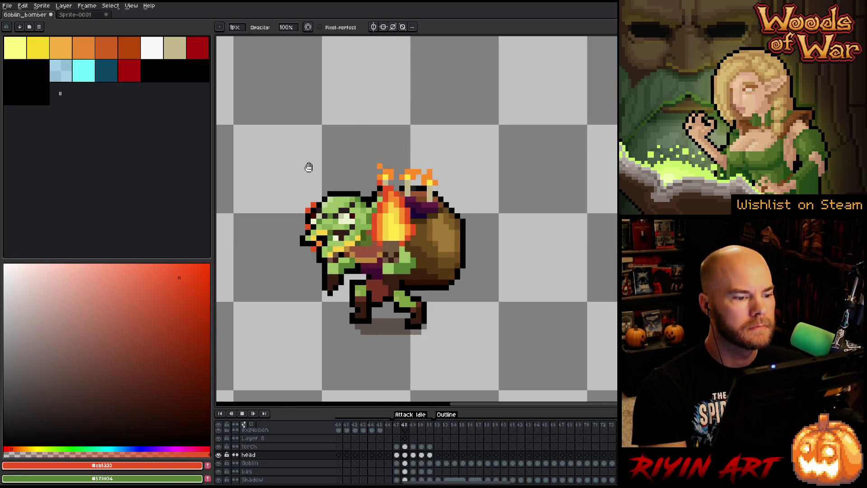
- Sample the bag's brown, darker brown, shadow and darkest shades across frames 48–51
scroll(312, 203, "down", 3)
scroll(301, 219, "up", 1)
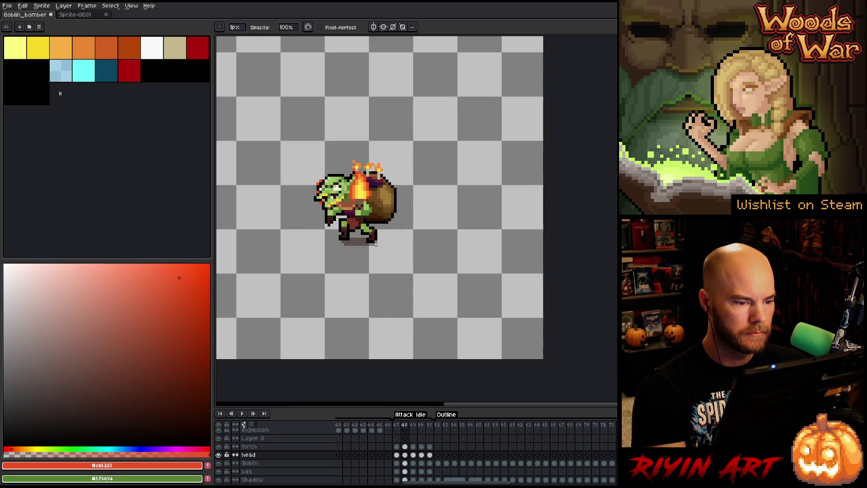
scroll(377, 231, "up", 3)
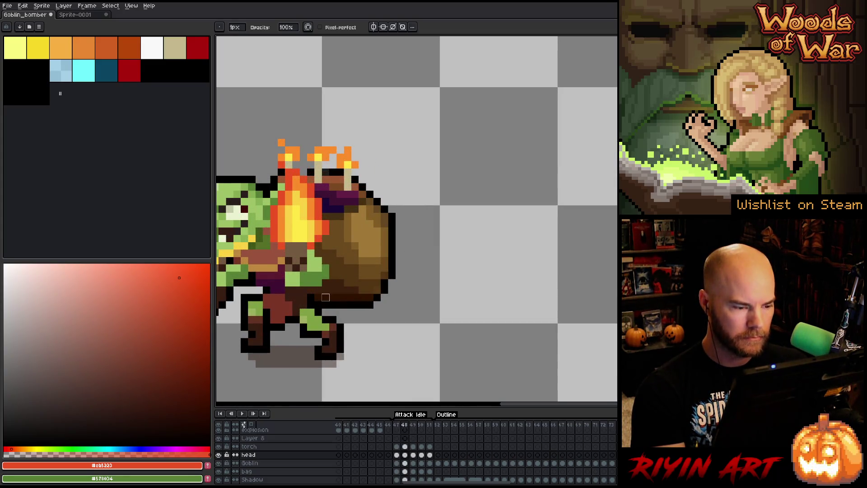
left_click(355, 251, "alt")
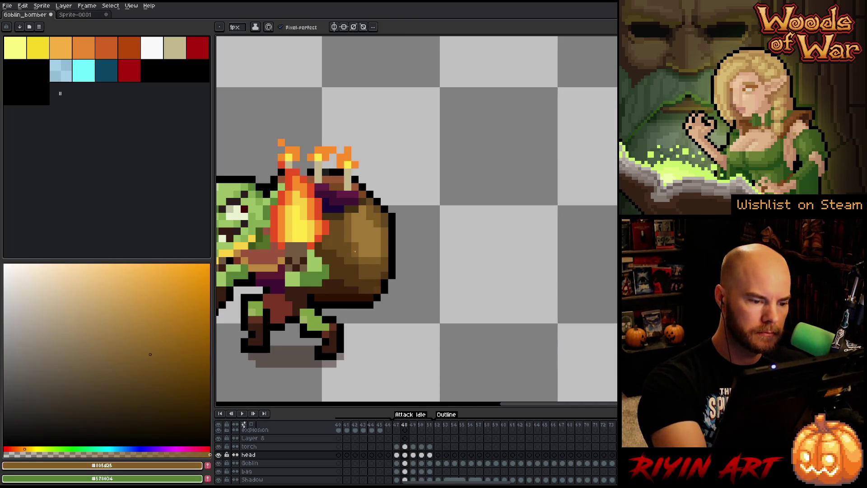
key("Right")
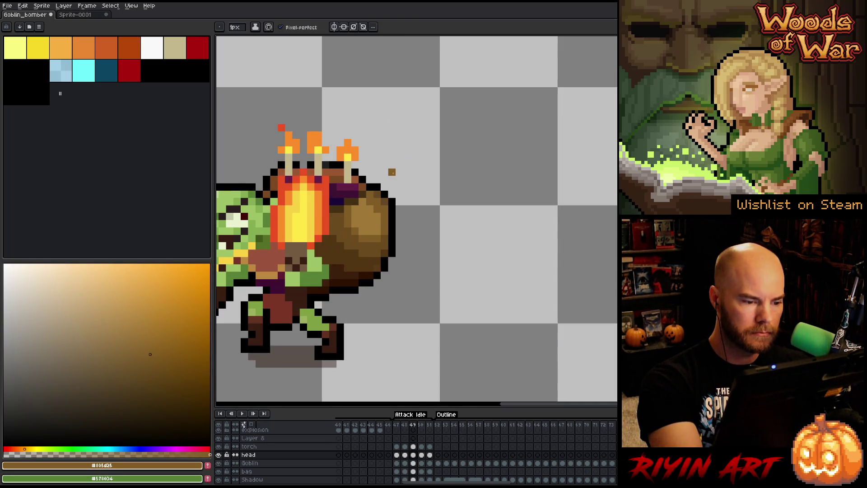
key("Right")
key("Right")
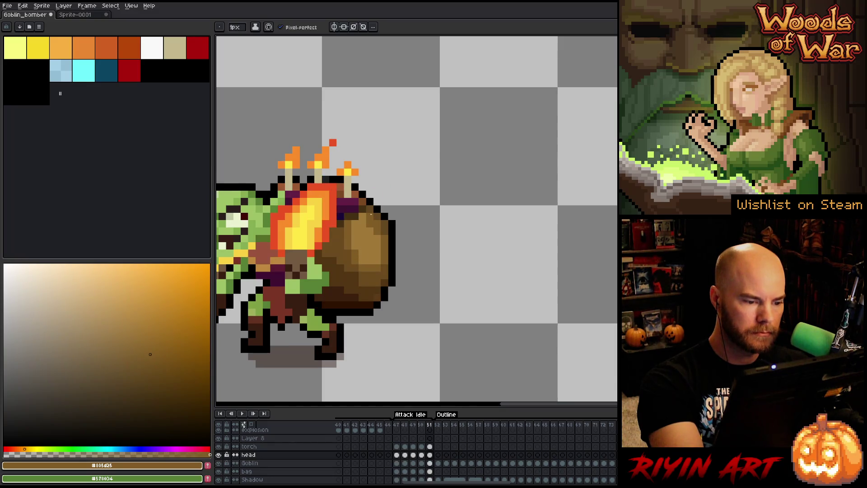
key("Left")
key("Left")
key("Left")
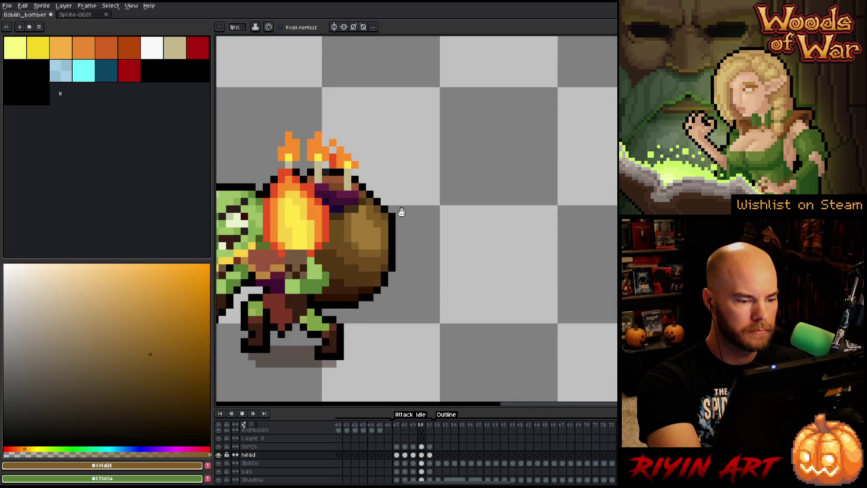
key("Return")
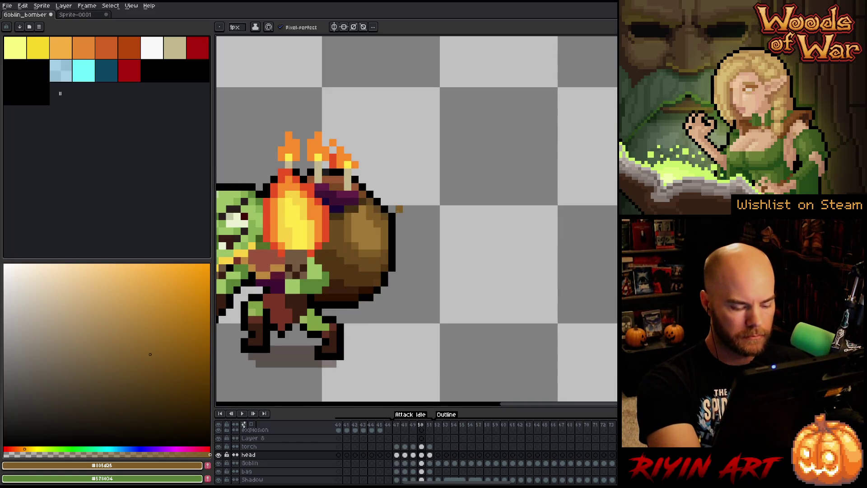
key("Right")
left_click(364, 271, "alt")
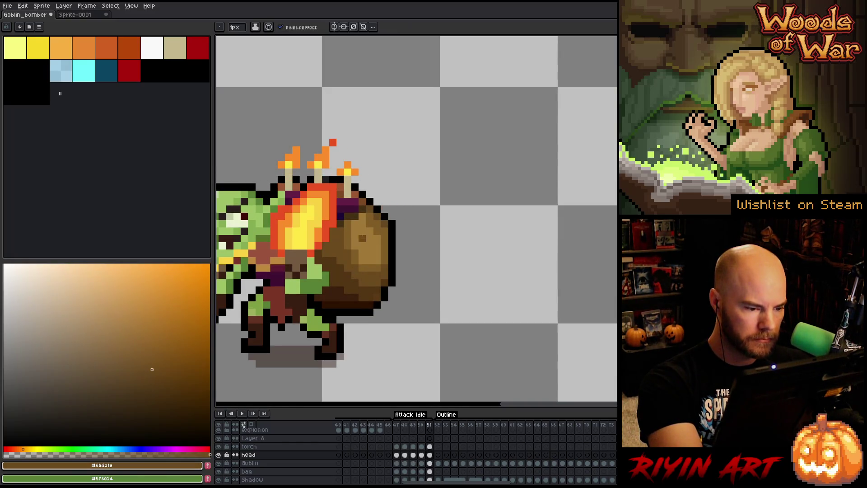
key("Left")
key("Left")
key("Left")
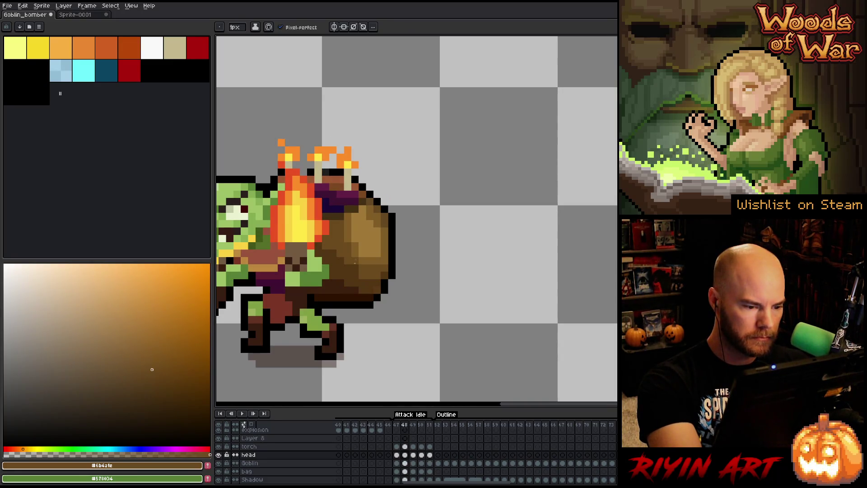
key("Return")
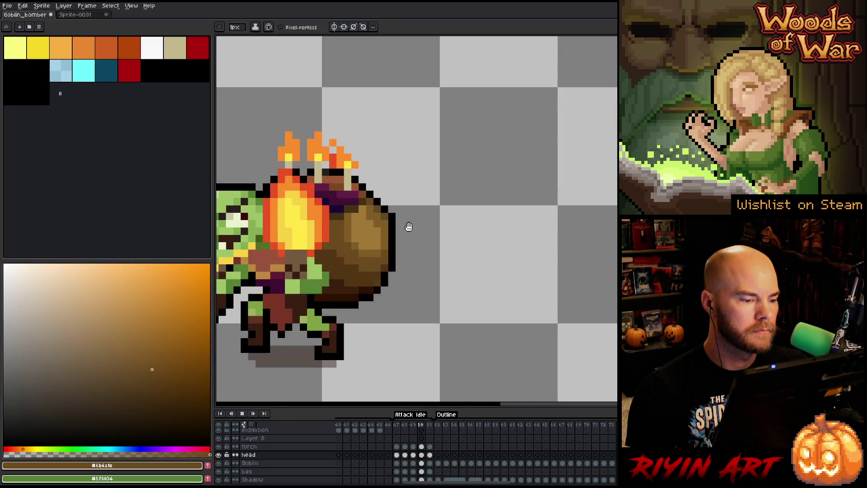
left_click(336, 203, "alt")
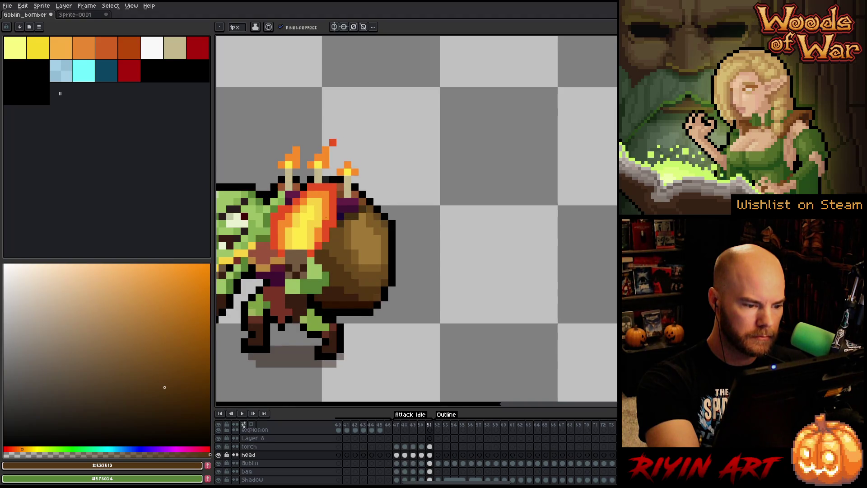
left_click(333, 287, "alt")
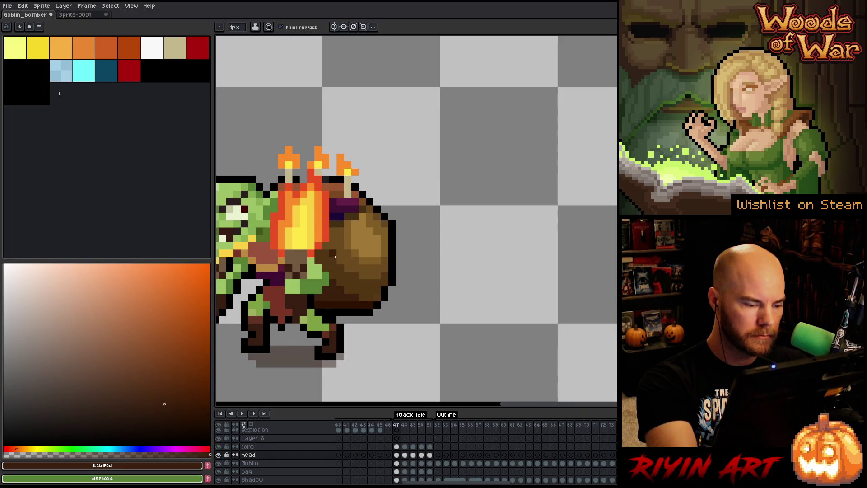
- Save the Goblin_bomber file and restart the animation playback
key("ctrl+s")
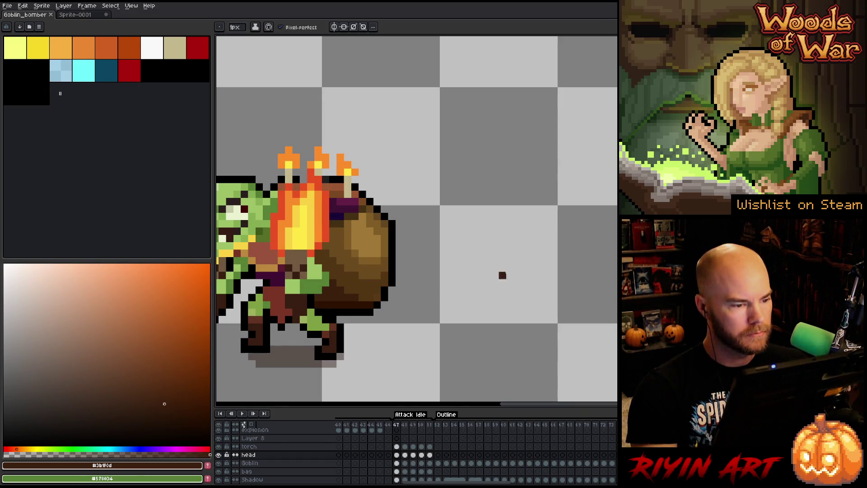
key("Return")
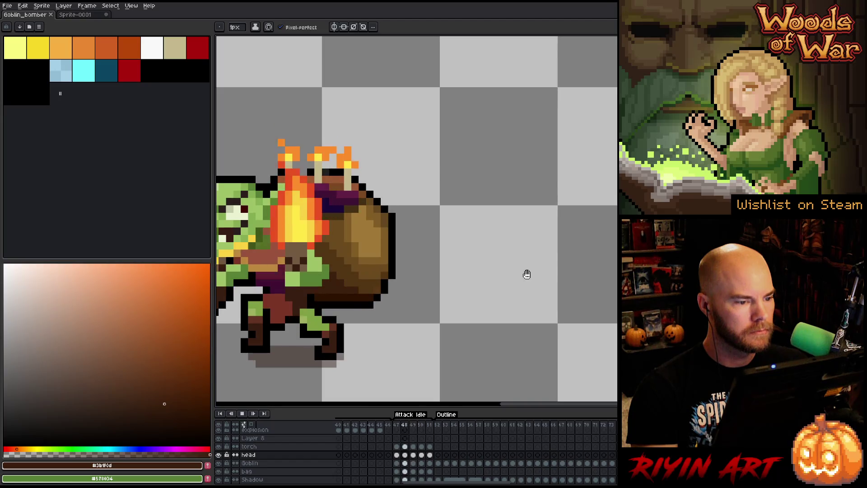
scroll(497, 226, "down", 5)
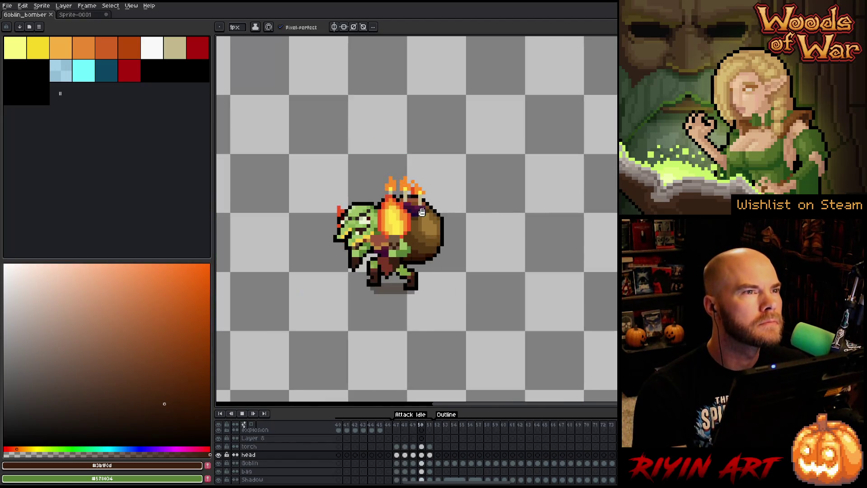
- Stop the explosion playback and select Attack Idle frames 47 to 50 in the timeline
scroll(455, 279, "up", 4)
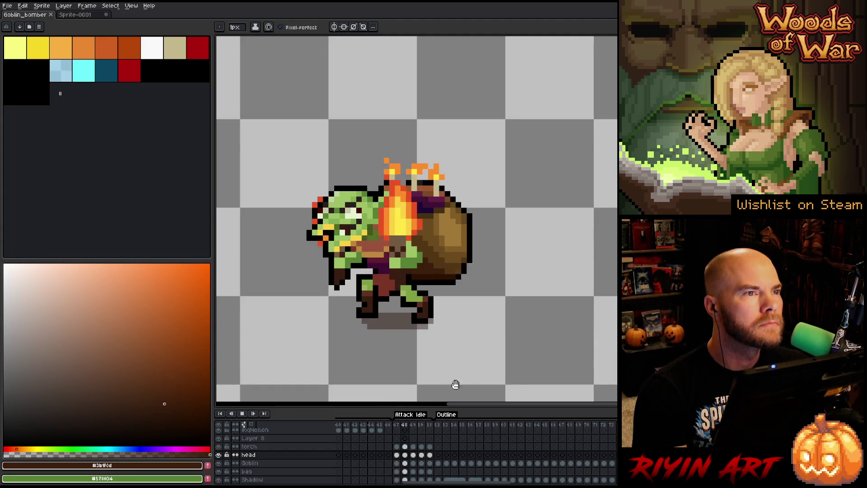
left_click(388, 425)
scroll(402, 244, "down", 2)
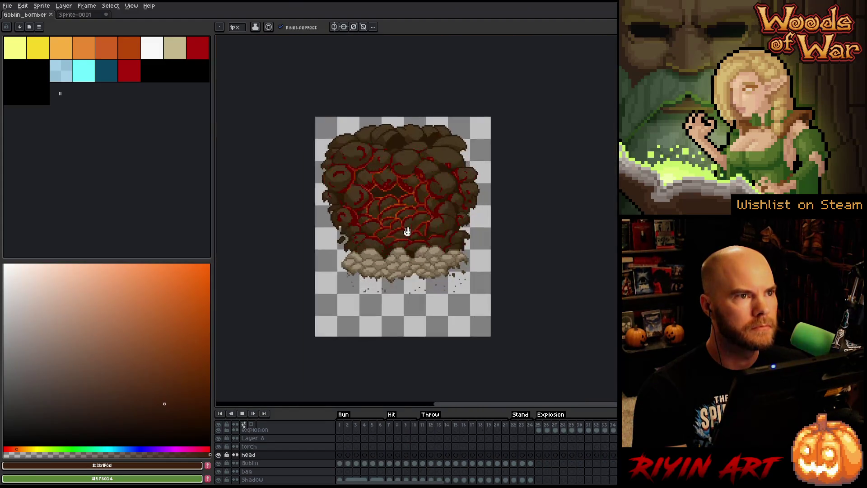
scroll(404, 204, "up", 1)
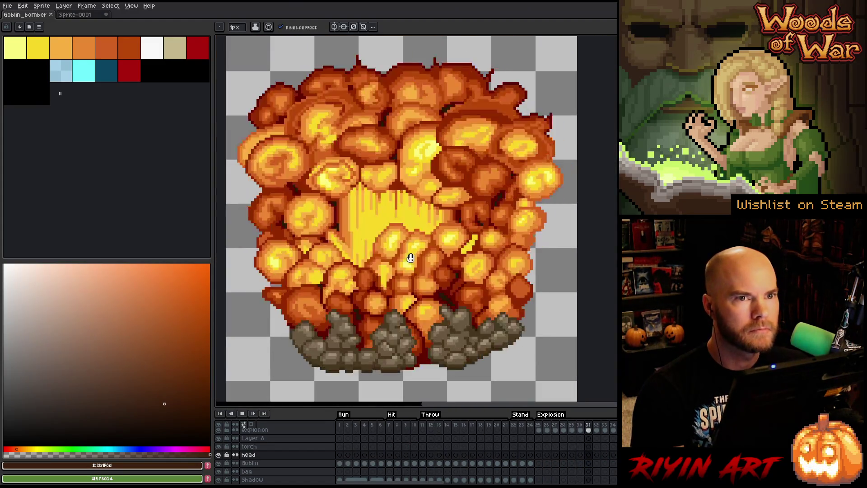
scroll(596, 345, "down", 1)
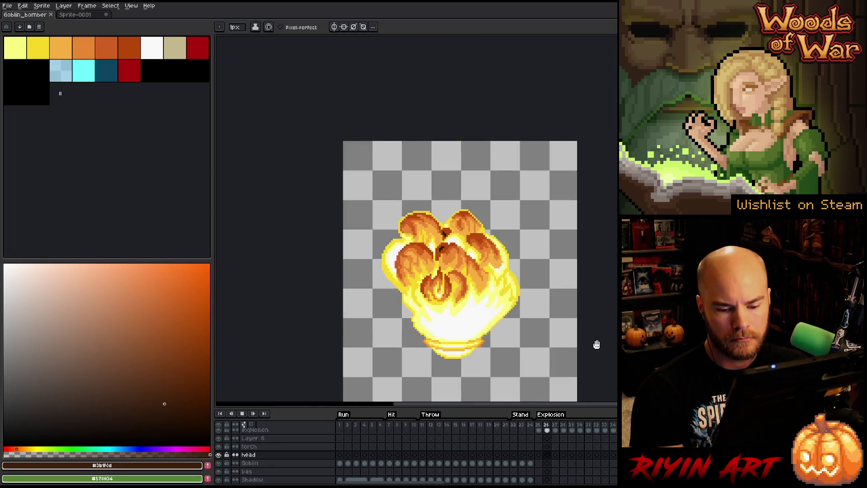
left_click_drag(612, 359, 538, 294)
key("Return")
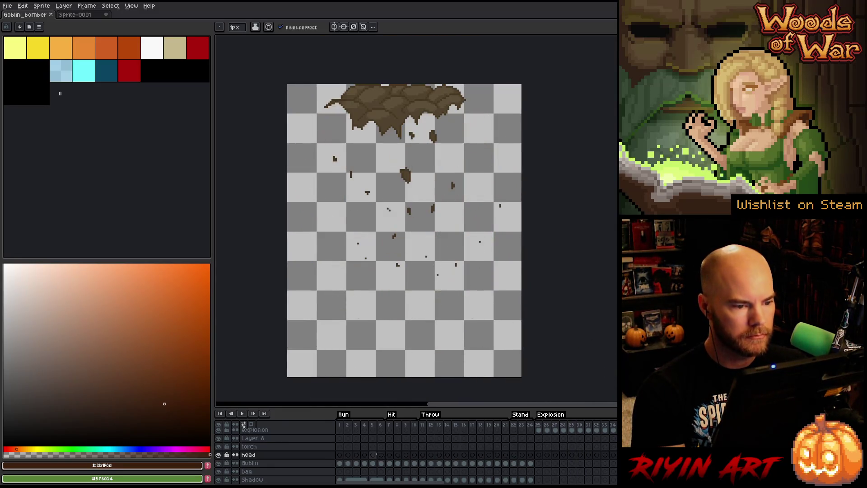
left_click_drag(367, 482, 444, 482)
left_click_drag(355, 425, 390, 427)
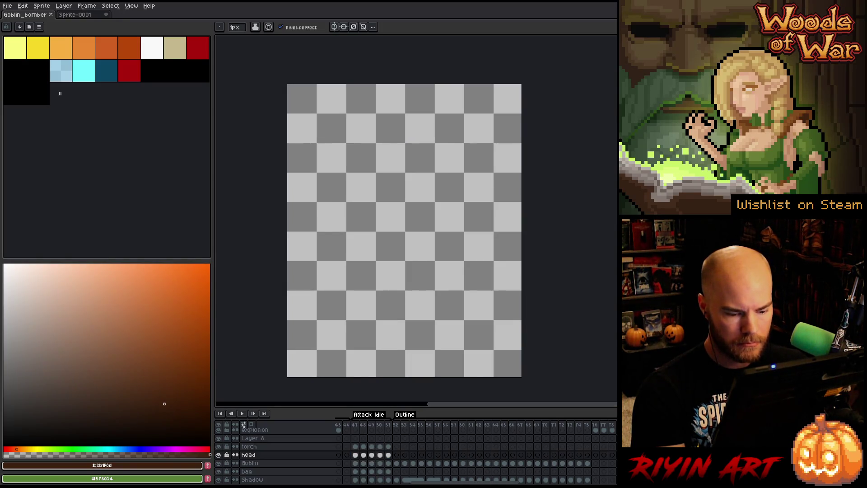
- Insert four new frames after frame 97 with Alt+N
left_click_drag(441, 483, 506, 483)
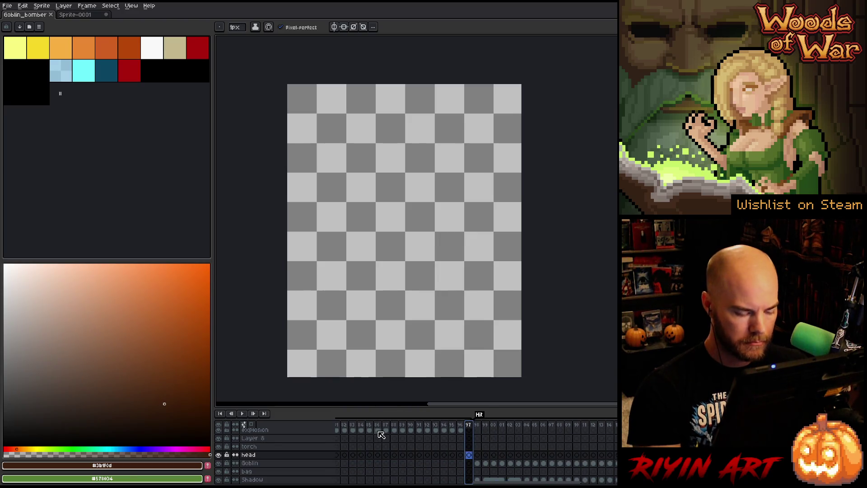
key("alt+n")
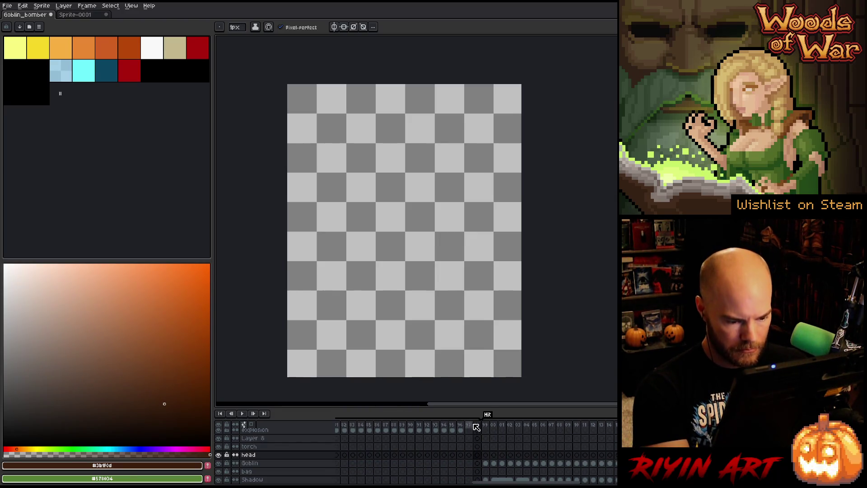
key("alt+n")
key("alt+n")
key("alt+n")
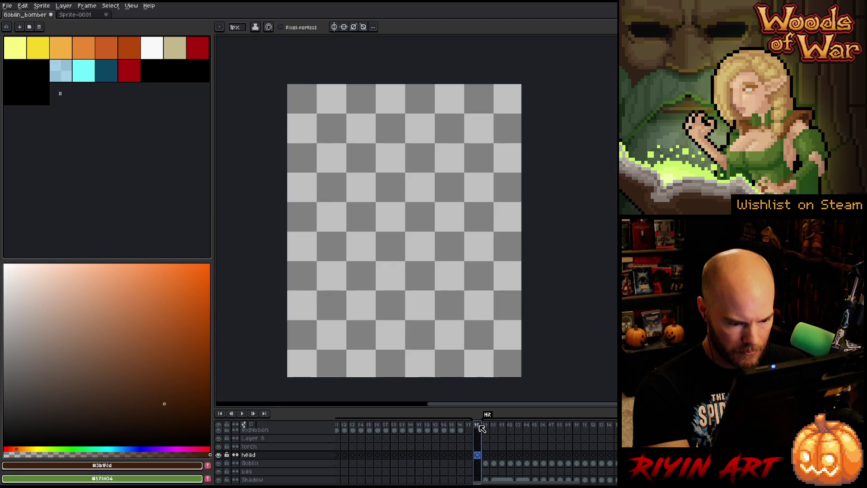
mouse_move(497, 483)
left_mouse_down()
mouse_move(428, 483)
mouse_move(510, 483)
mouse_move(429, 483)
mouse_move(381, 471)
left_mouse_up()
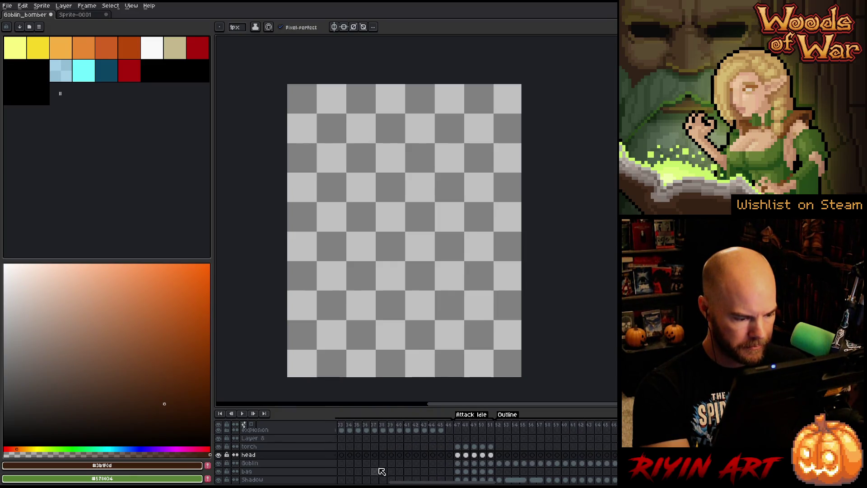
- Select the Goblin layer and merge the torch layer down into the bag layer
scroll(464, 461, "down", 1)
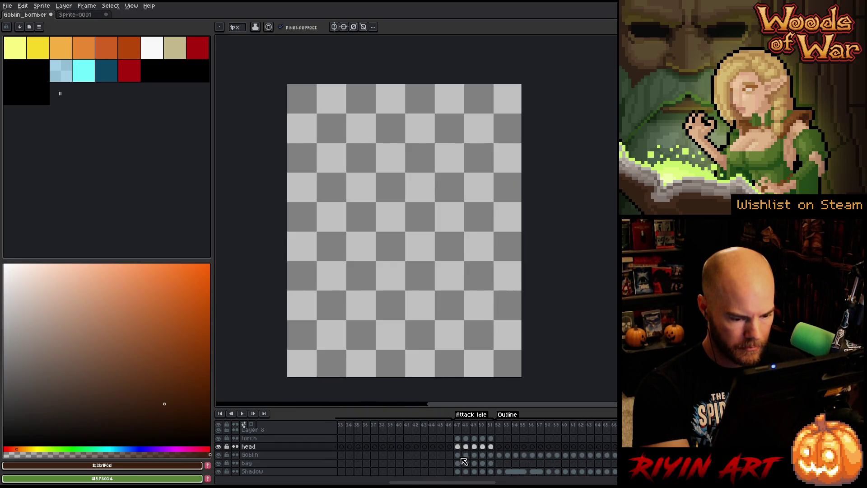
left_click(280, 456)
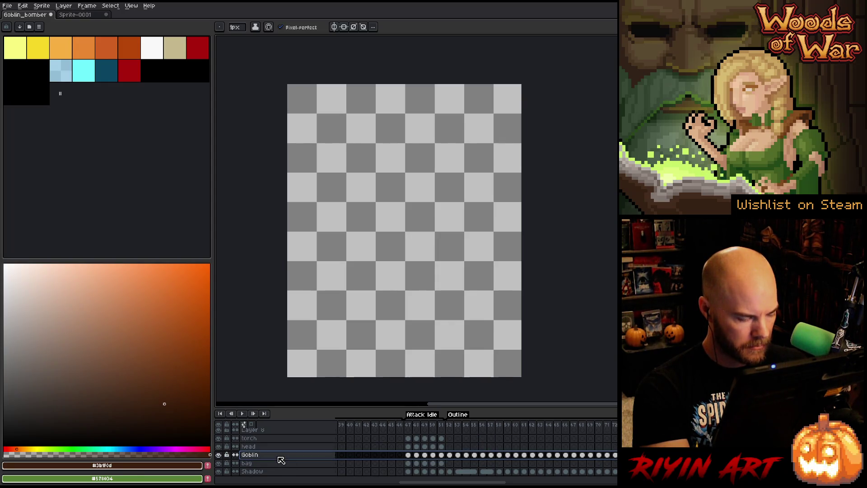
scroll(269, 459, "up", 2)
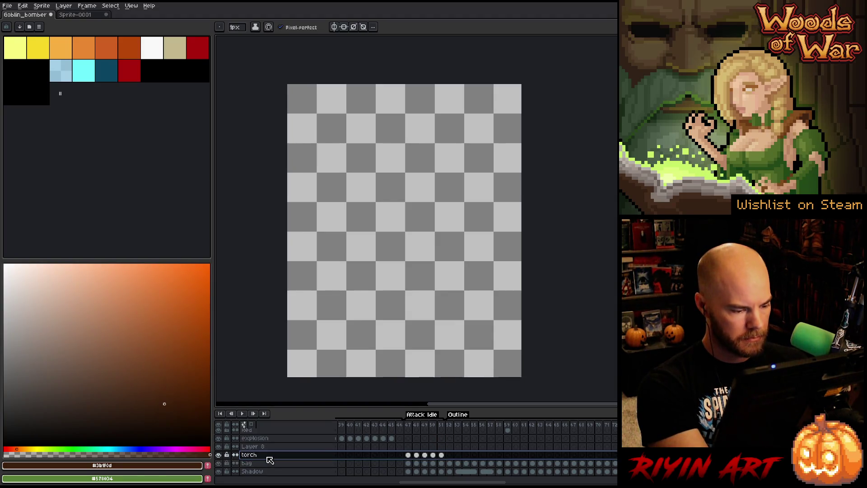
key("Delete")
left_click_drag(479, 483, 610, 484)
- Add five empty frames after frame 48 and one more empty frame after frame 99
right_click(460, 425)
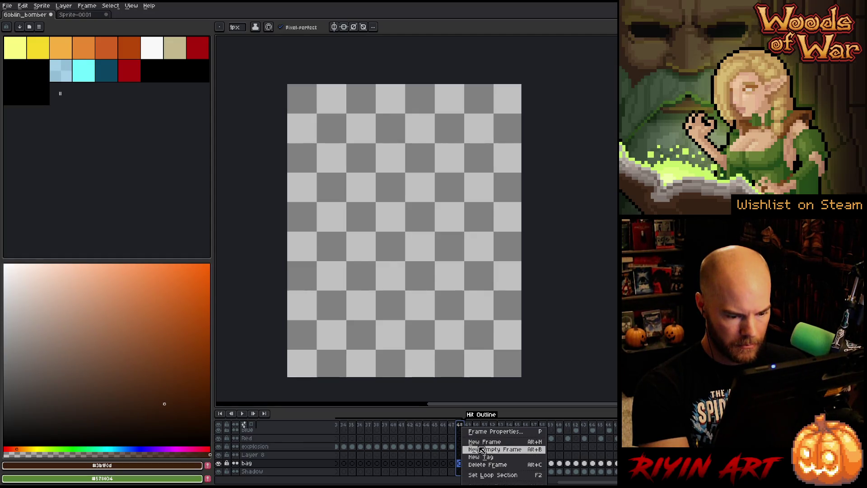
left_click(482, 450)
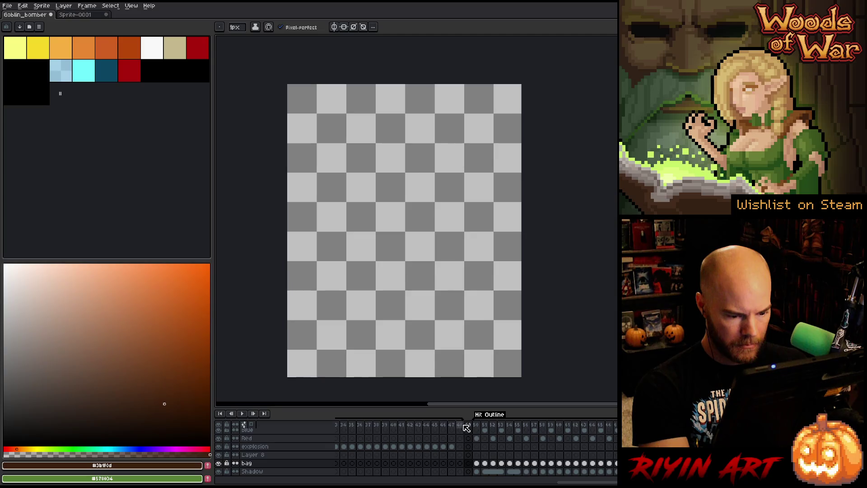
key("alt+n")
key("alt+n")
key("alt+n")
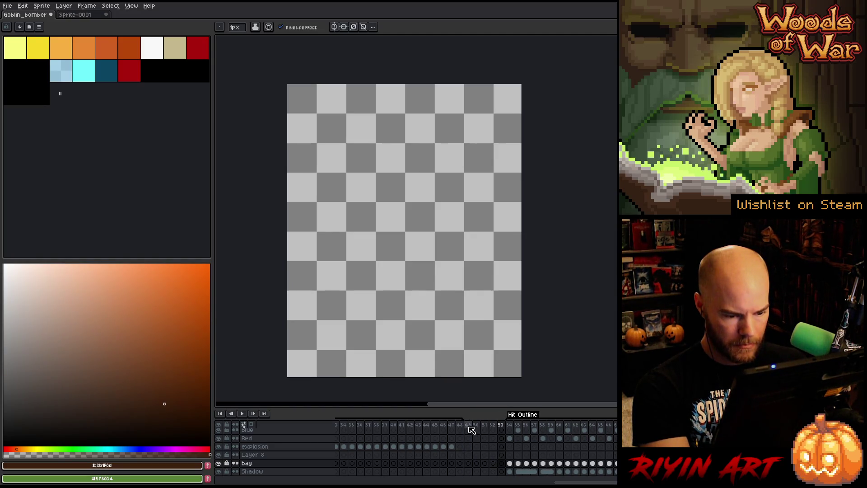
scroll(452, 451, "right", 10)
key("alt+n")
key("alt+n")
key("alt+n")
key("alt+n")
key("alt+n")
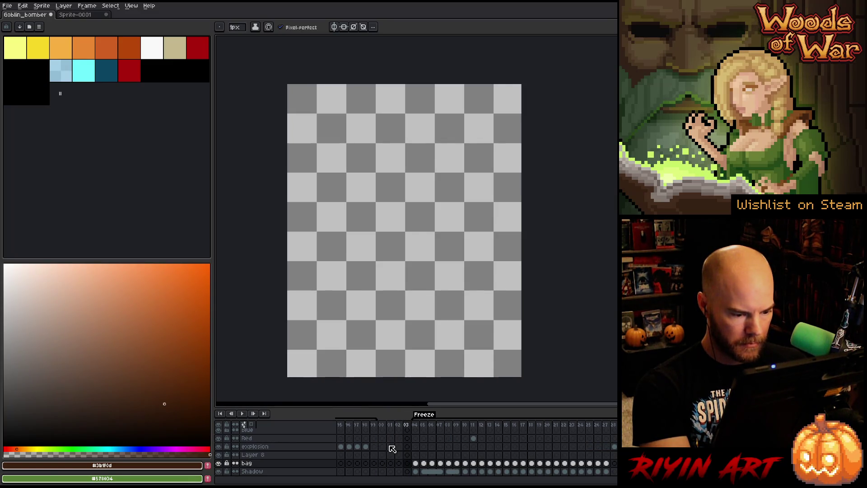
scroll(495, 424, "right", 5)
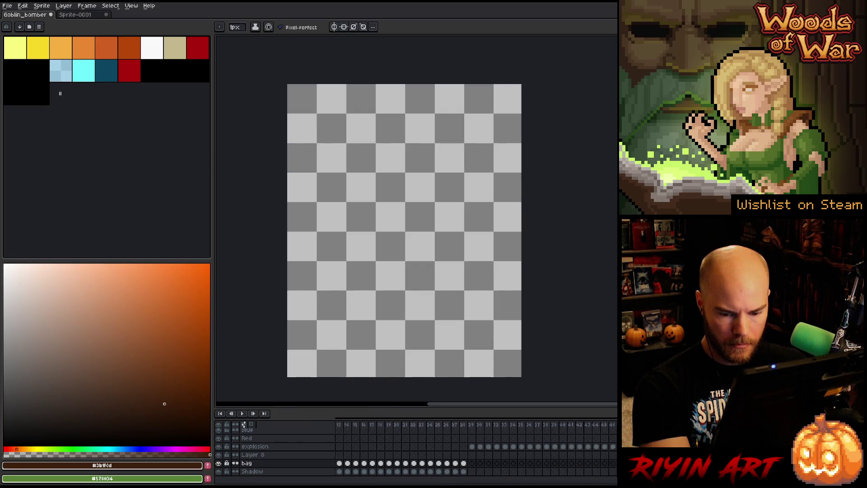
- Insert five empty frames at frame 51 and two frames at the animation's end
left_click(457, 426)
key("alt+n")
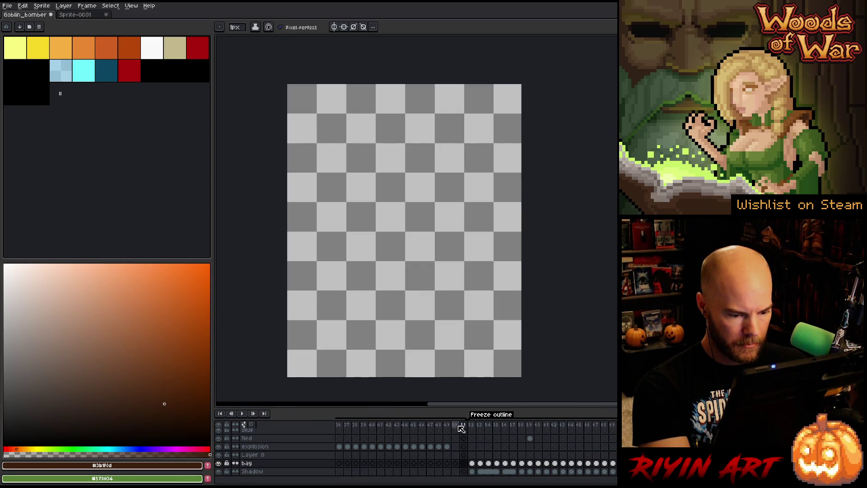
key("alt+n")
key("alt+n")
key("alt+n")
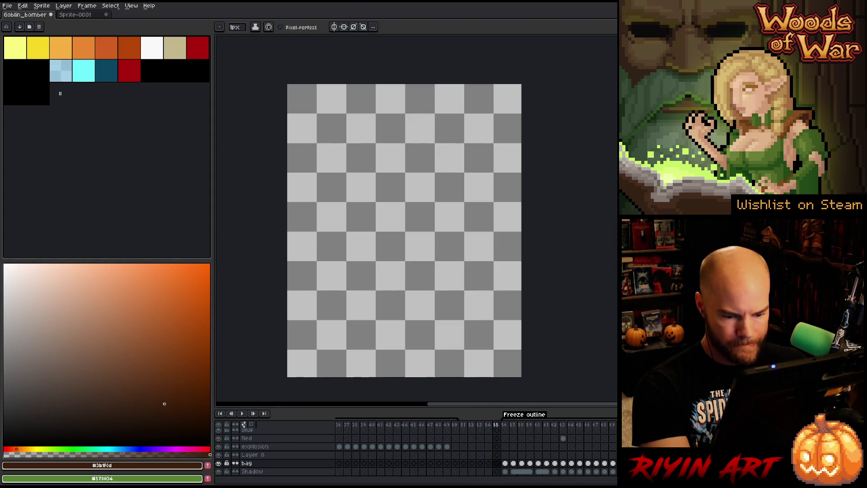
scroll(474, 447, "right", 5)
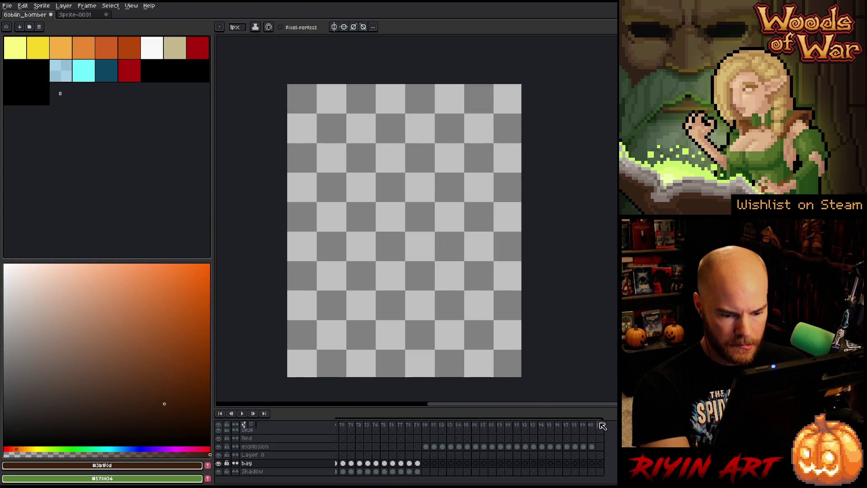
key("alt+n")
key("alt+n")
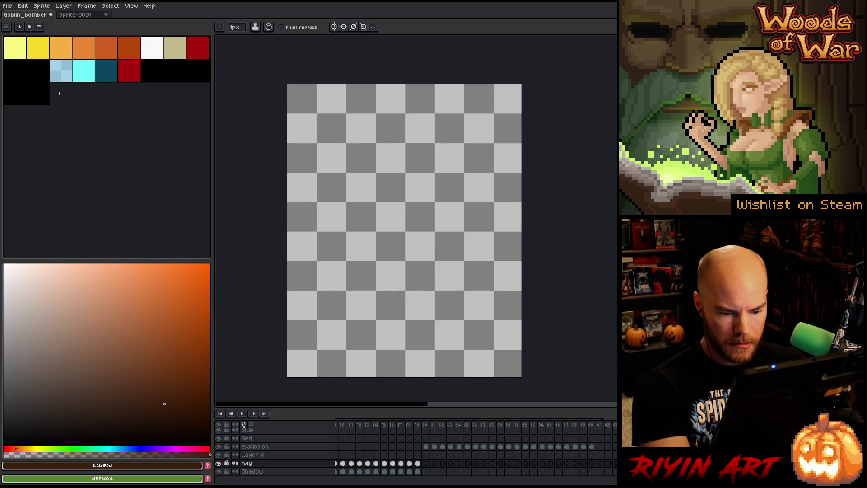
key("Home")
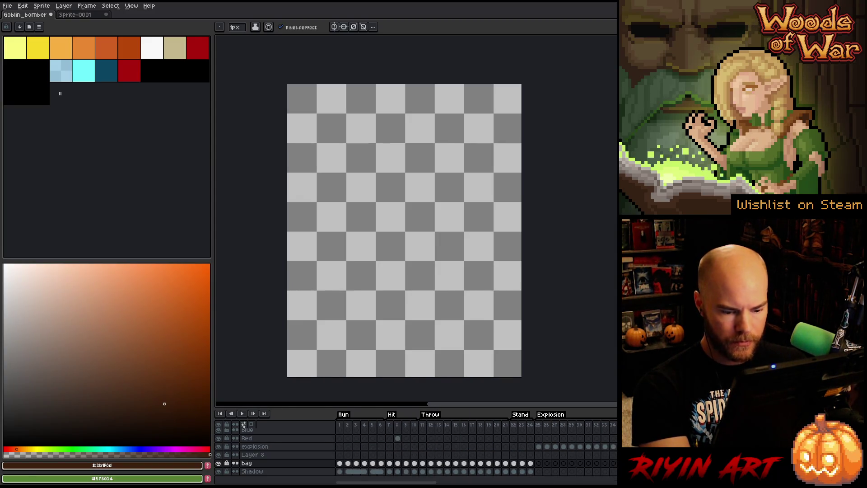
- Paste into the bag cel at frame 98, then review explosion frame 104 and goblin frame 49
mouse_move(364, 482)
left_mouse_down()
mouse_move(425, 484)
mouse_move(408, 470)
mouse_move(432, 483)
left_mouse_up()
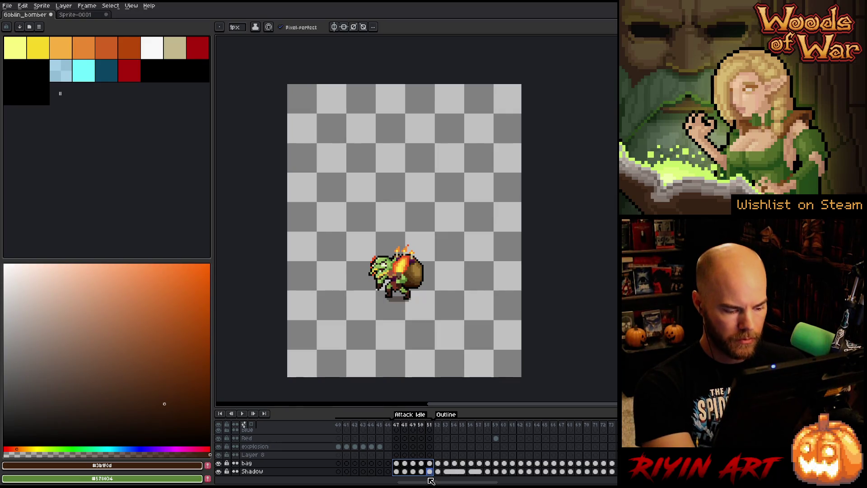
mouse_move(462, 479)
left_mouse_down()
mouse_move(505, 473)
mouse_move(527, 483)
mouse_move(509, 483)
mouse_move(538, 483)
left_mouse_up()
left_click(481, 464)
key("ctrl+v")
left_click(487, 427)
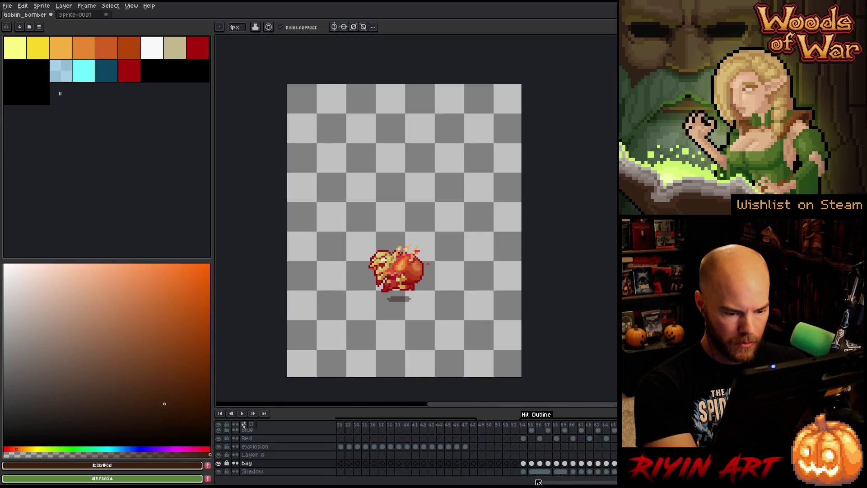
left_click(482, 464)
left_click_drag(538, 482, 568, 476)
left_click(543, 466)
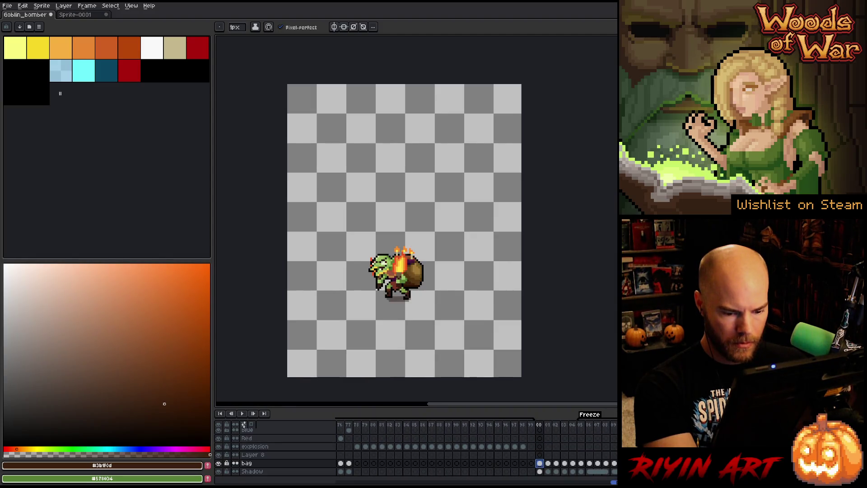
scroll(543, 467, "right", 5)
scroll(538, 468, "left", 10)
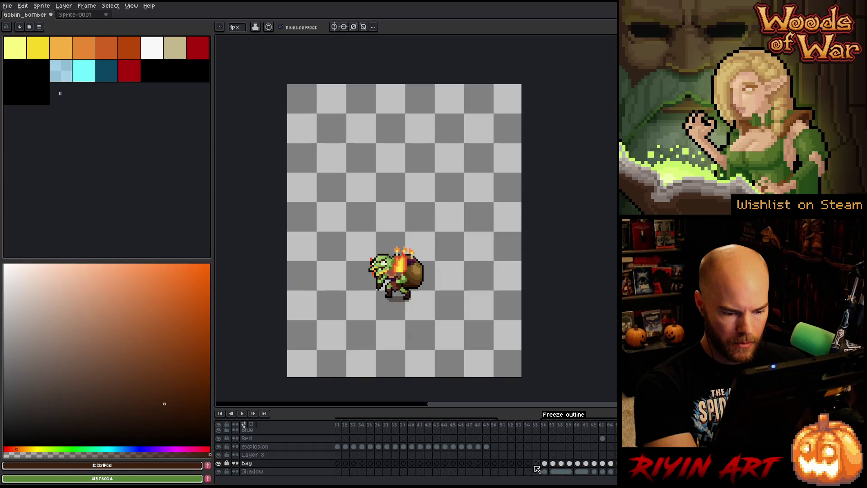
- Check bag cels at frames 51, 102 and 98, then pick the palette's dark red colour
left_click(504, 464)
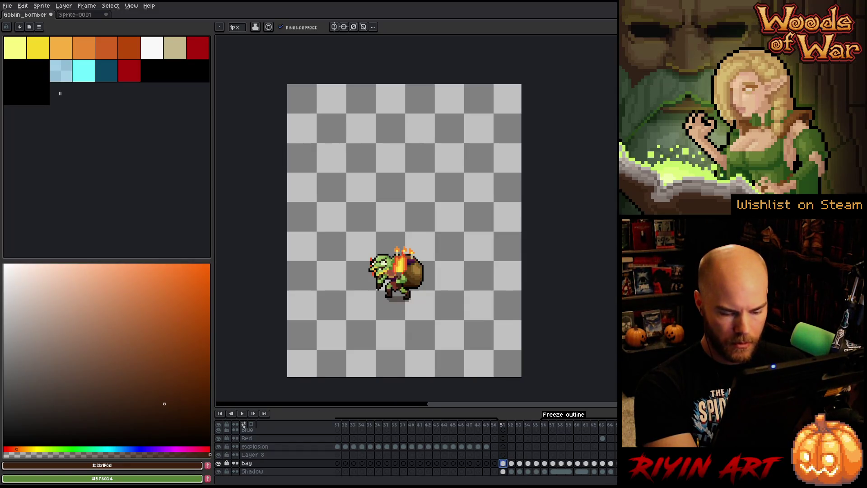
scroll(477, 447, "right", 7)
left_click(614, 463)
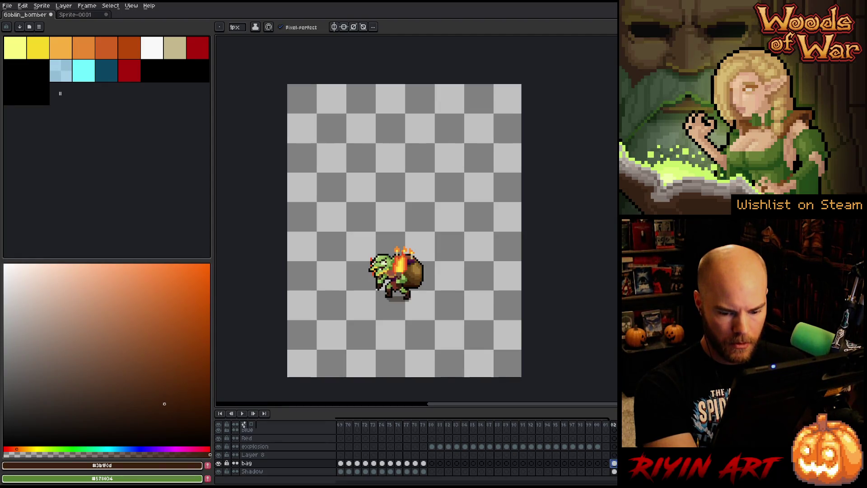
scroll(477, 447, "left", 10)
scroll(477, 447, "right", 12)
left_click(437, 464)
left_click(418, 447)
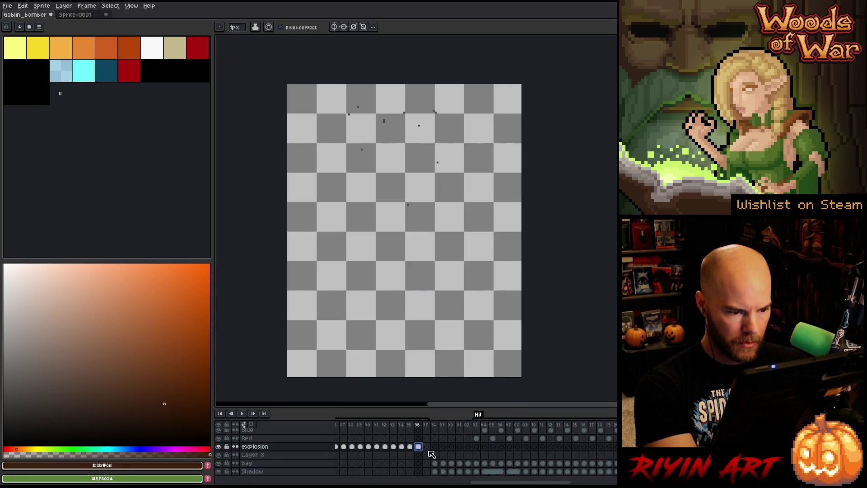
mouse_move(513, 484)
left_mouse_down()
mouse_move(504, 483)
mouse_move(530, 466)
left_mouse_up()
left_click(130, 71)
left_click(492, 464)
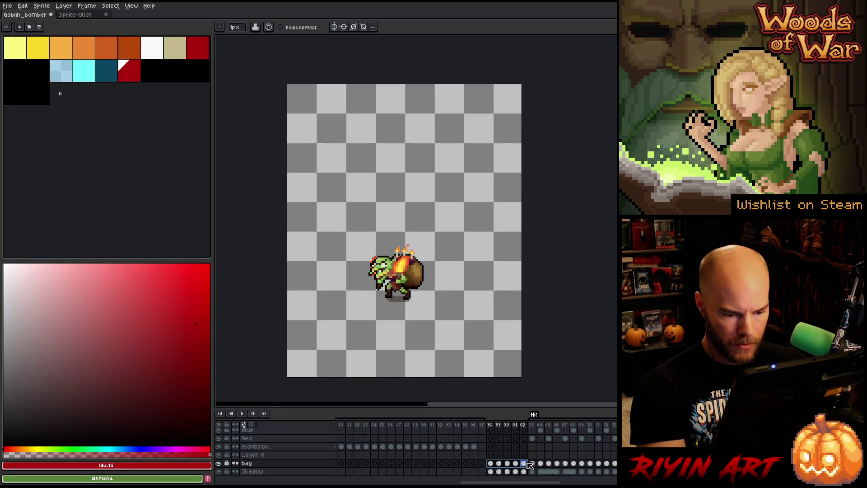
- Apply a red outline to the goblin, play it back, and select frames 53–57
key("shift+o")
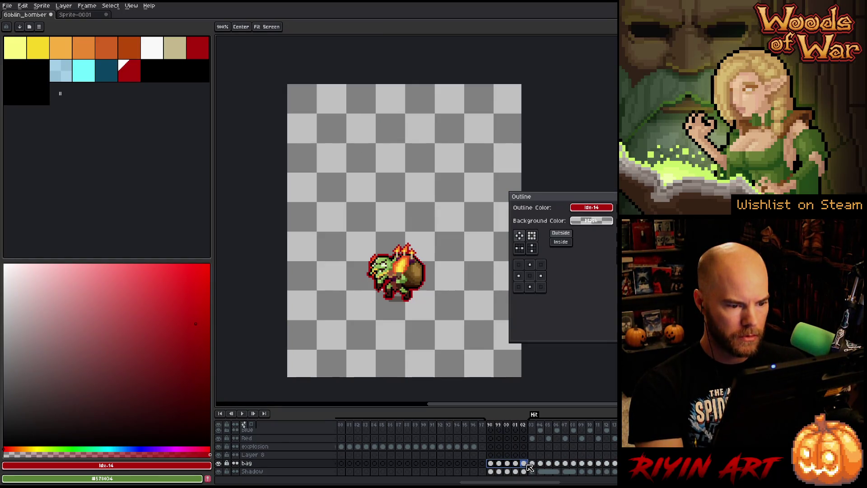
key("Return")
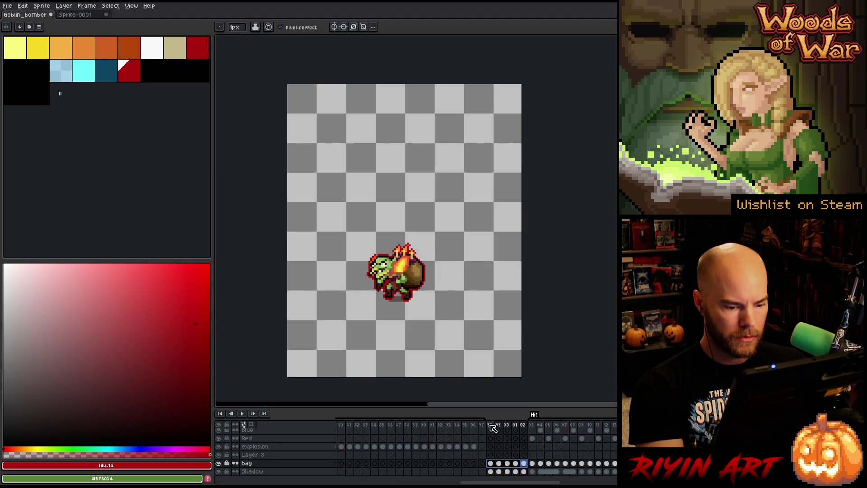
key("Return")
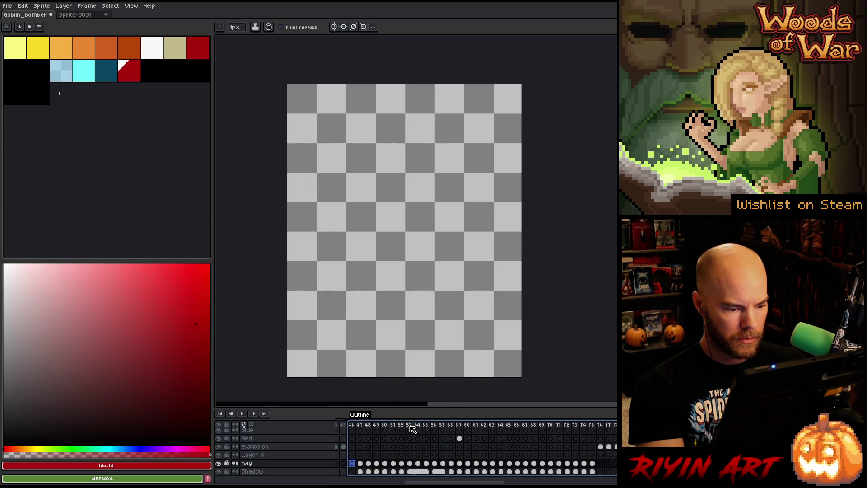
left_click_drag(410, 429, 525, 431)
mouse_move(426, 484)
left_mouse_down()
mouse_move(588, 483)
mouse_move(499, 479)
mouse_move(497, 466)
mouse_move(516, 467)
left_mouse_up()
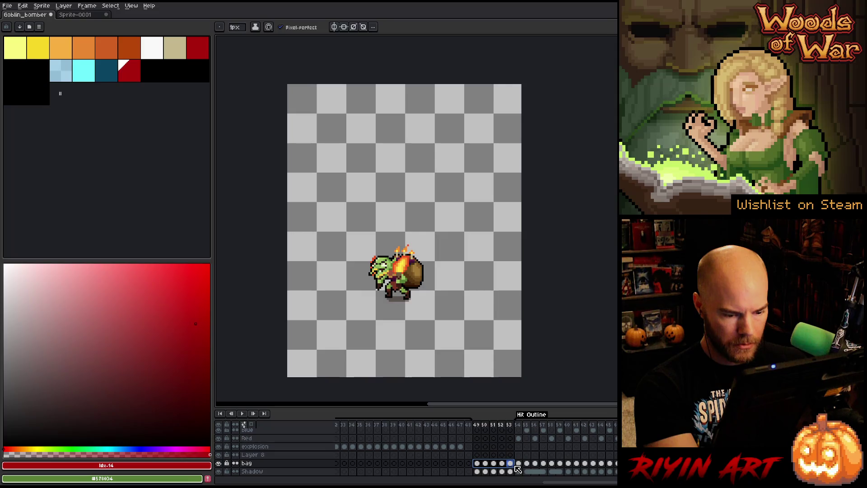
scroll(508, 460, "up", 2)
- Lower the lightness of the Red layer cels for frames 49–53 with Hue/Saturation
left_click(492, 481)
left_click(477, 455)
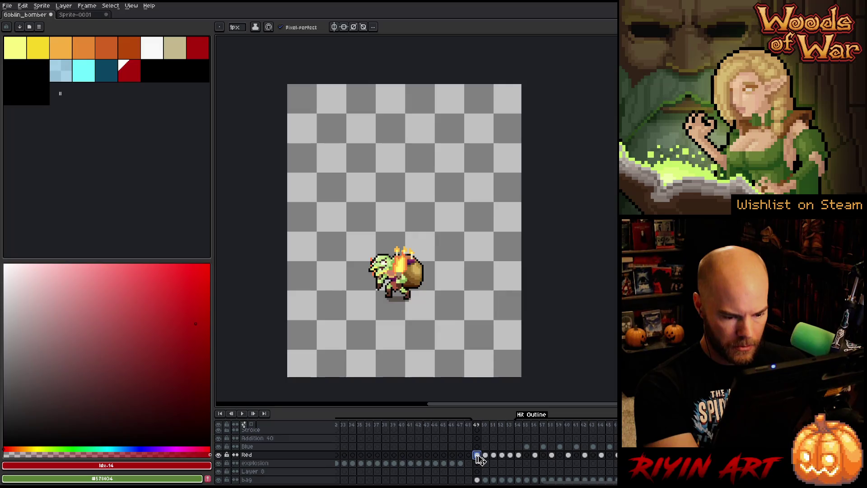
left_click_drag(512, 457, 477, 455)
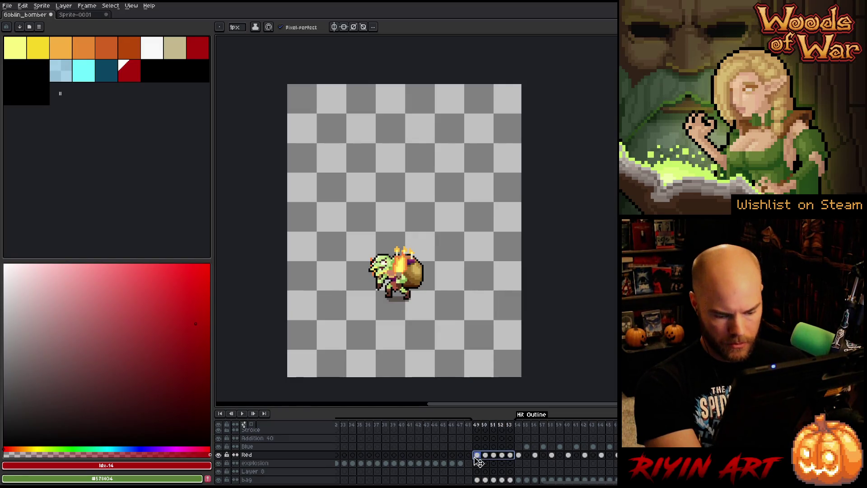
key("ctrl+u")
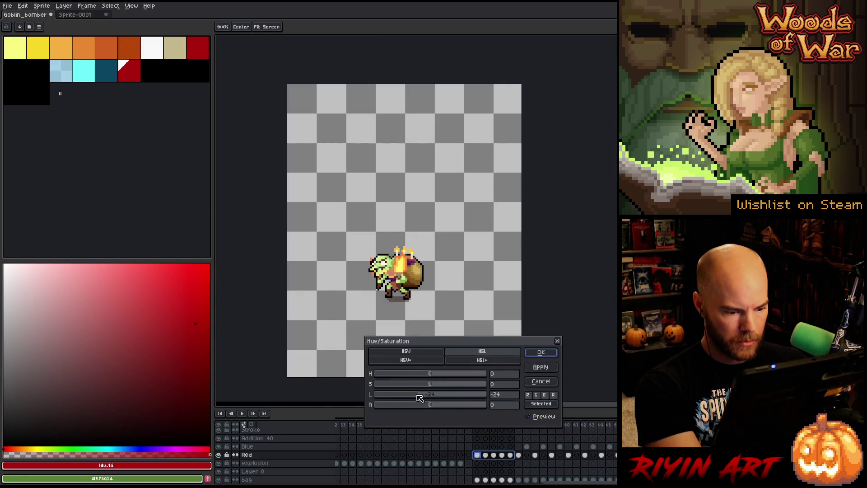
left_click(541, 353)
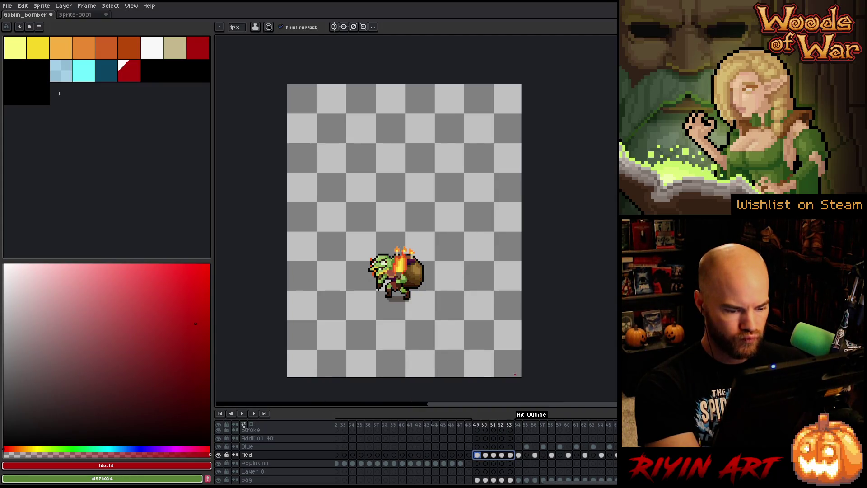
- Replace the flash colour on Red cels 49–53 with red palette entry 14
key("v")
left_click(477, 446)
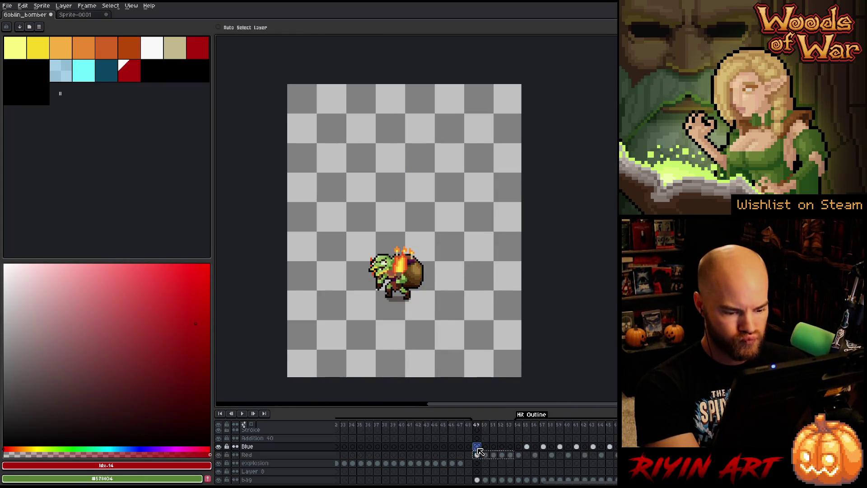
left_click_drag(515, 456, 479, 457)
key("b")
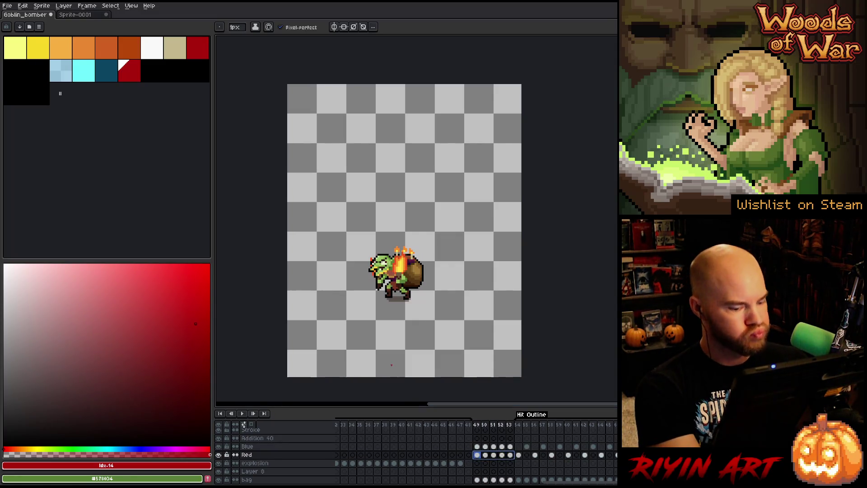
key("shift+r")
left_click(512, 129)
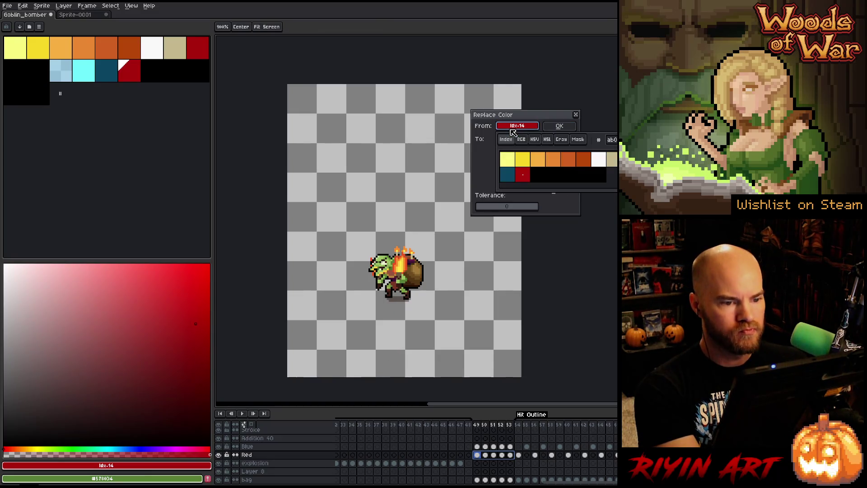
left_click(551, 179)
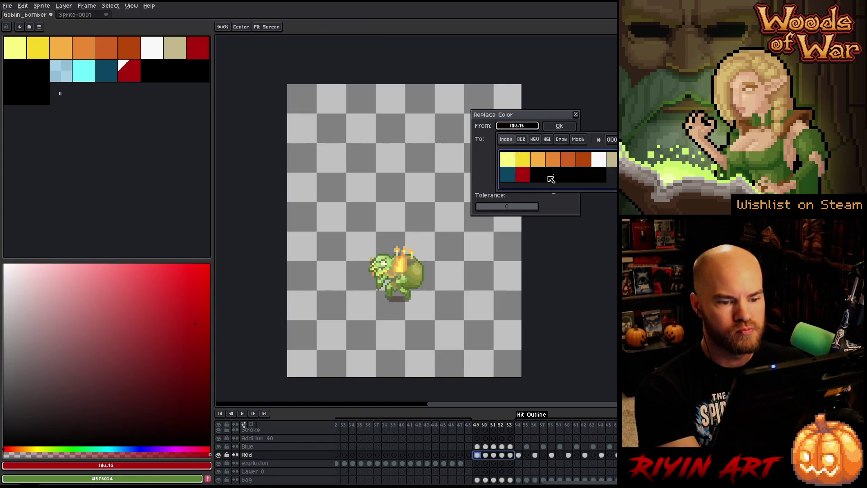
left_click(517, 156)
left_click(129, 64)
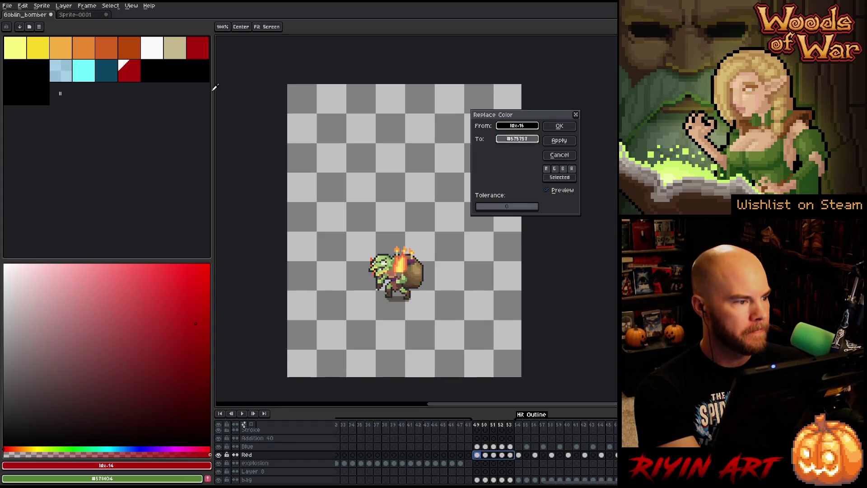
left_click(560, 126)
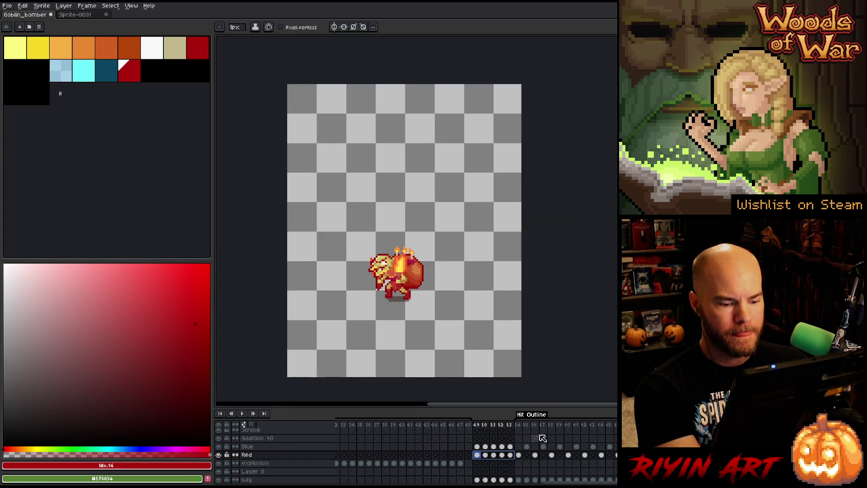
- Replace the colour on Blue cels 49–53 with dark teal entry 13 and check the frames
left_click_drag(513, 448, 482, 447)
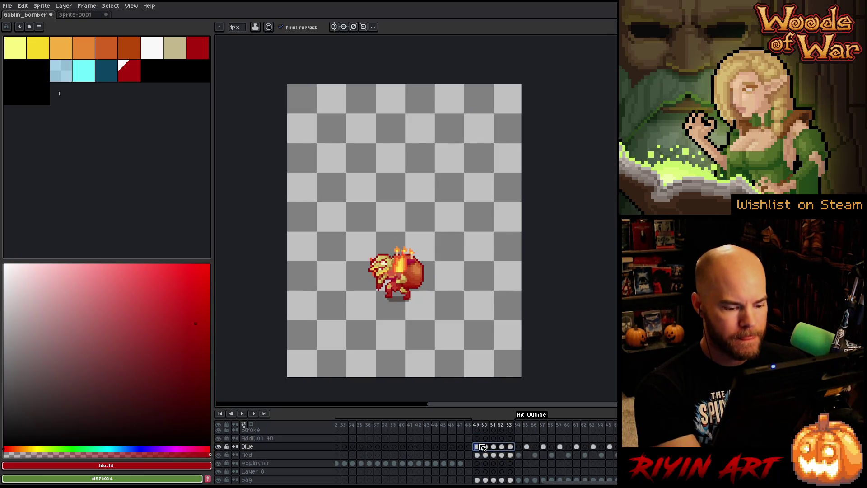
key("shift+r")
left_click(511, 126)
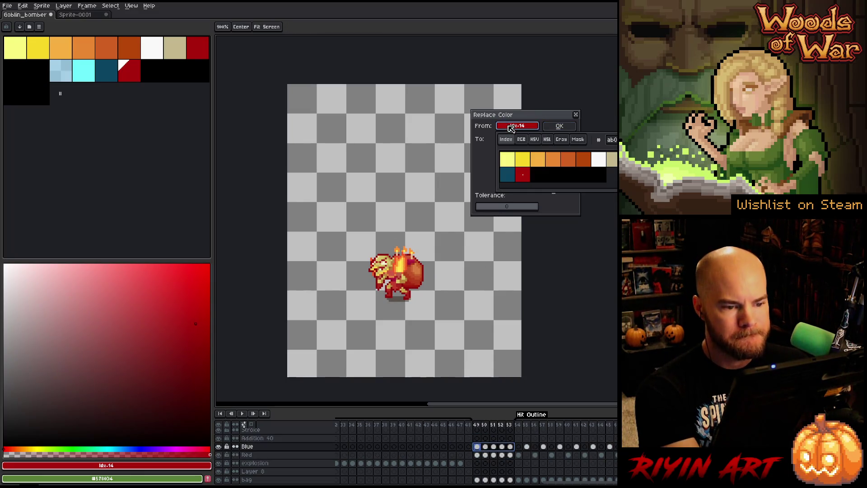
left_click(551, 181)
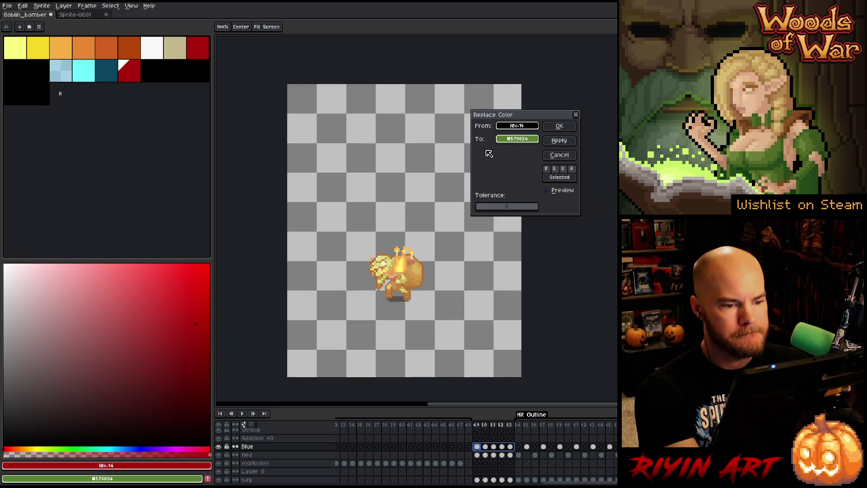
left_click(129, 68)
left_click(113, 69)
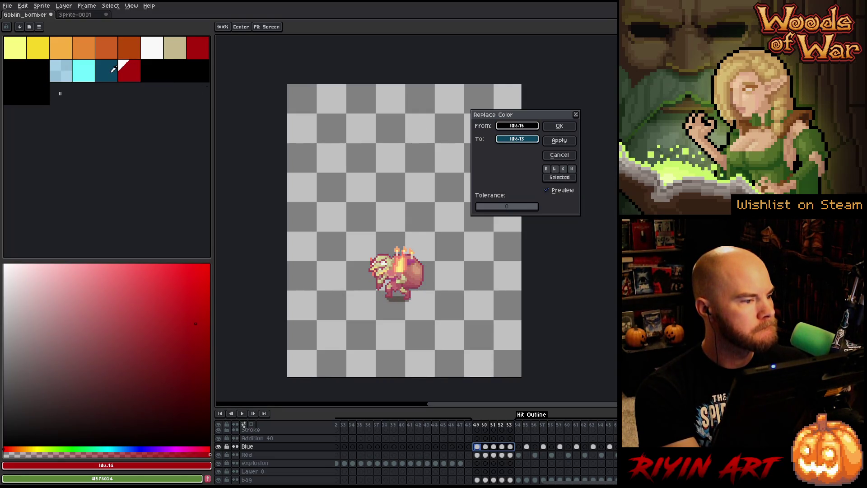
left_click(559, 126)
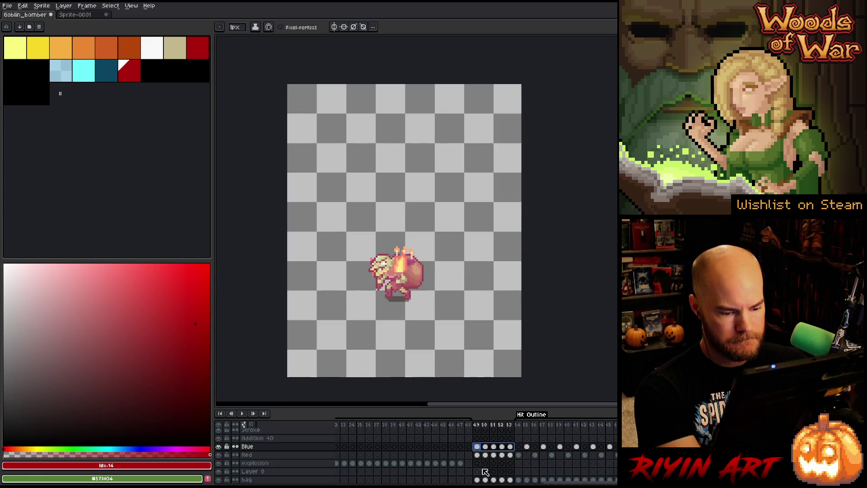
mouse_move(479, 433)
left_mouse_down()
mouse_move(406, 427)
mouse_move(530, 429)
mouse_move(508, 429)
left_mouse_up()
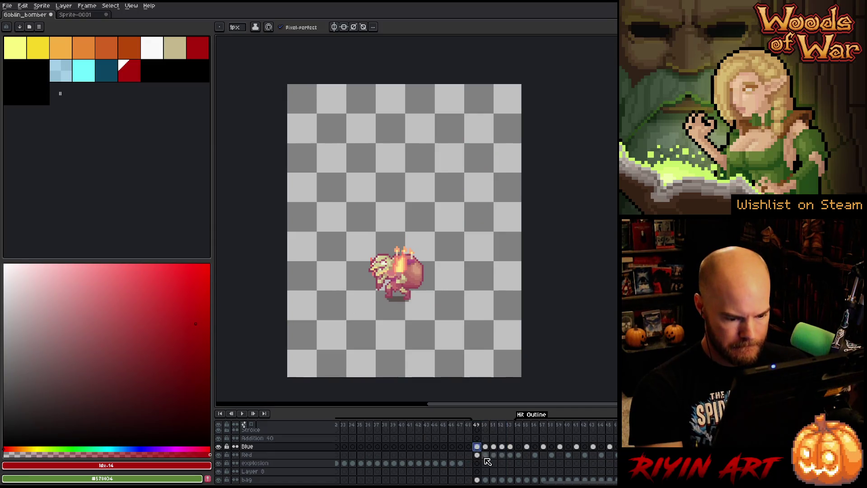
- Inspect frames 51–53 and select the Blue and Red cels for frames 49–53
left_click(495, 448)
left_click(502, 447)
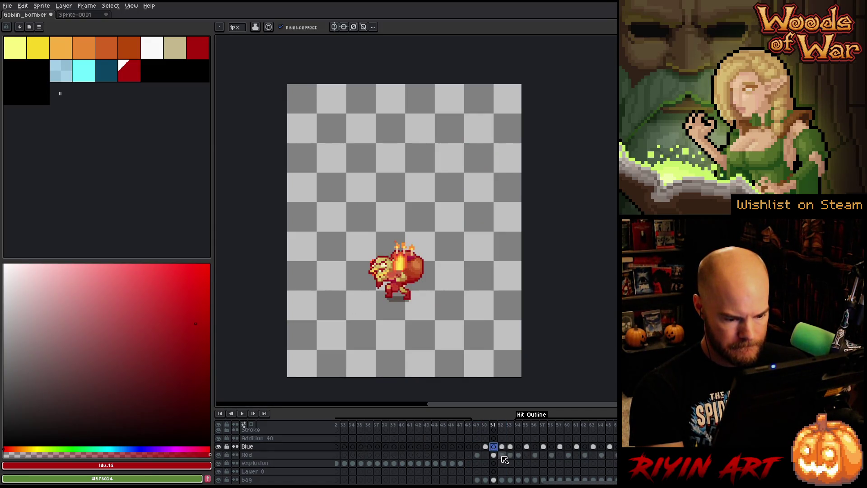
left_click(511, 447)
left_click(510, 479)
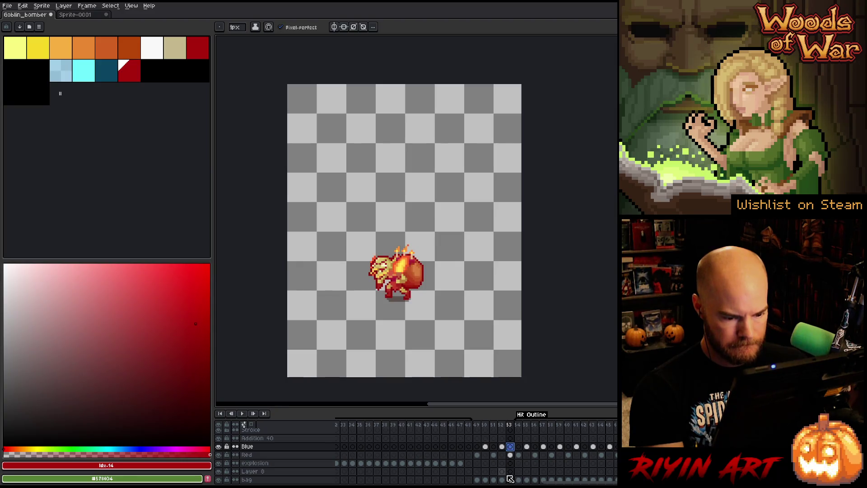
left_click(510, 443)
key("Left")
left_click_drag(479, 443, 511, 478)
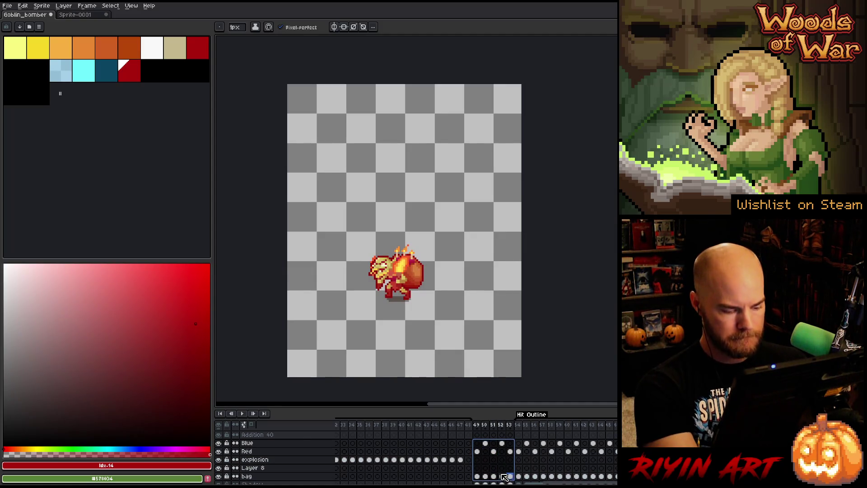
left_click_drag(478, 451, 510, 444)
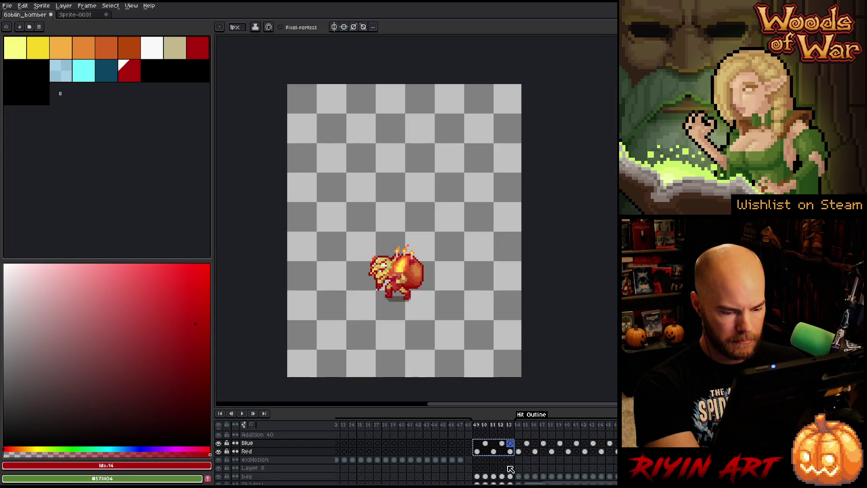
- Paste the flash cels onto the Blue layer at frame 100 and inspect frames 100–104
left_click_drag(557, 483, 617, 485)
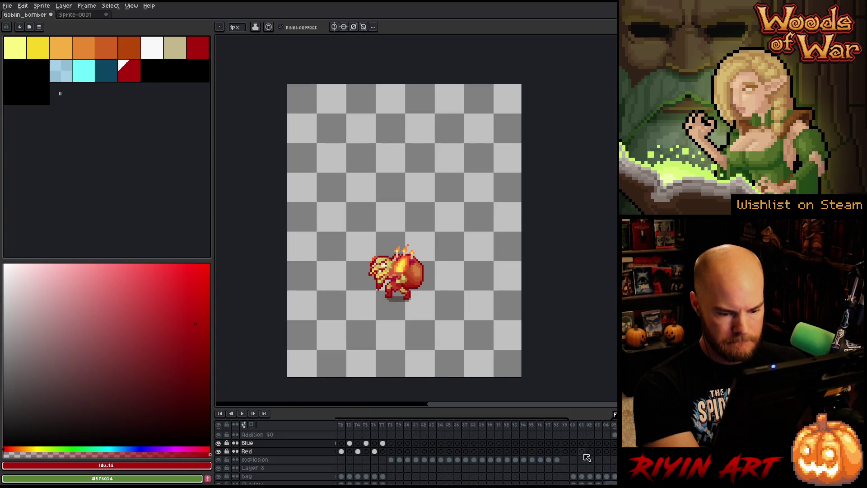
left_click(575, 444)
key("ctrl+v")
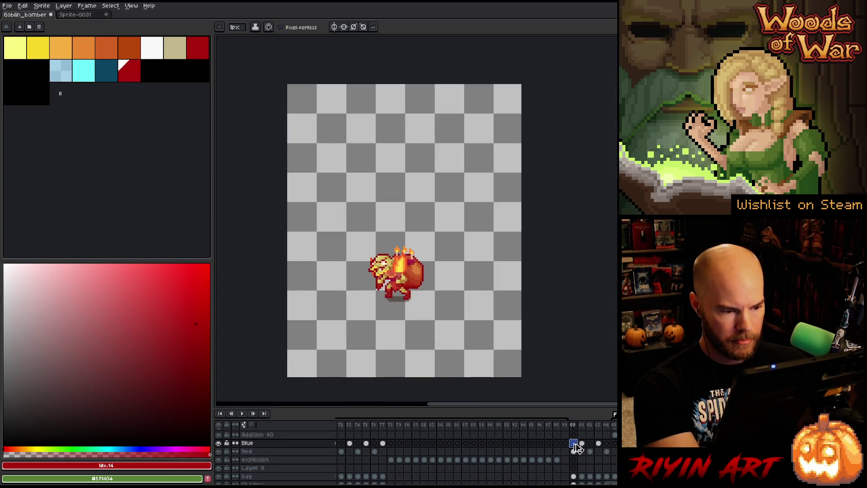
left_click_drag(577, 428, 615, 428)
left_click(612, 427)
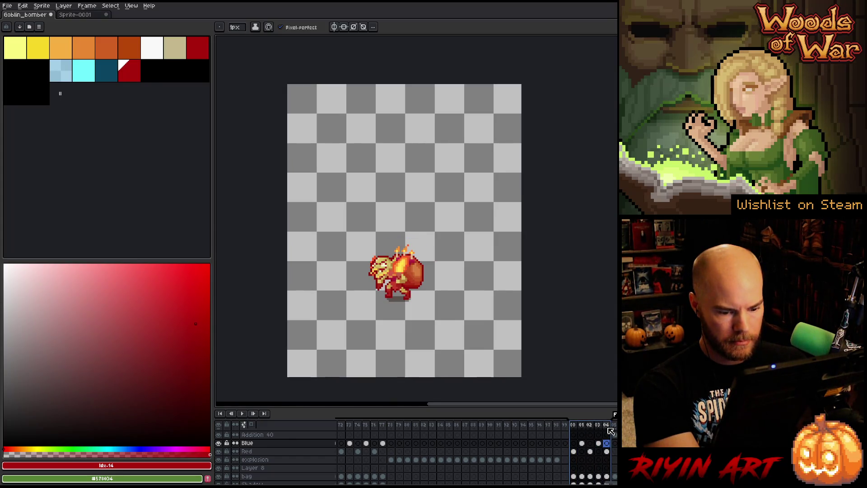
- Outline bag cels 100–104 in red, then select the Addition 40 Freeze cels at frames 27–28
left_click_drag(579, 478, 613, 477)
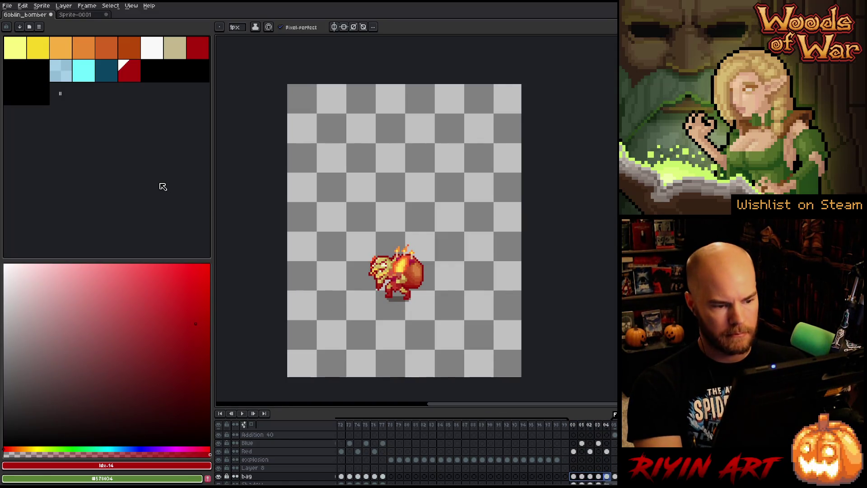
key("shift+o")
key("Return")
left_click_drag(573, 426, 616, 427)
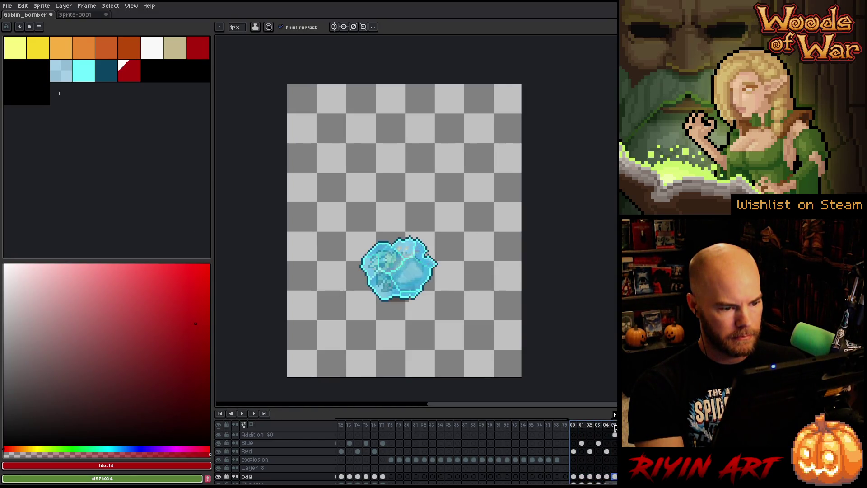
scroll(475, 452, "right", 5)
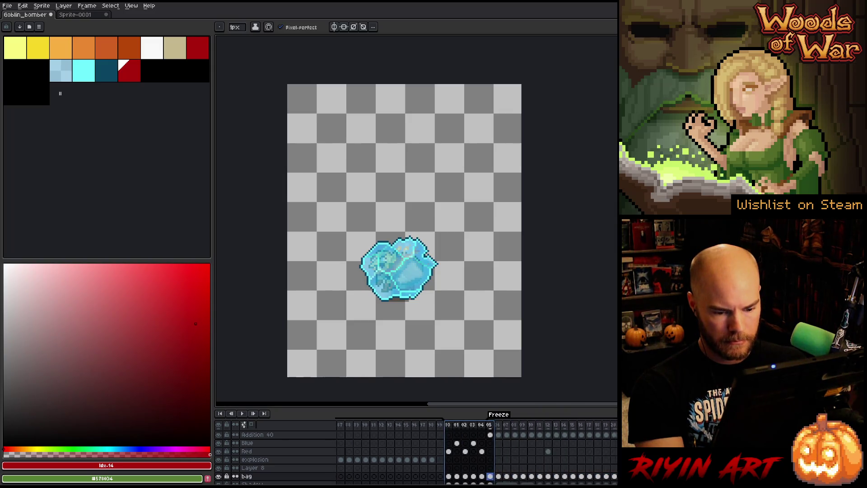
scroll(364, 452, "right", 3)
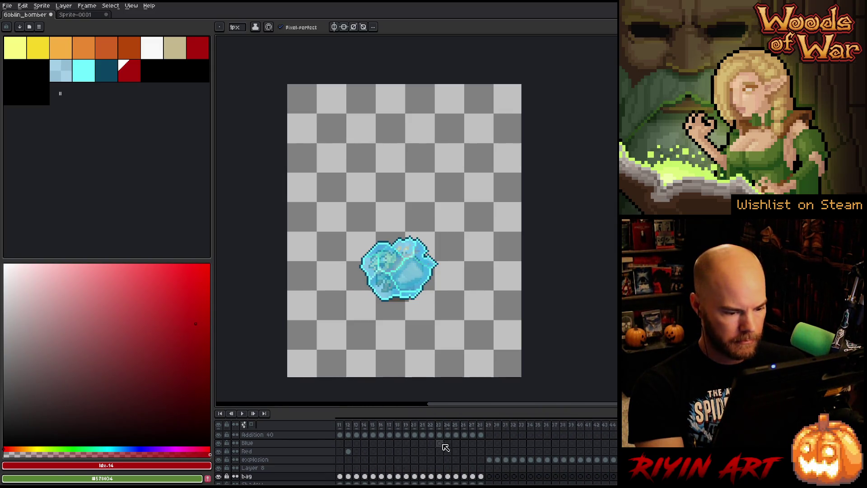
mouse_move(473, 436)
left_mouse_down()
mouse_move(480, 441)
mouse_move(360, 439)
left_mouse_up()
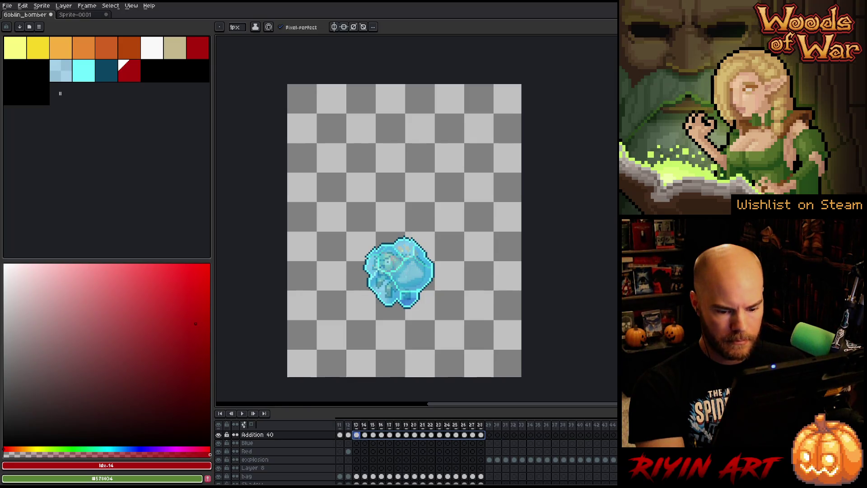
scroll(552, 450, "left", 4)
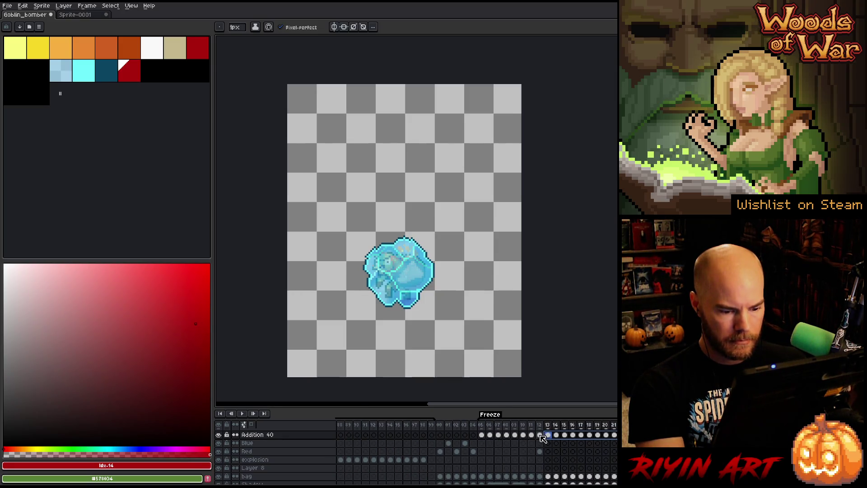
- Select the Addition 40 ice cels from frames 08–12
left_click(540, 435)
mouse_move(543, 438)
left_mouse_down()
mouse_move(511, 435)
mouse_move(562, 440)
left_mouse_up()
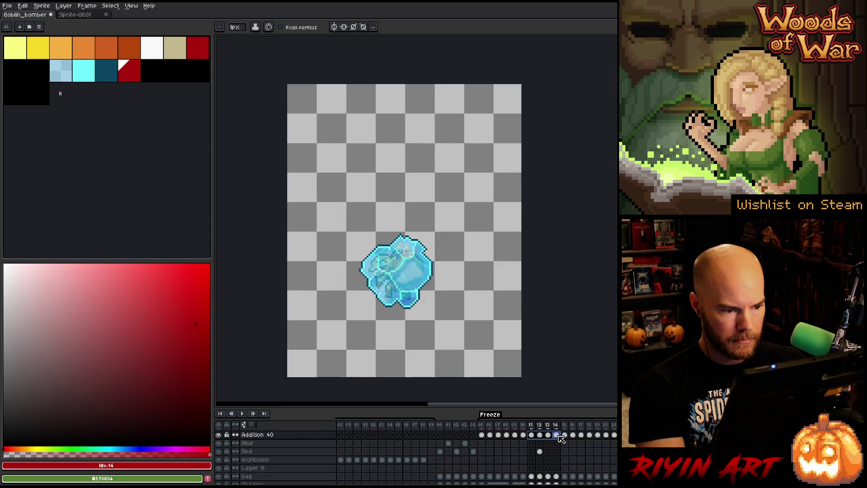
left_click(535, 436)
scroll(533, 445, "up", 2)
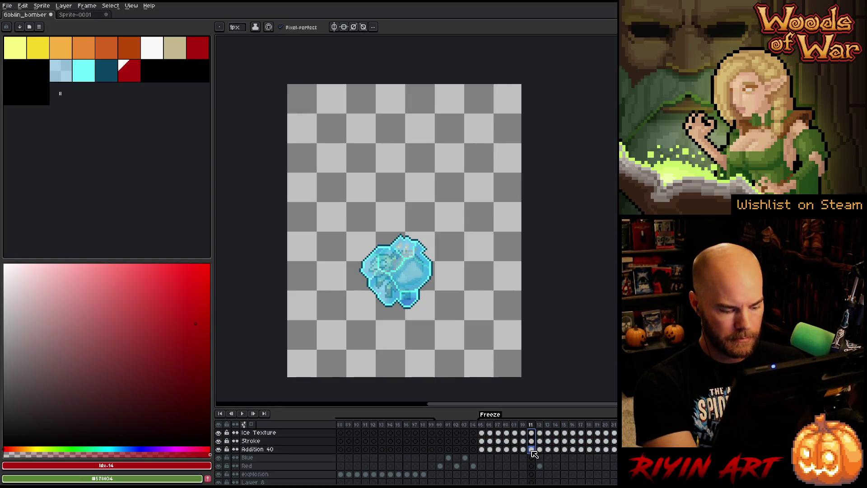
scroll(477, 452, "right", 5)
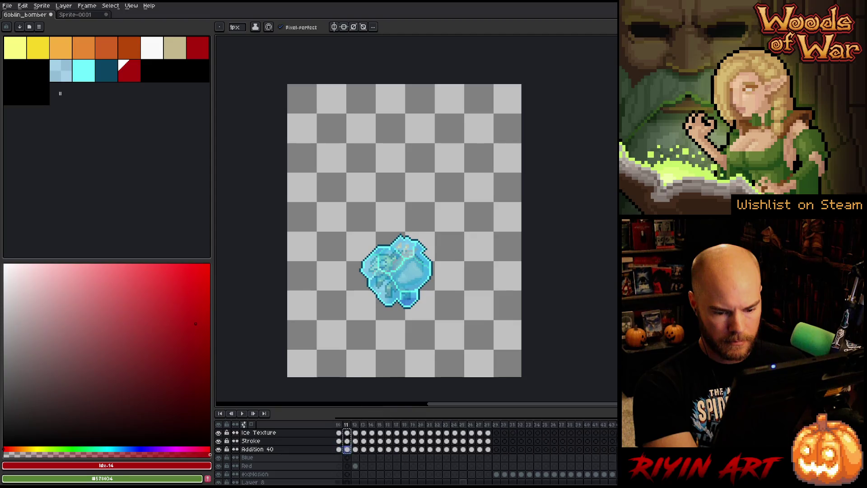
- Paste the ice block cels into frames 51, 52, 53, 54 and 55
left_click(560, 433)
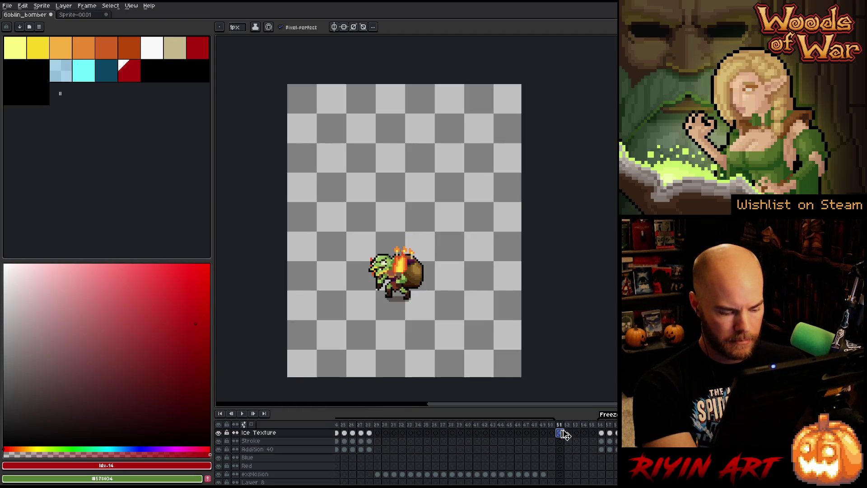
key("ctrl+v")
left_click(568, 433)
key("ctrl+v")
left_click(577, 434)
key("ctrl+v")
left_click(586, 434)
key("ctrl+v")
left_click(594, 433)
key("ctrl+v")
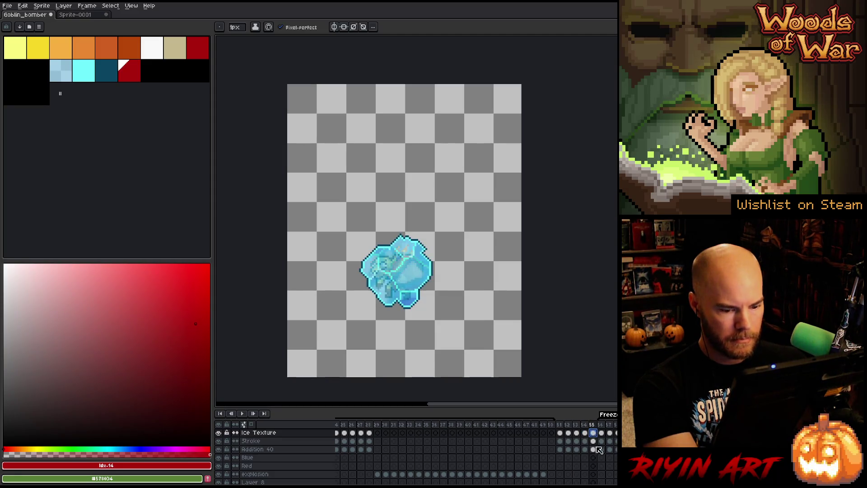
- Copy frames 51–55 of the three ice layers and paste them at frames 102–106
left_click_drag(594, 450, 565, 436)
key("ctrl+c")
scroll(470, 447, "right", 10)
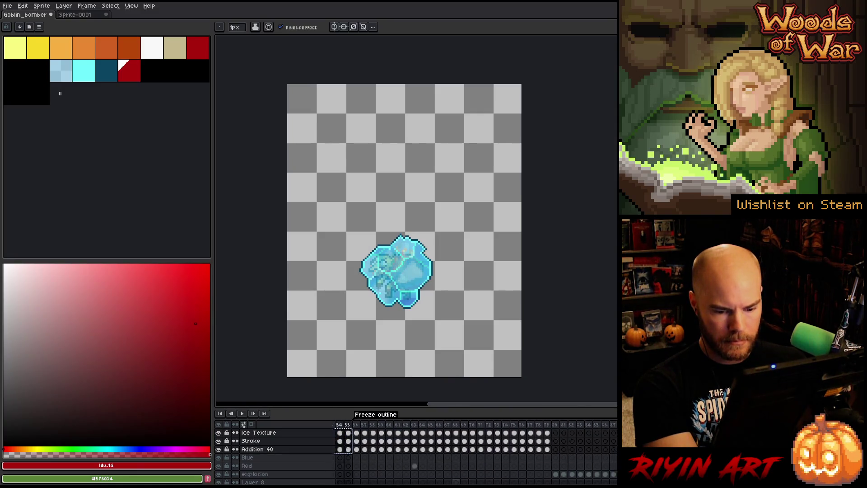
left_click(568, 433)
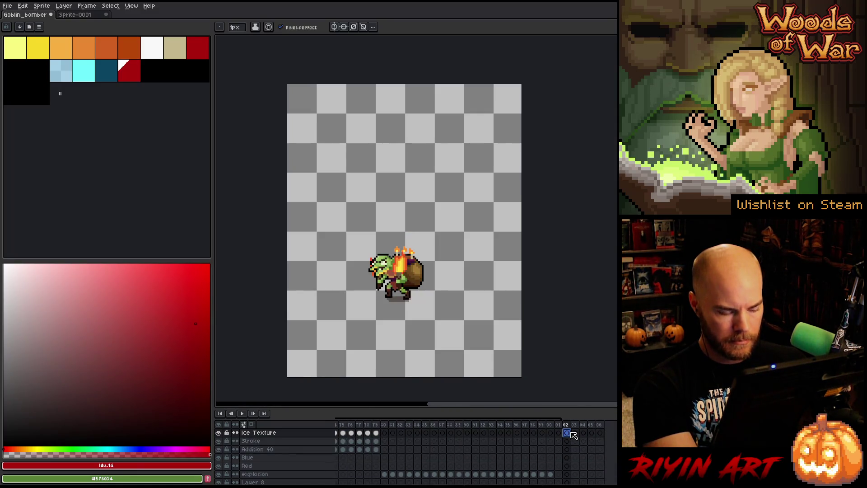
key("ctrl+v")
mouse_move(605, 453)
left_mouse_down()
mouse_move(572, 434)
mouse_move(568, 442)
left_mouse_up()
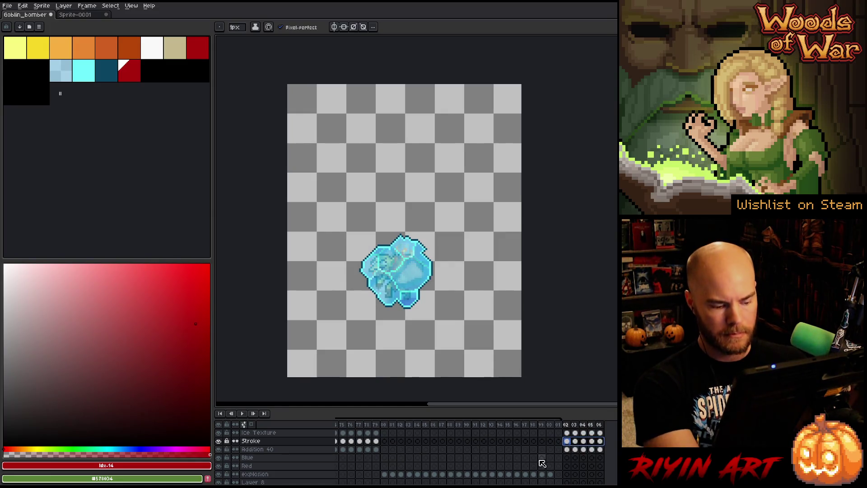
- Recolour the ice block's outline to red on the selected cels with Replace Color
key("shift+r")
left_click_drag(513, 130, 102, 57)
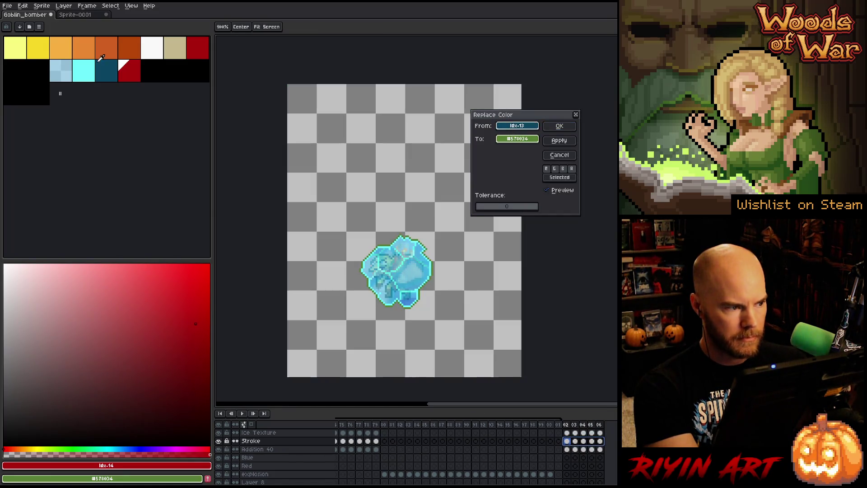
left_click_drag(518, 139, 131, 67)
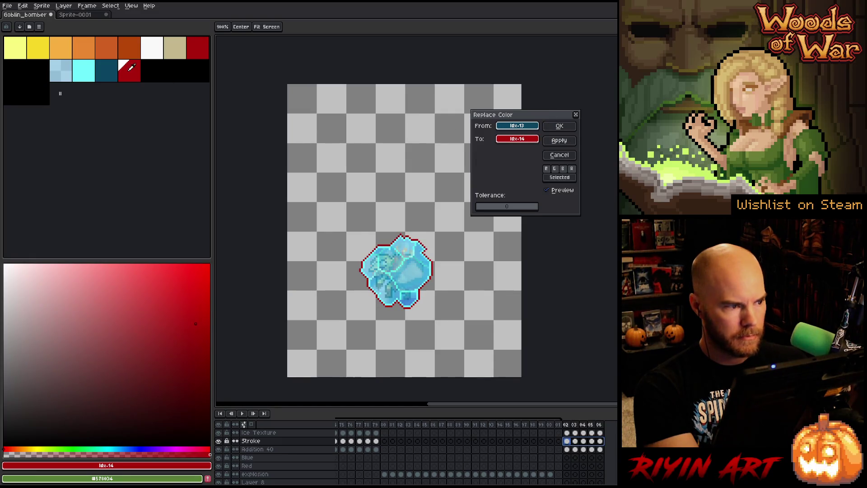
left_click(560, 126)
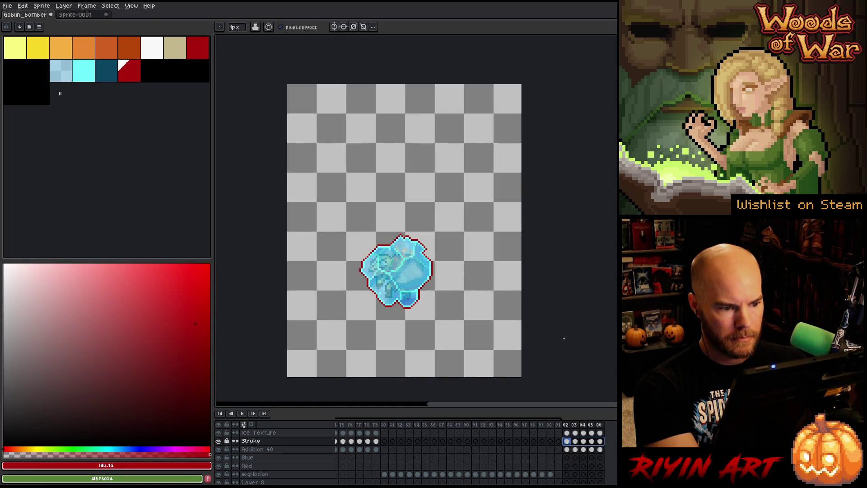
double_click(567, 425)
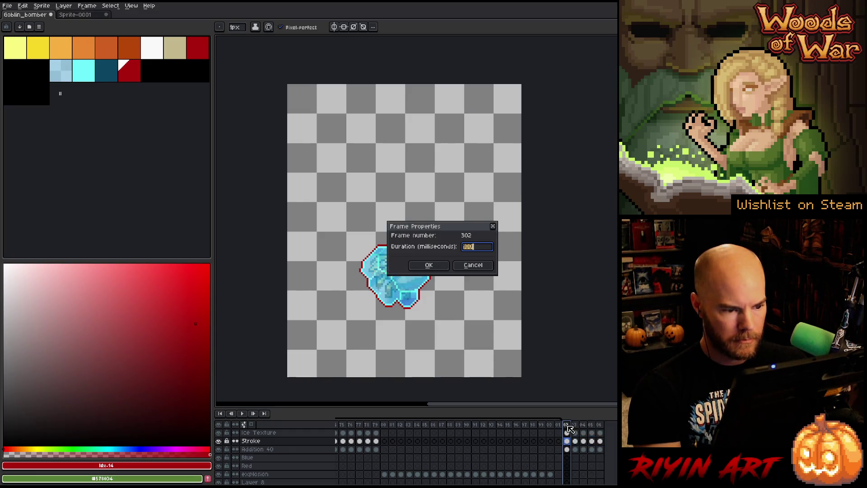
left_click(472, 266)
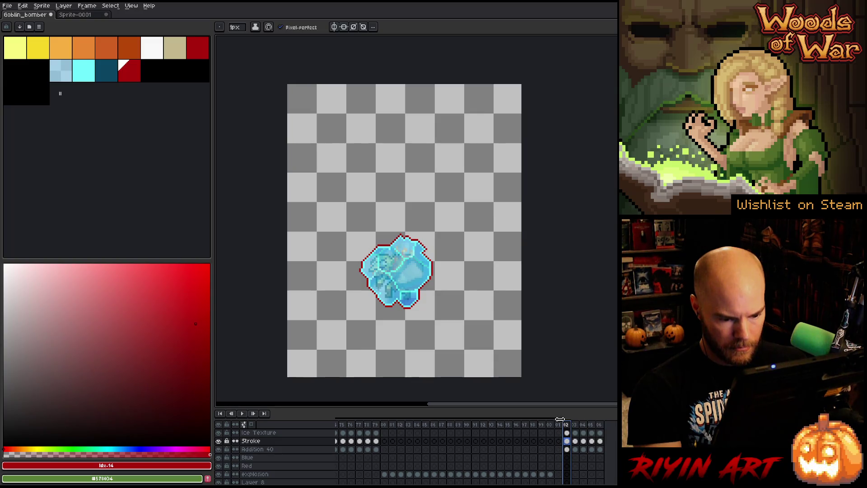
scroll(591, 411, "left", 5)
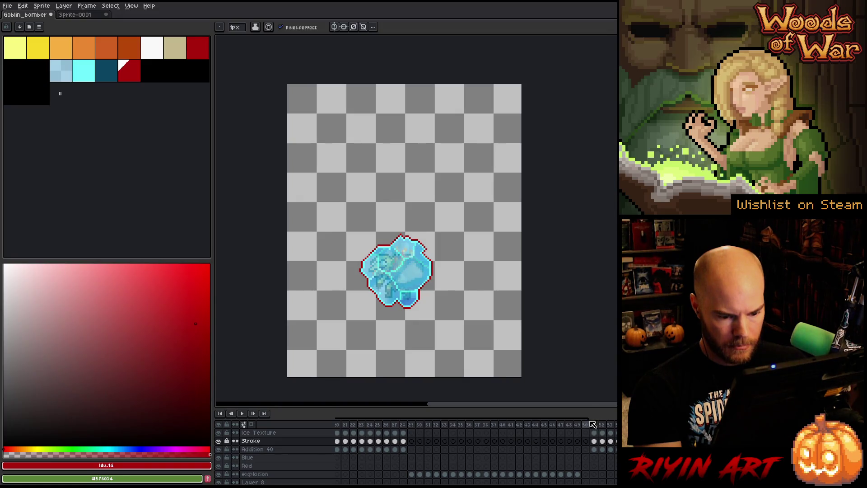
scroll(523, 429, "right", 6)
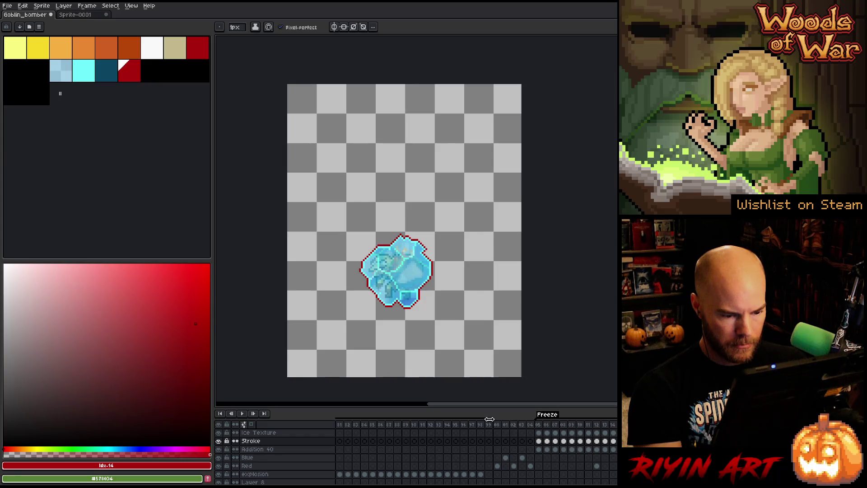
scroll(475, 417, "right", 4)
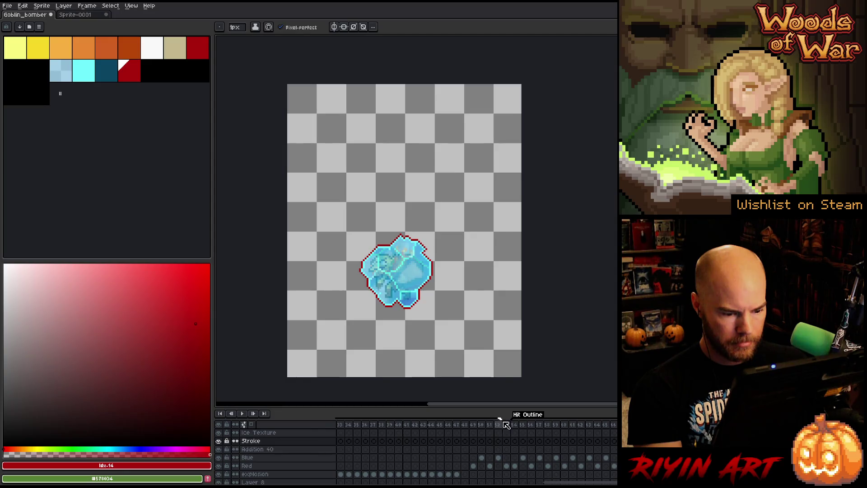
mouse_move(567, 482)
left_mouse_down()
mouse_move(436, 479)
mouse_move(538, 465)
mouse_move(489, 444)
left_mouse_up()
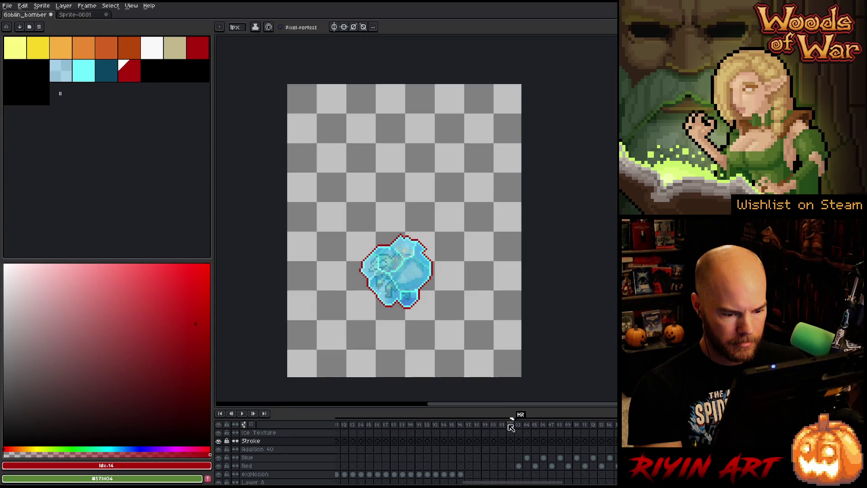
left_click_drag(516, 482, 391, 482)
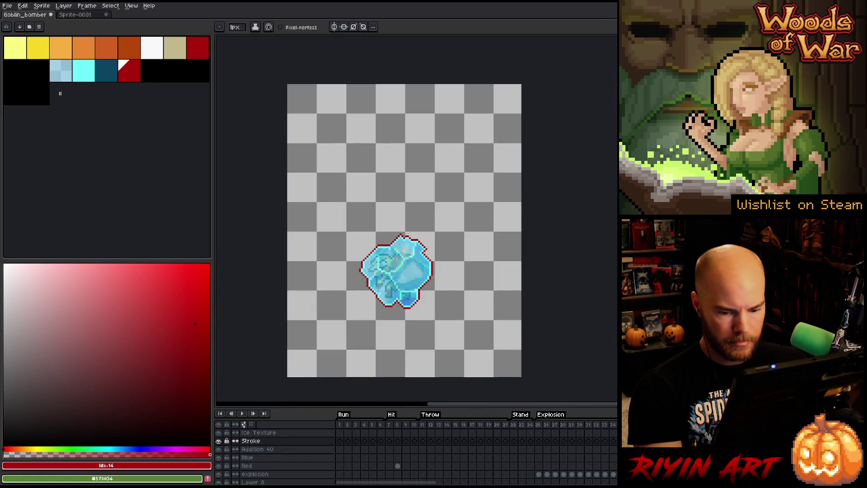
key("Return")
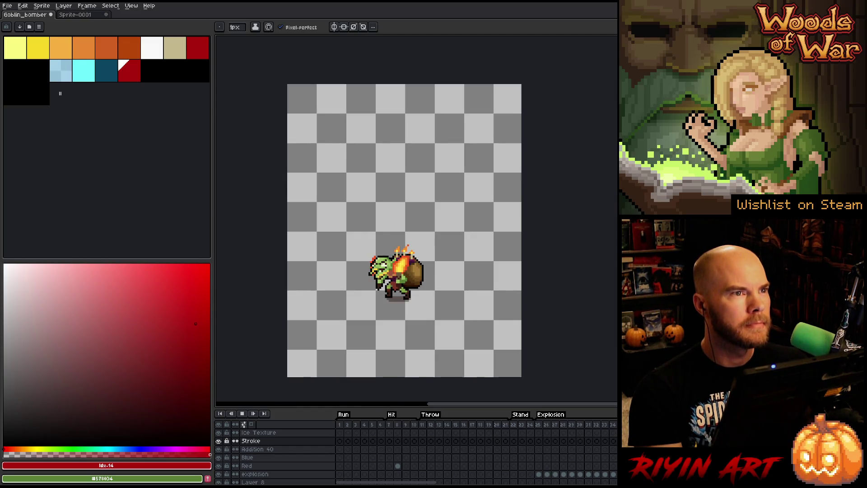
key("Return")
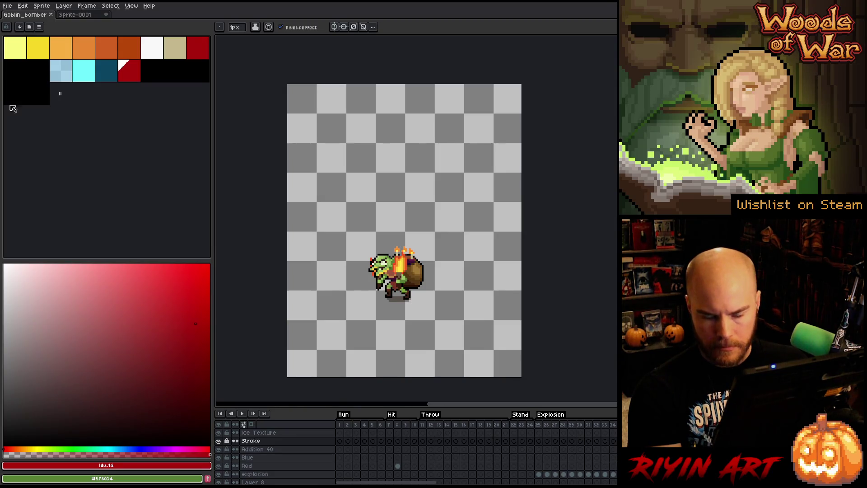
- Set the sprite sheet export layout to By Rows with 51 columns
left_click(7, 6)
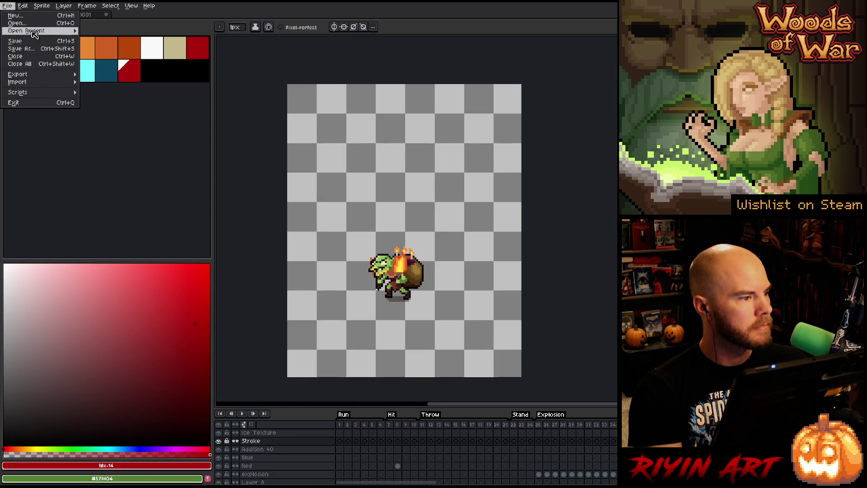
mouse_move(45, 79)
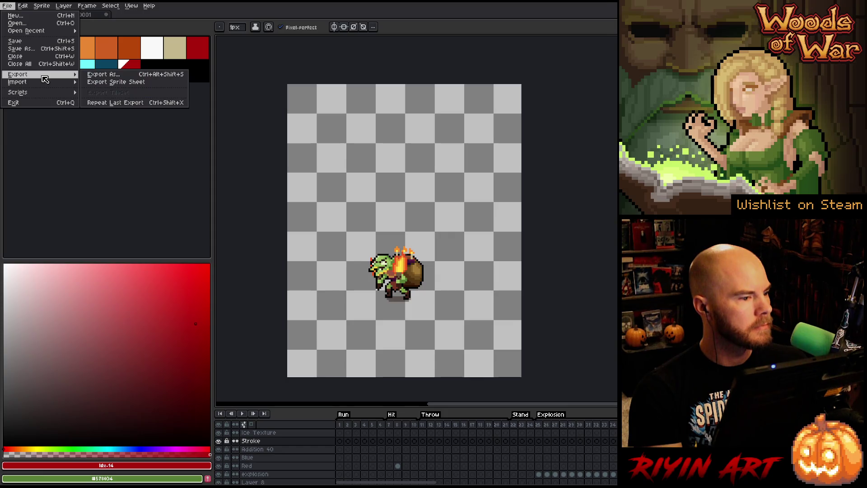
left_click(123, 82)
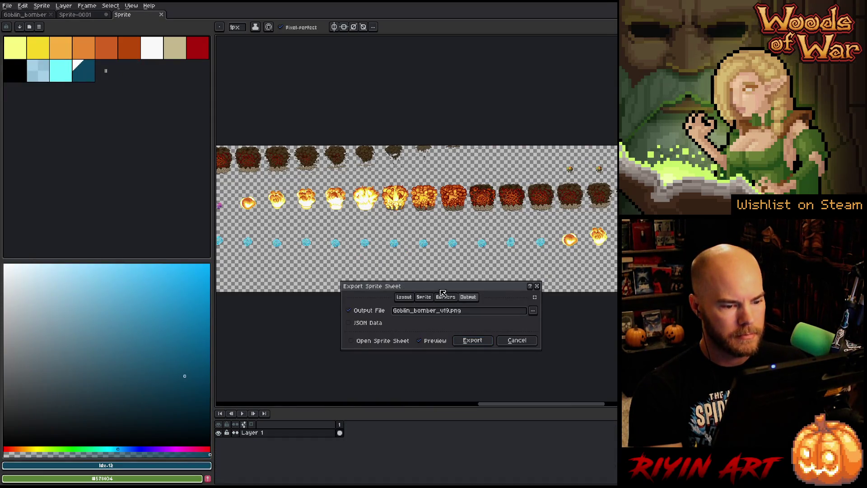
left_click(407, 298)
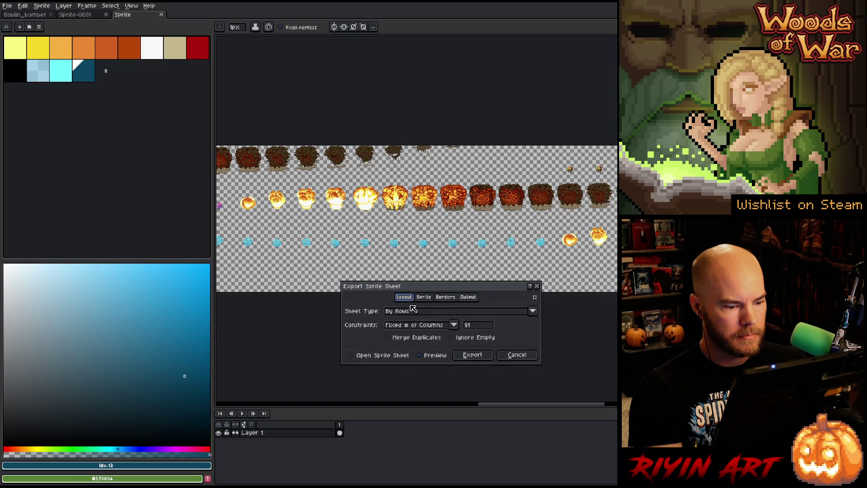
double_click(480, 326)
type("51")
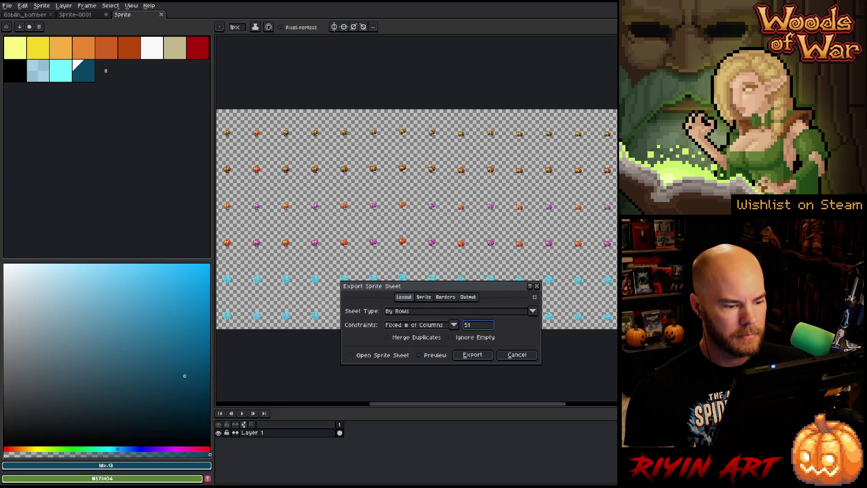
- Review the remaining sheet options and bring up the Output File options
scroll(416, 219, "down", 4)
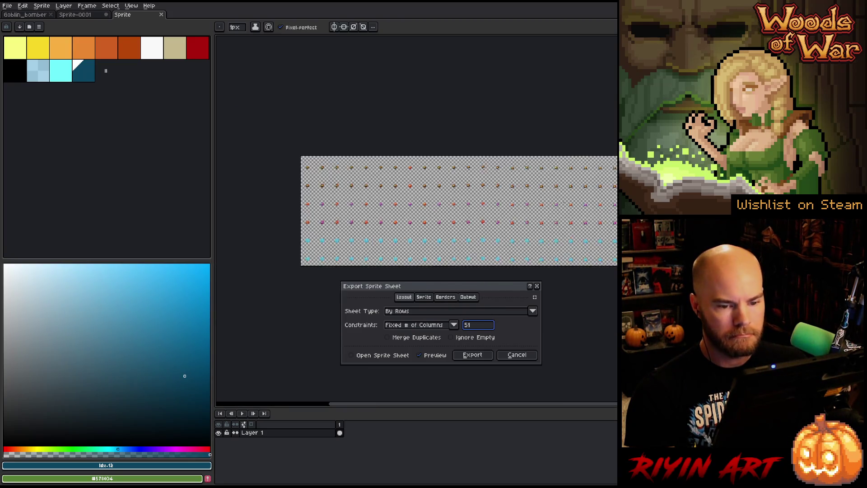
scroll(417, 226, "up", 4)
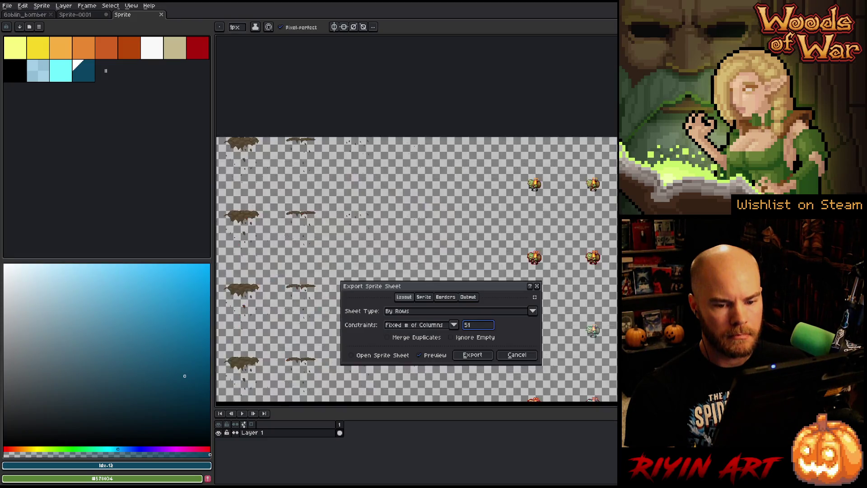
scroll(416, 226, "down", 3)
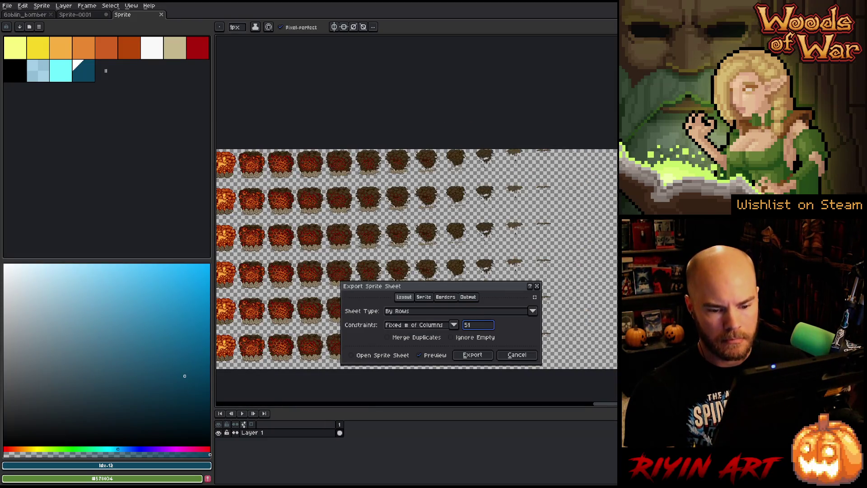
scroll(416, 225, "down", 3)
scroll(438, 248, "up", 5)
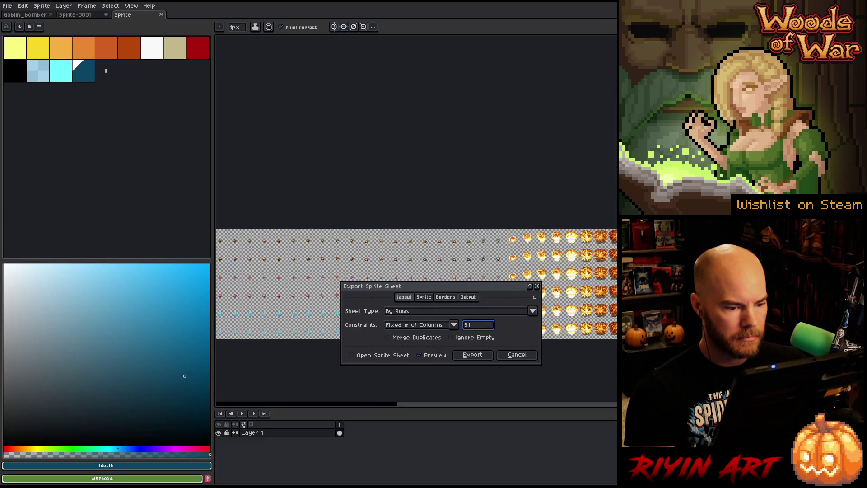
scroll(439, 247, "down", 4)
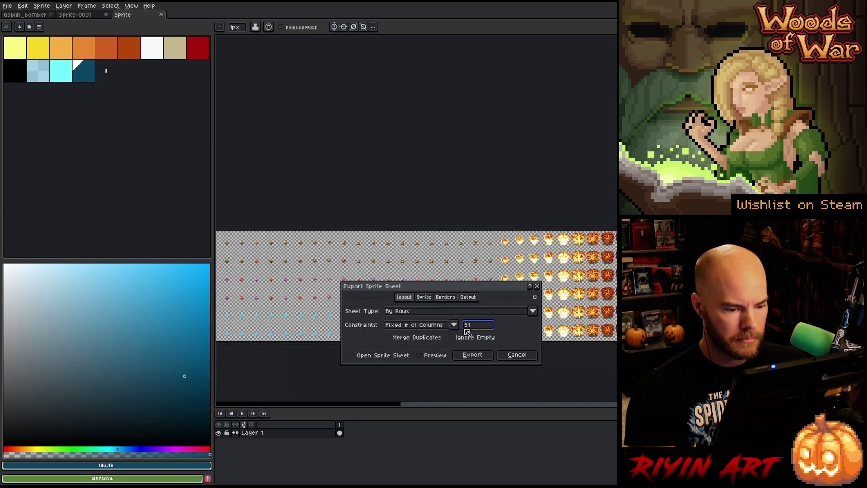
left_click(468, 298)
left_click(533, 310)
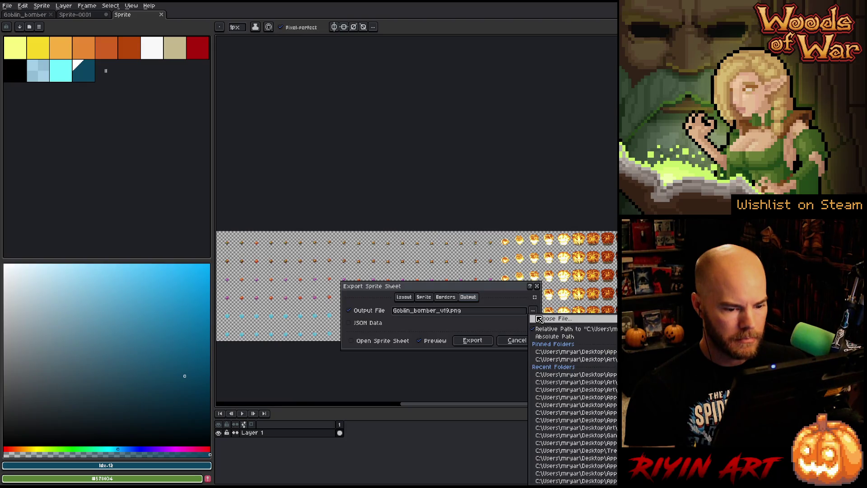
- Export the sheet to images\enemy\goblin_bomber.png, confirming the overwrite
left_click(333, 96)
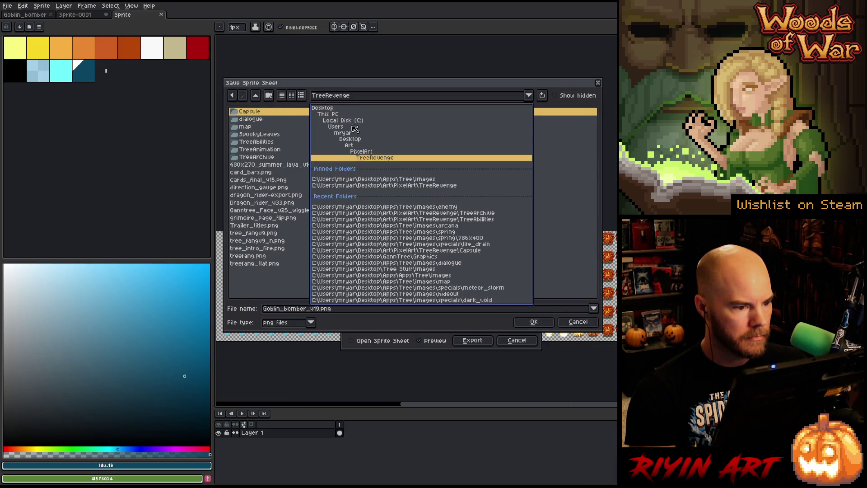
left_click(382, 180)
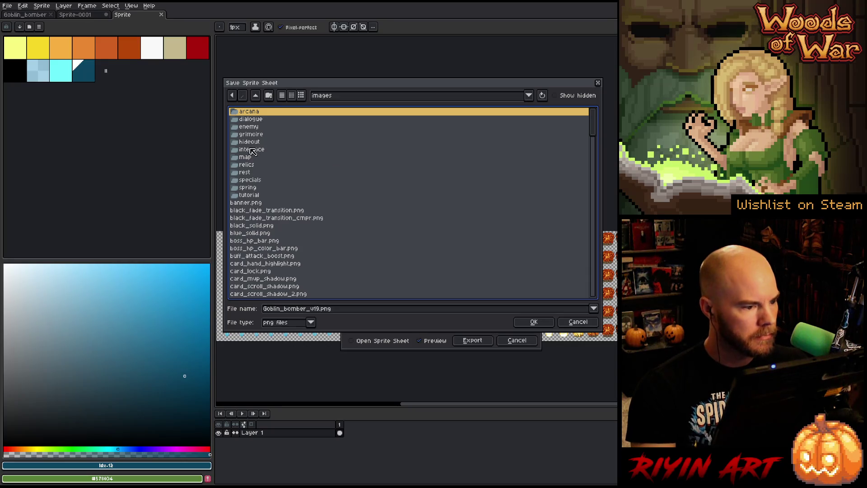
double_click(249, 127)
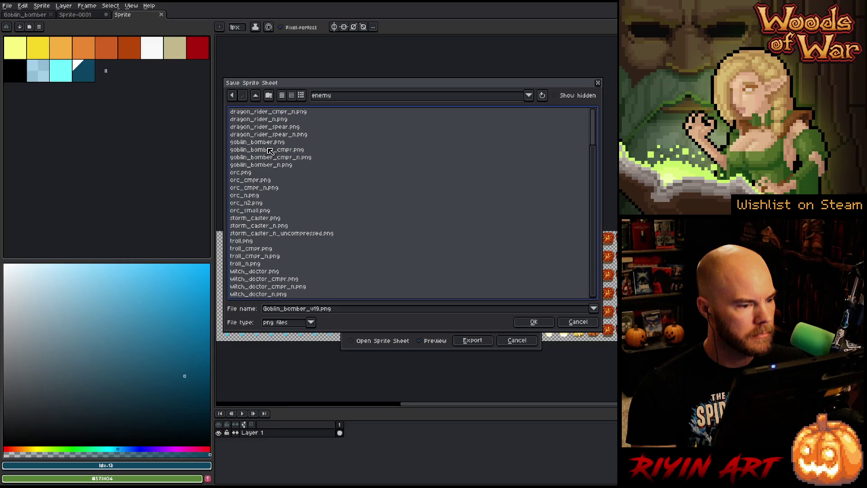
left_click(271, 143)
left_click(547, 326)
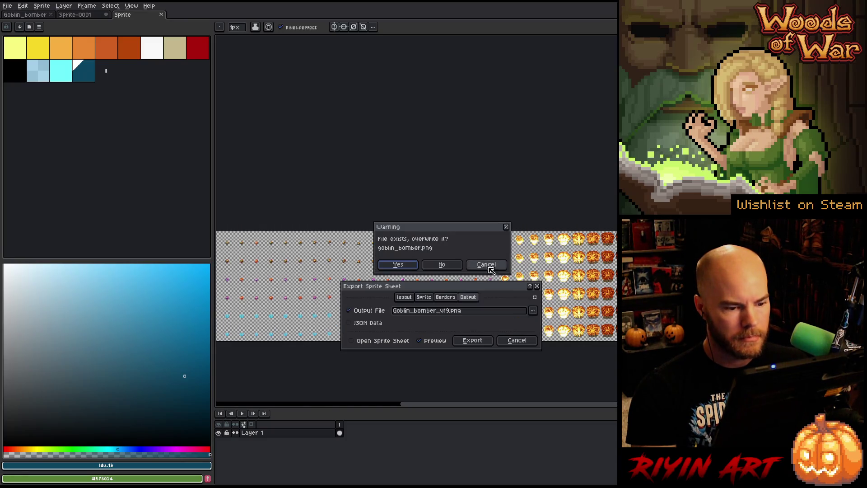
left_click(412, 265)
left_click(472, 343)
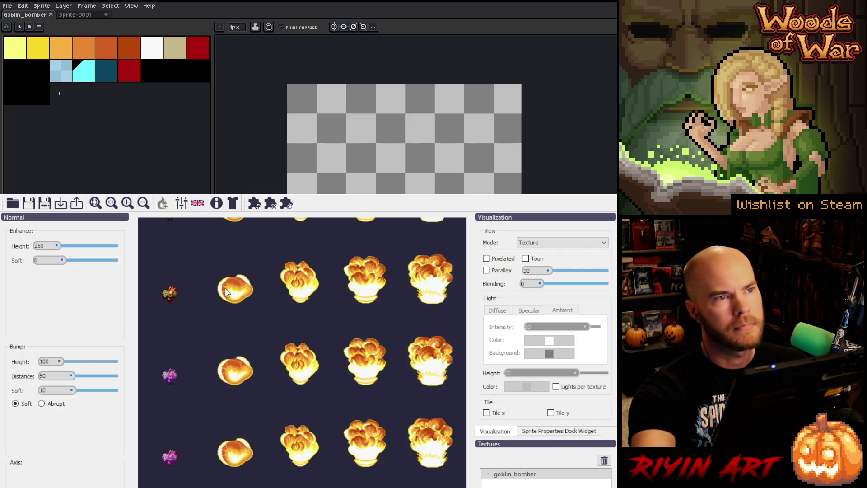
- Zoom in on the goblin frame in Laigter, enable Pixelated, and show the normal map
scroll(228, 339, "down", 2)
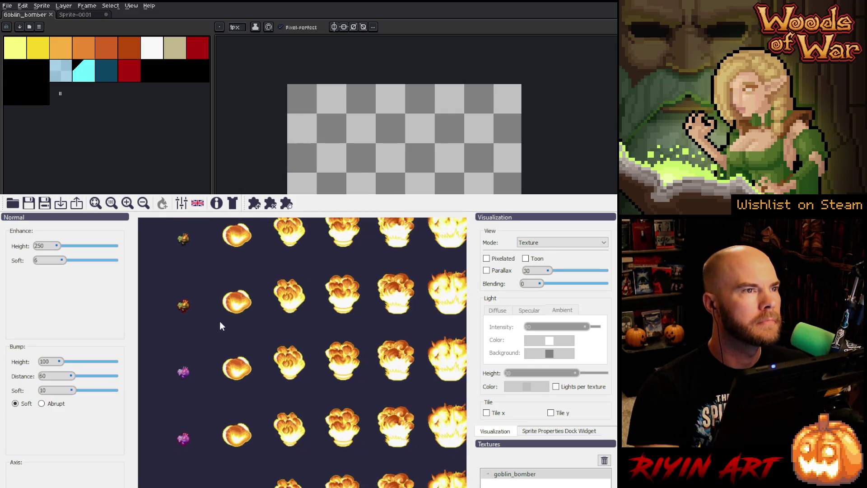
scroll(271, 303, "down", 3)
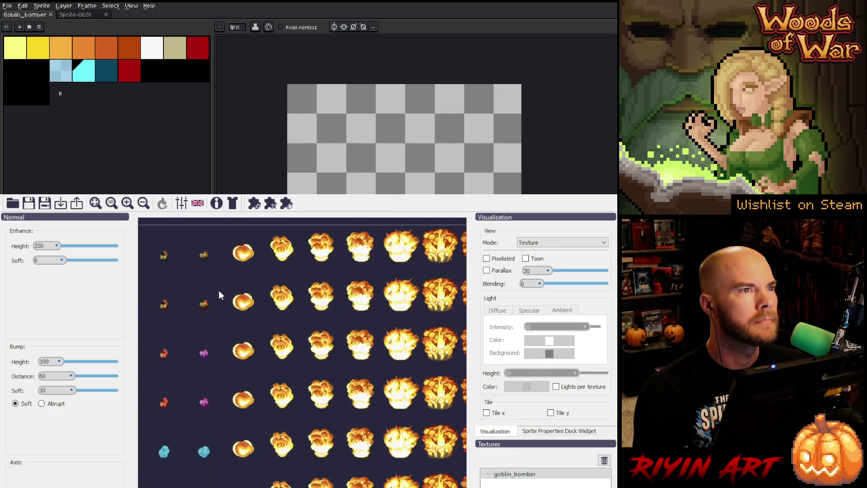
scroll(180, 260, "up", 3)
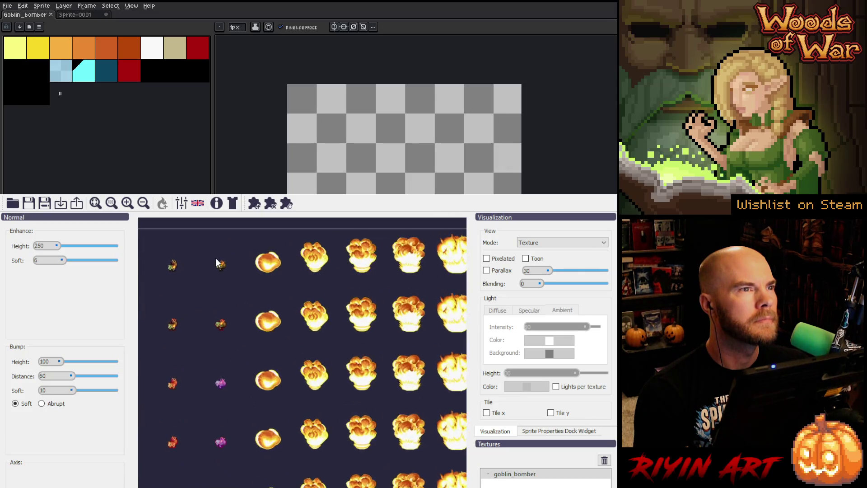
scroll(217, 262, "up", 5)
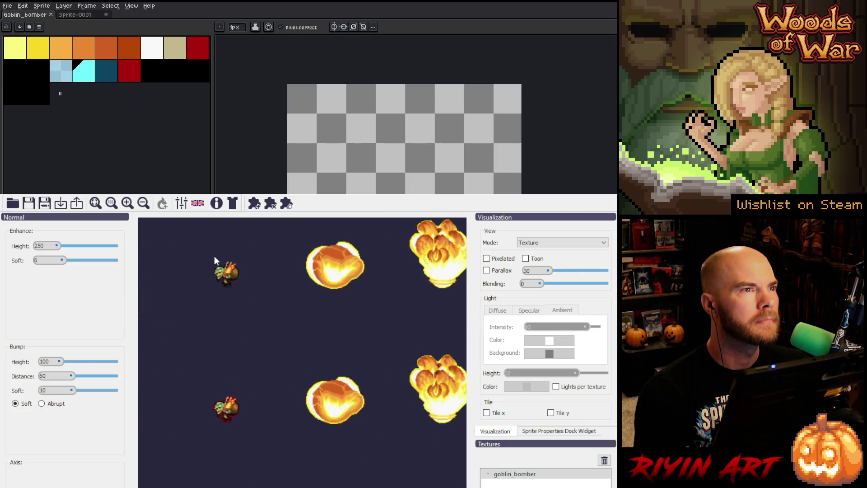
scroll(214, 255, "up", 3)
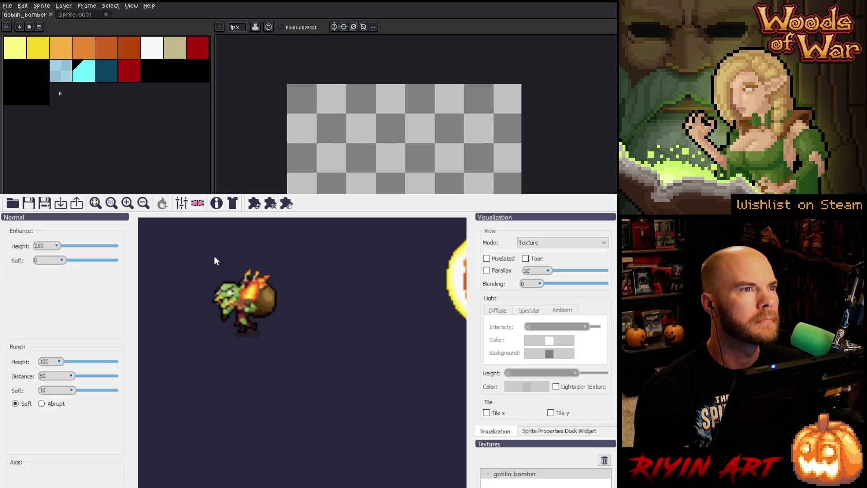
scroll(214, 256, "up", 3)
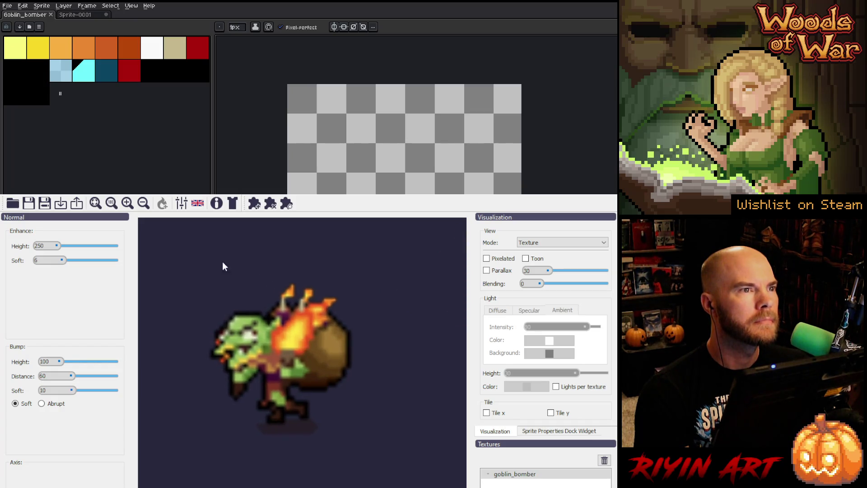
left_click(487, 259)
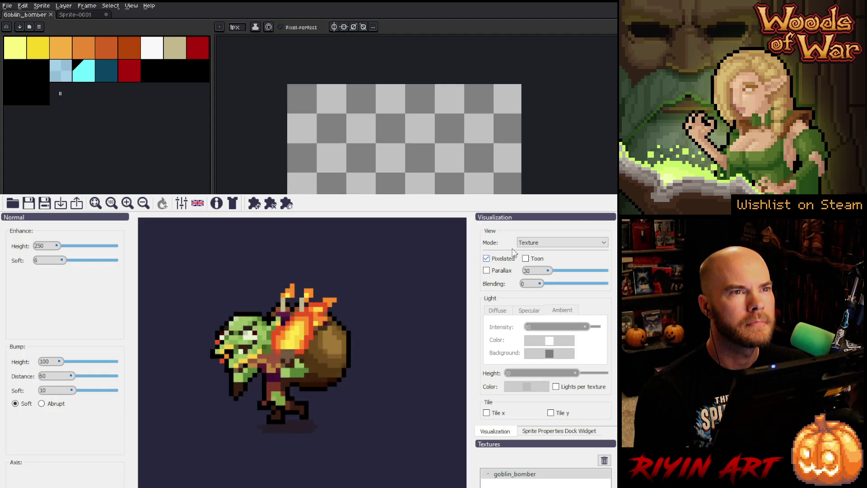
key("Down")
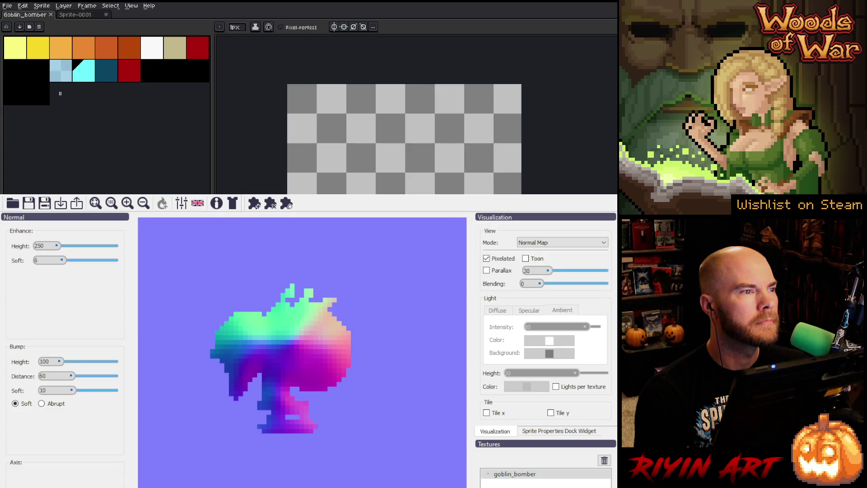
- Set Enhance Height to 1, enter a new Bump Soft value, and zoom out over all frames
double_click(42, 246)
type("100")
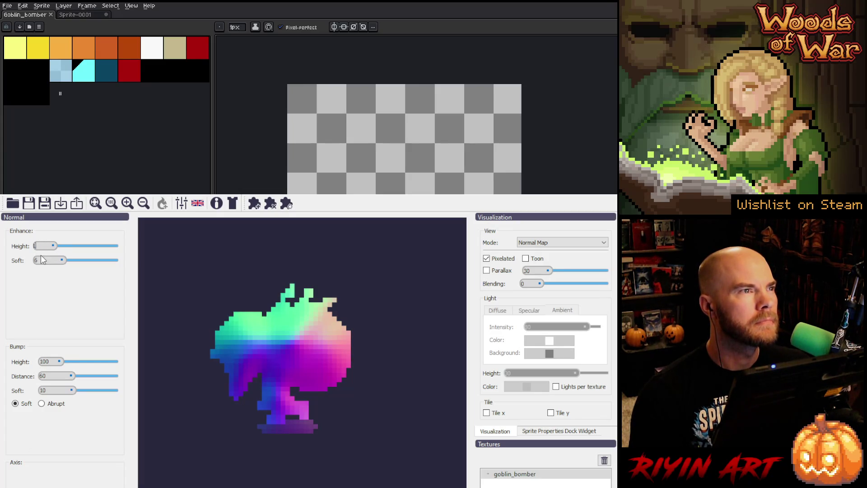
key("Return")
double_click(42, 390)
type("20")
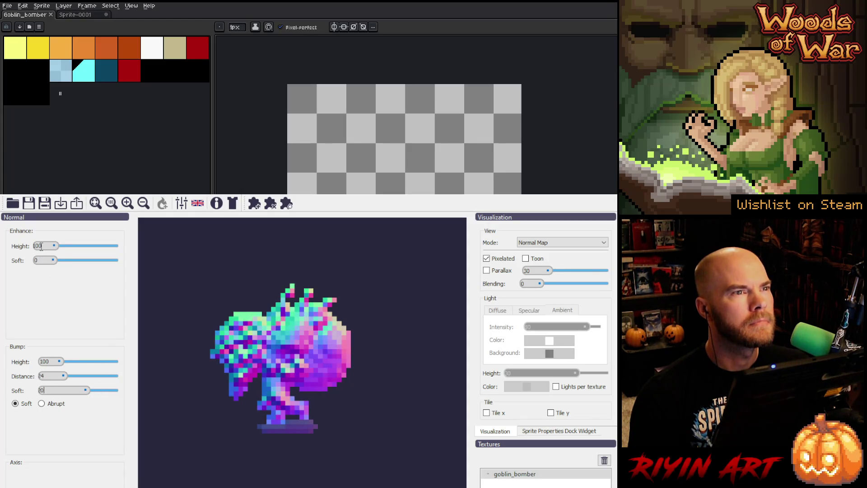
type("1")
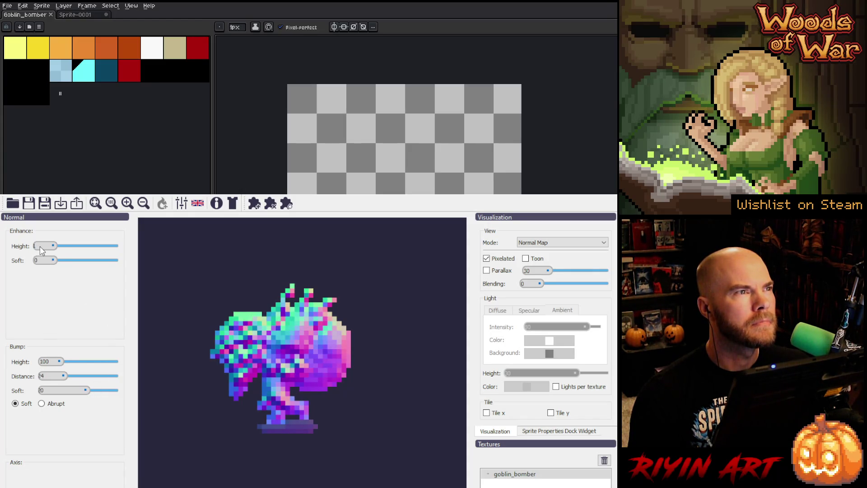
type("200")
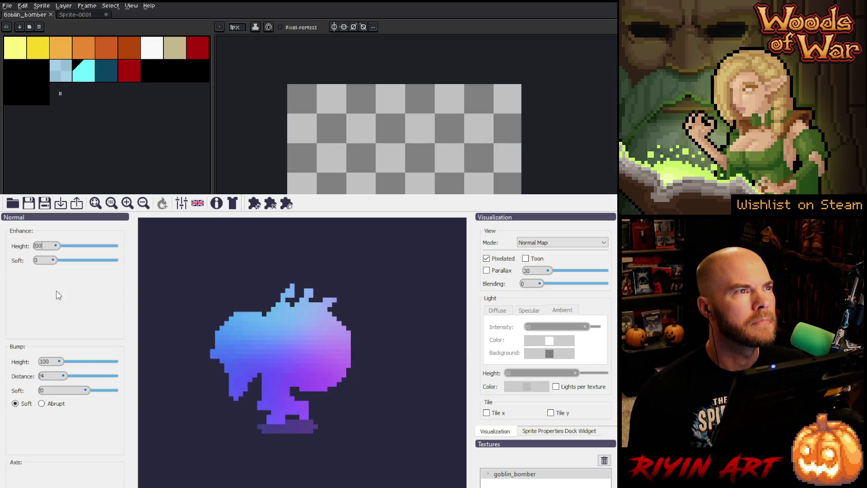
type("00")
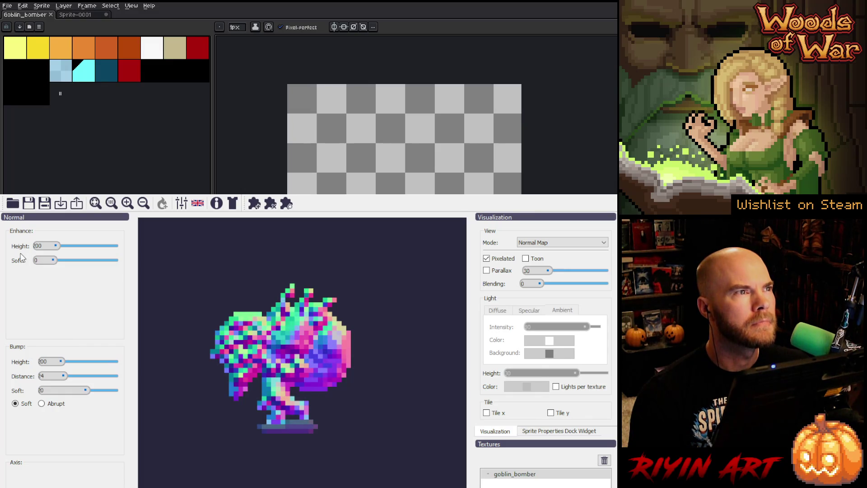
type("1")
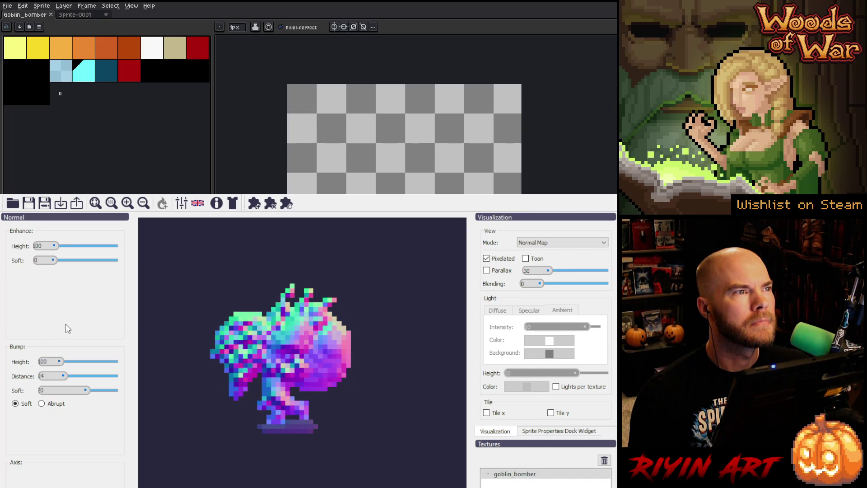
scroll(234, 371, "down", 5)
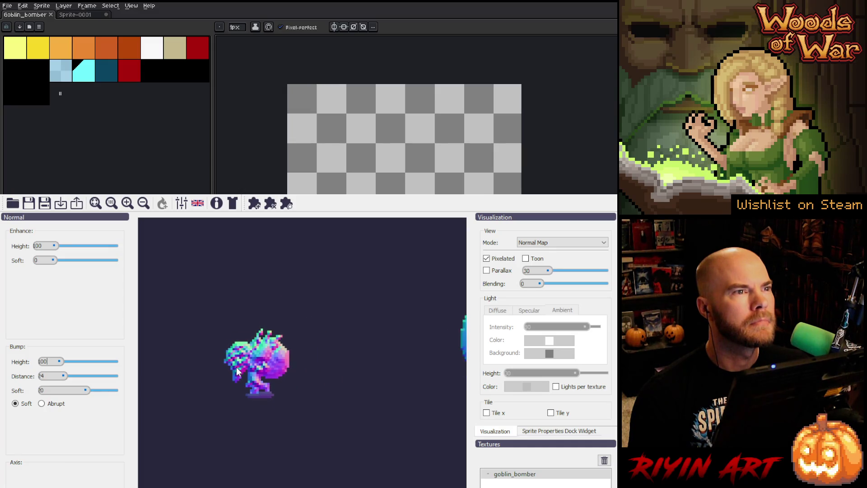
scroll(237, 371, "down", 5)
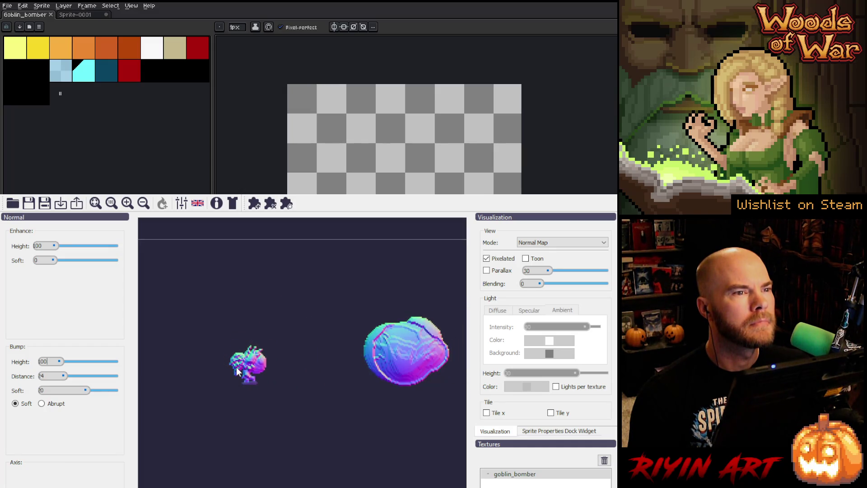
scroll(237, 371, "down", 6)
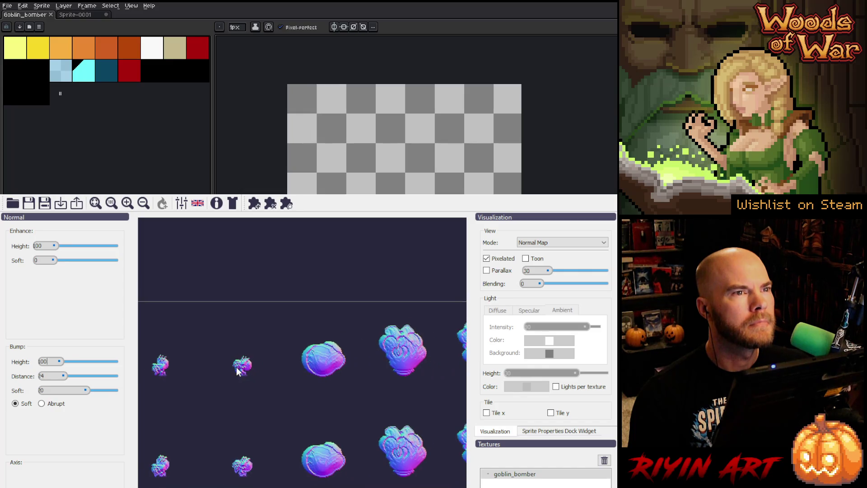
scroll(237, 371, "down", 3)
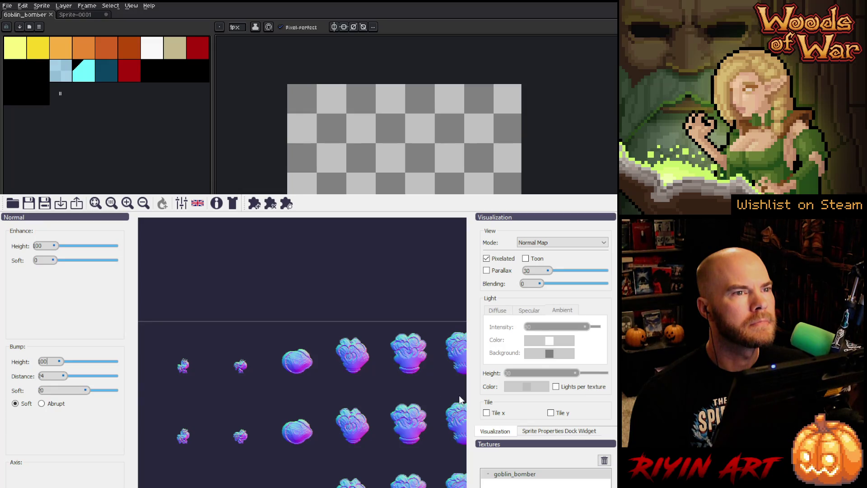
- Return to the scene document and open Caster_v17.aseprite from the pinned TreeRevenge folder
left_click(606, 192)
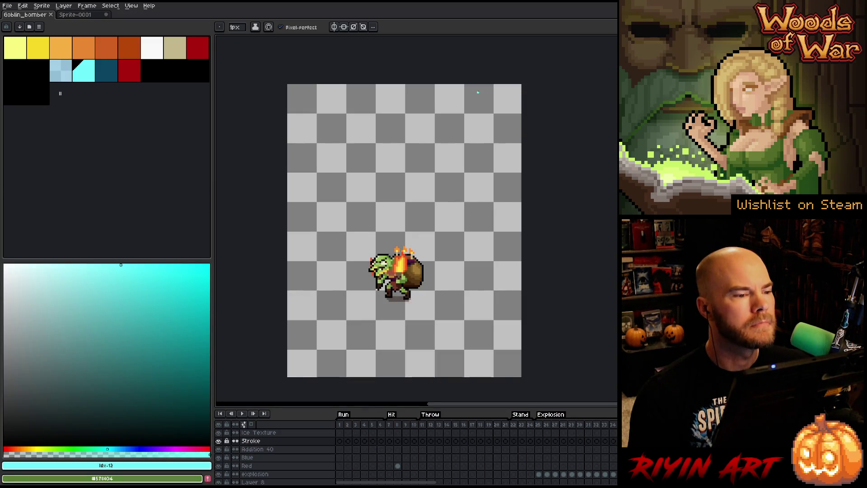
left_click(56, 17)
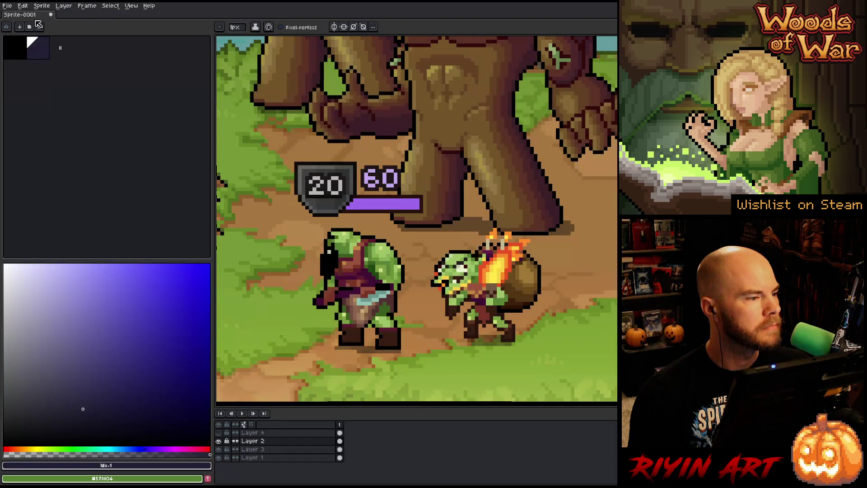
left_click(7, 6)
left_click(13, 23)
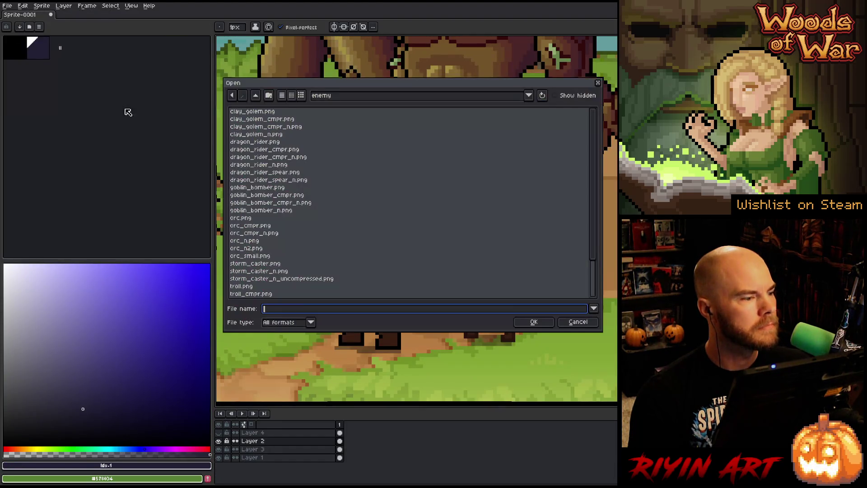
left_click(337, 96)
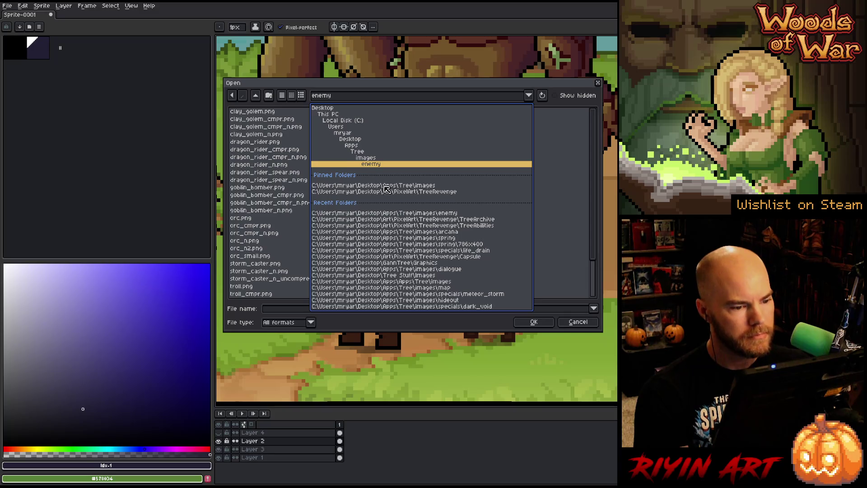
left_click(409, 193)
scroll(375, 195, "down", 10)
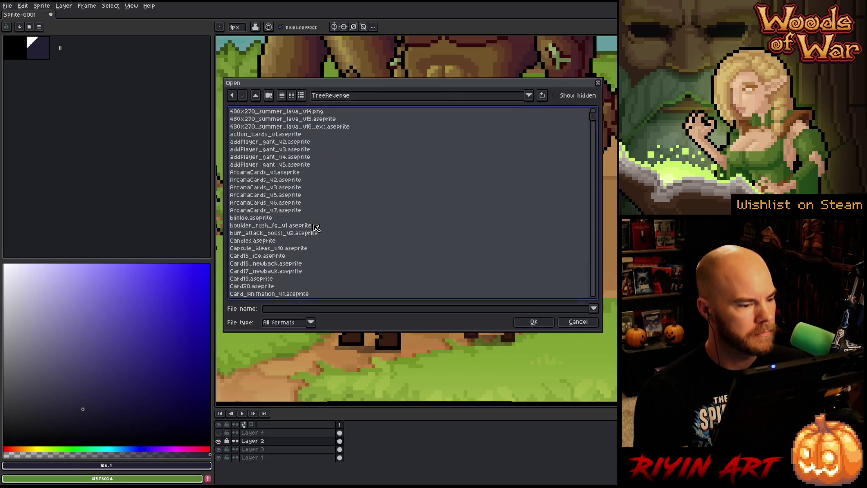
left_click(265, 226)
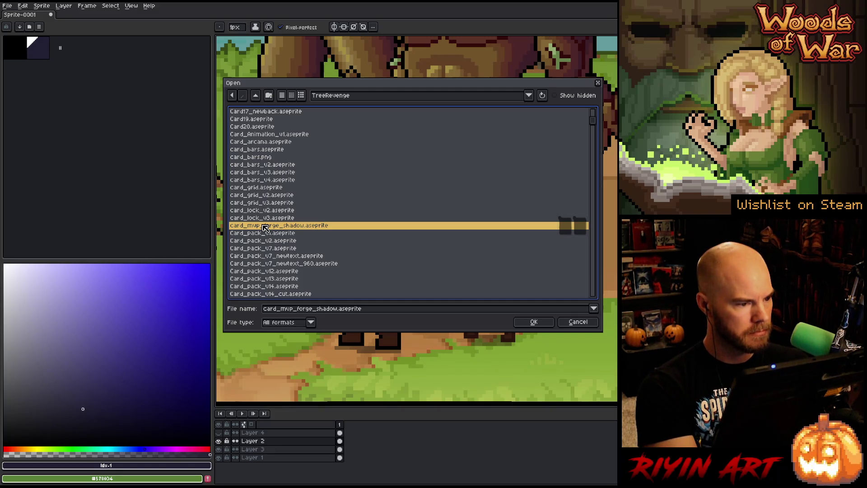
scroll(265, 227, "down", 10)
scroll(265, 227, "down", 5)
scroll(265, 228, "up", 5)
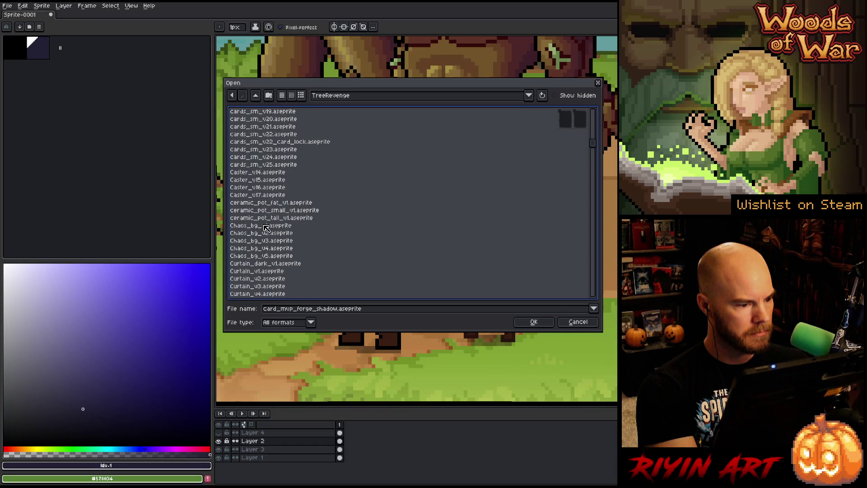
left_click(267, 198)
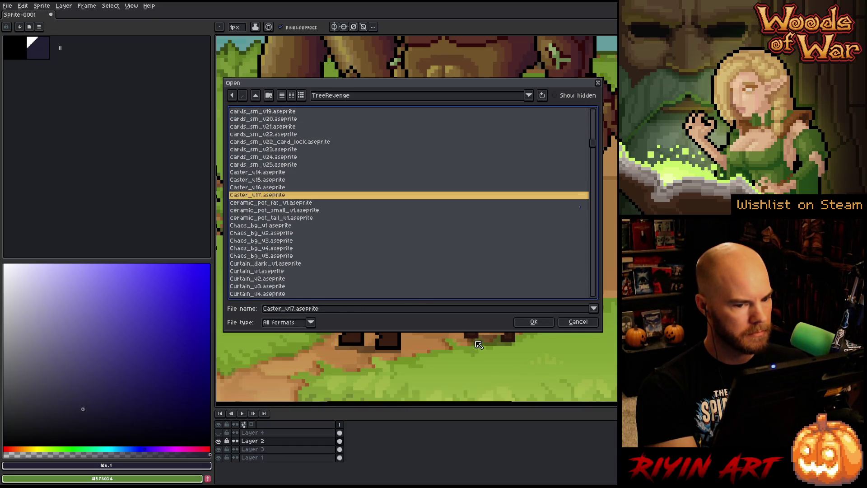
left_click(529, 323)
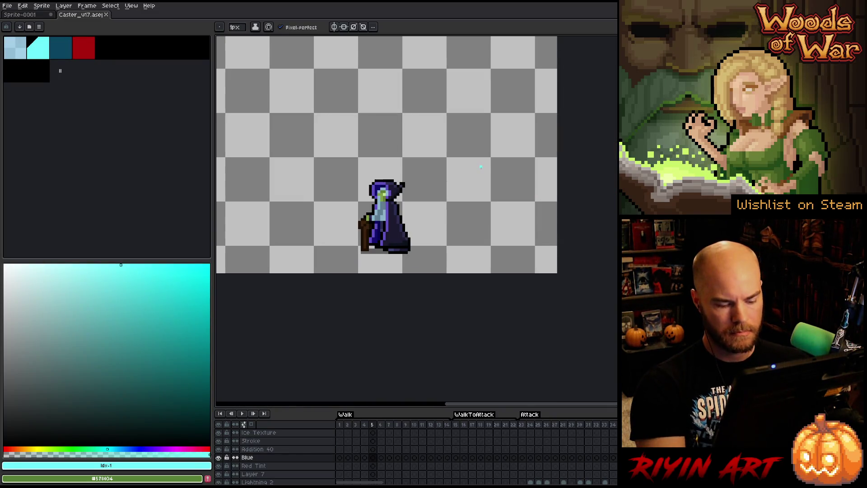
- Reopen the Open dialog, browse the file list, then cancel it
key("ctrl+o")
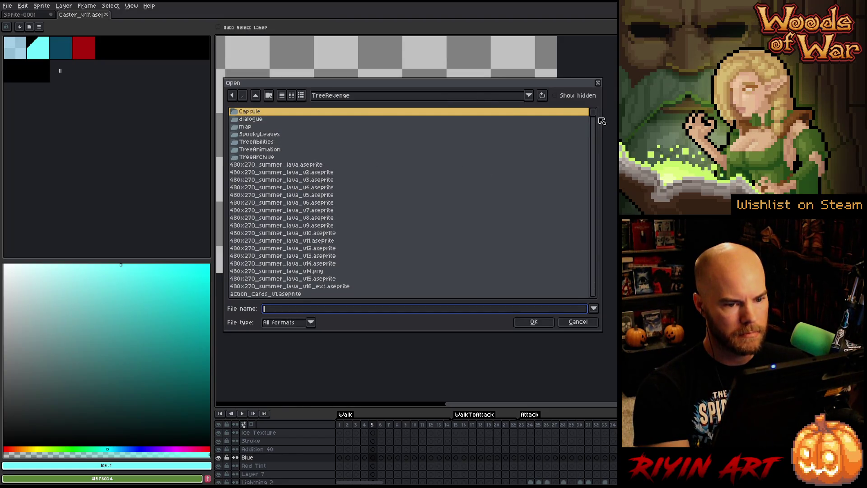
left_click(598, 141)
left_click_drag(594, 115, 593, 269)
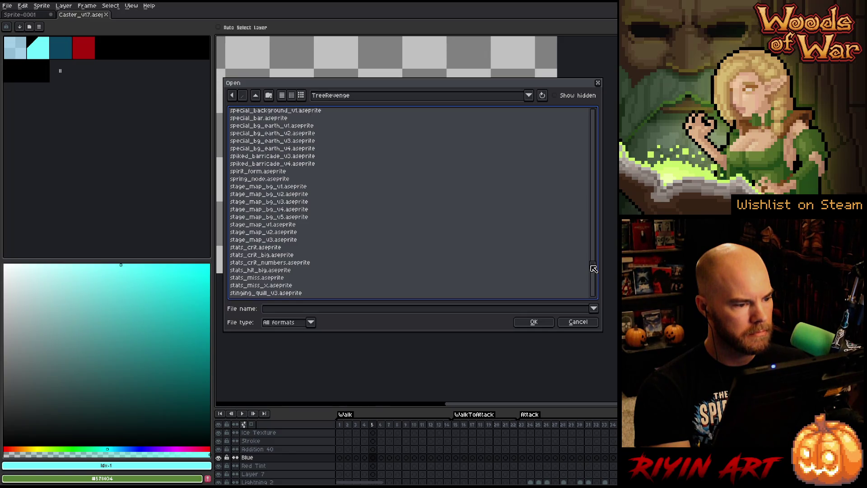
left_click(578, 321)
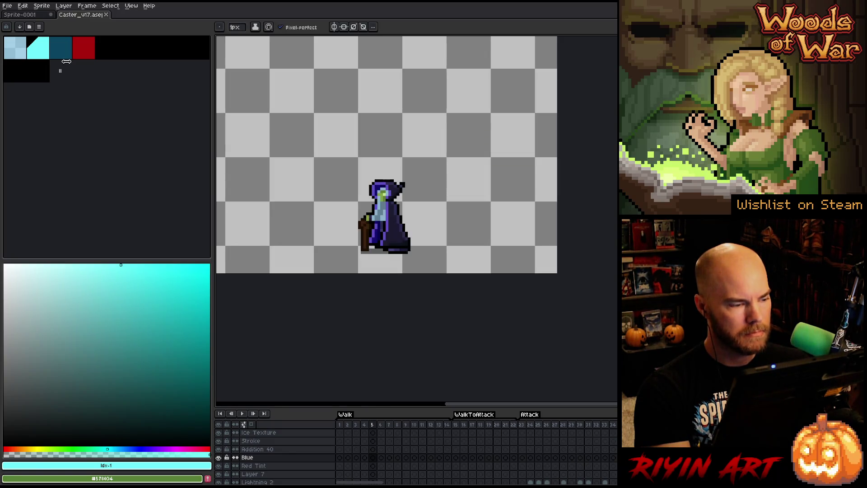
- Save the sprite under the new name Caster_v18.aseprite
left_click(7, 7)
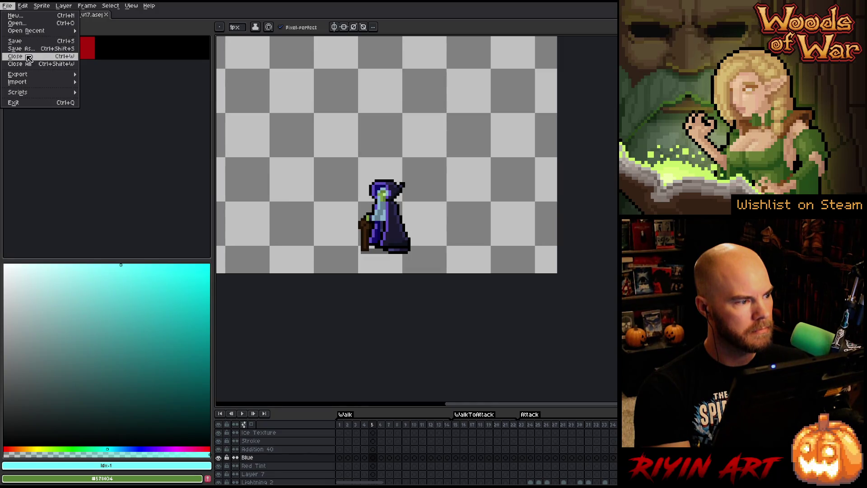
left_click(31, 49)
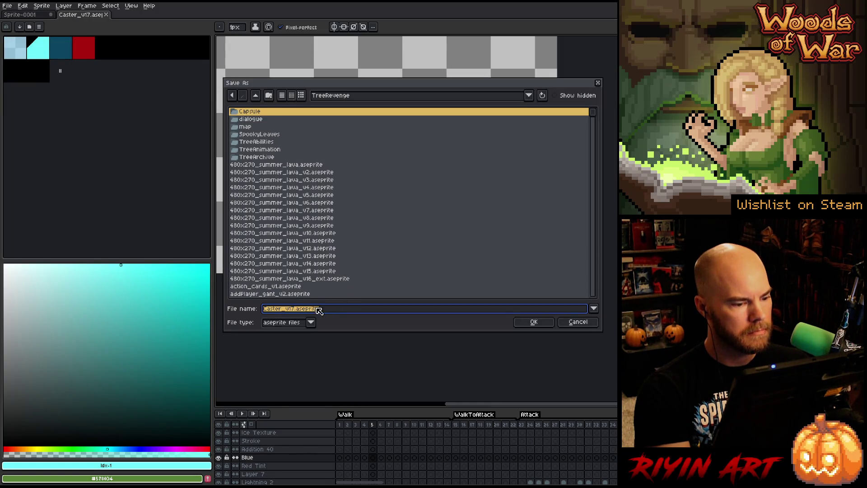
left_click(298, 309)
key("BackSpace")
type("8")
key("Return")
scroll(391, 194, "down", 1)
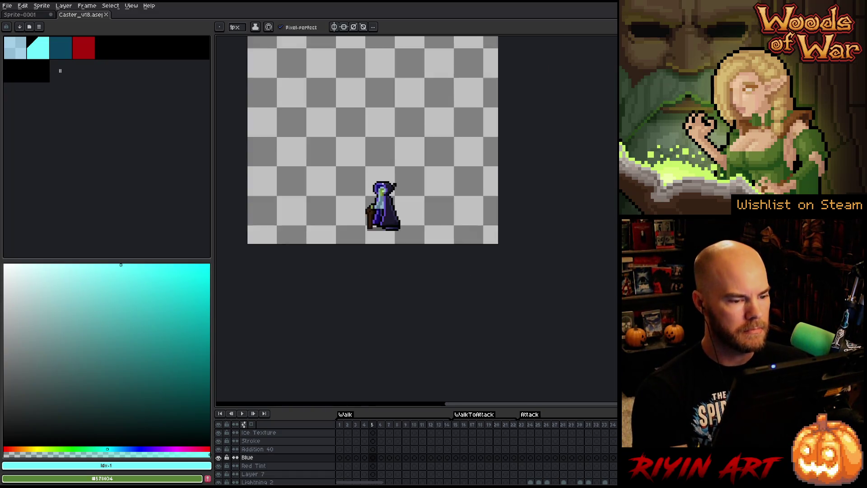
- Eyedrop the caster's dark robe shade #2d2d53
scroll(391, 195, "up", 4)
scroll(383, 208, "down", 2)
scroll(383, 208, "up", 2)
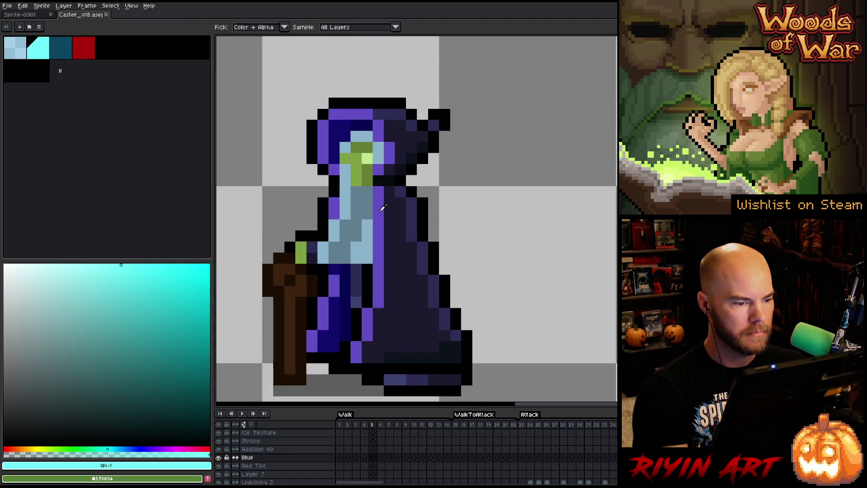
left_click(383, 208, "alt")
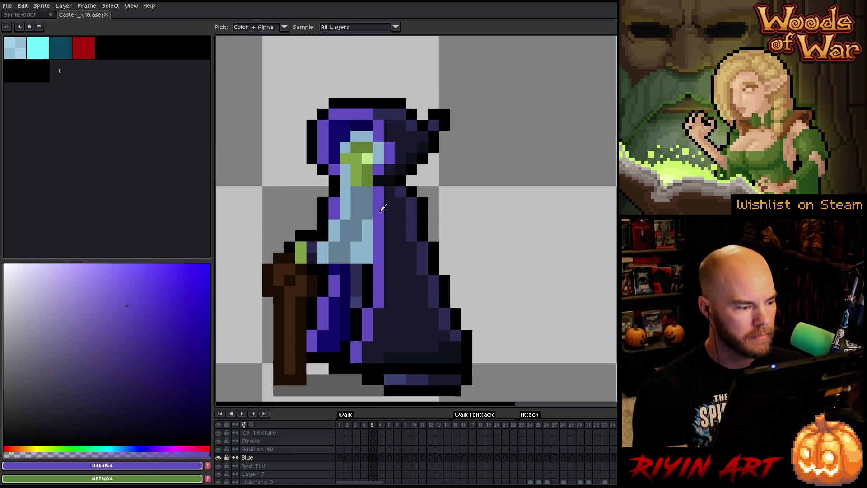
left_click(412, 211, "alt")
- Play the caster's Attack animation, then select the lightning-blast frames 40–46
scroll(405, 202, "down", 3)
scroll(406, 202, "up", 2)
scroll(405, 201, "down", 1)
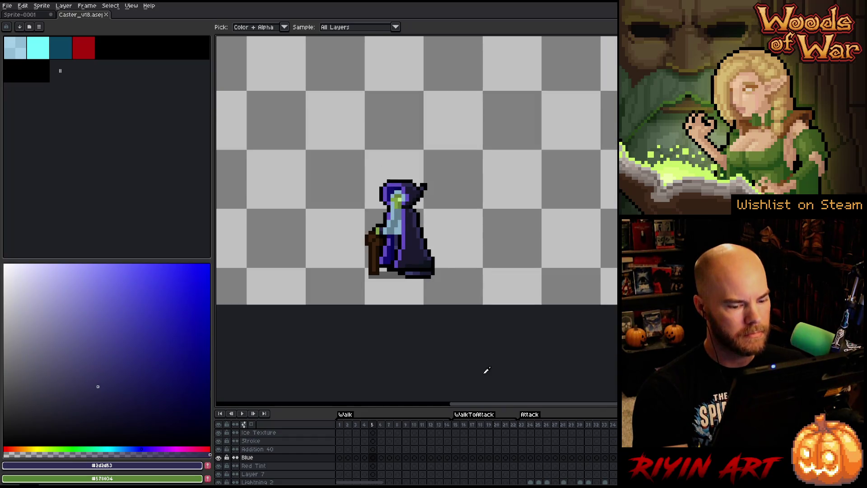
mouse_move(381, 483)
left_mouse_down()
mouse_move(431, 483)
mouse_move(391, 484)
left_mouse_up()
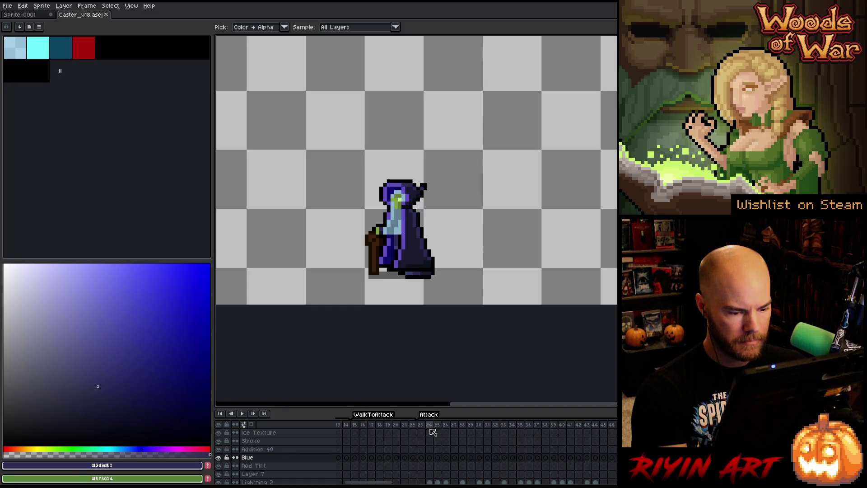
left_click(421, 458)
scroll(400, 345, "down", 3)
scroll(414, 216, "up", 2)
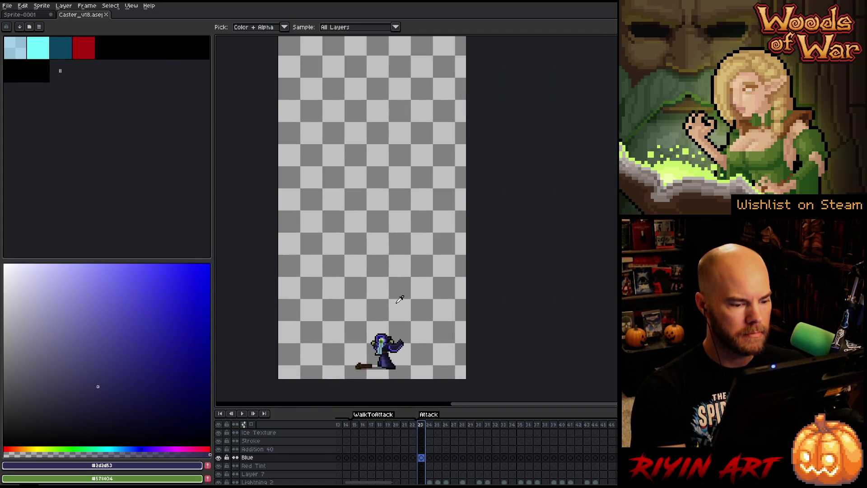
key("Return")
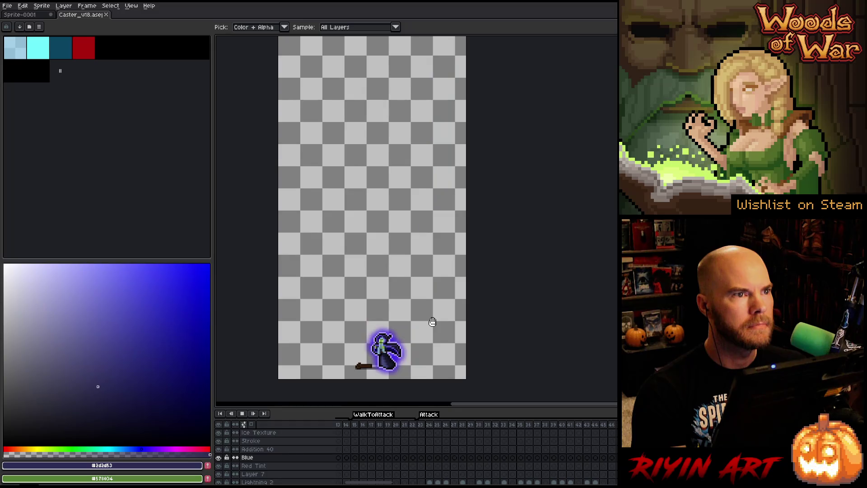
key("Return")
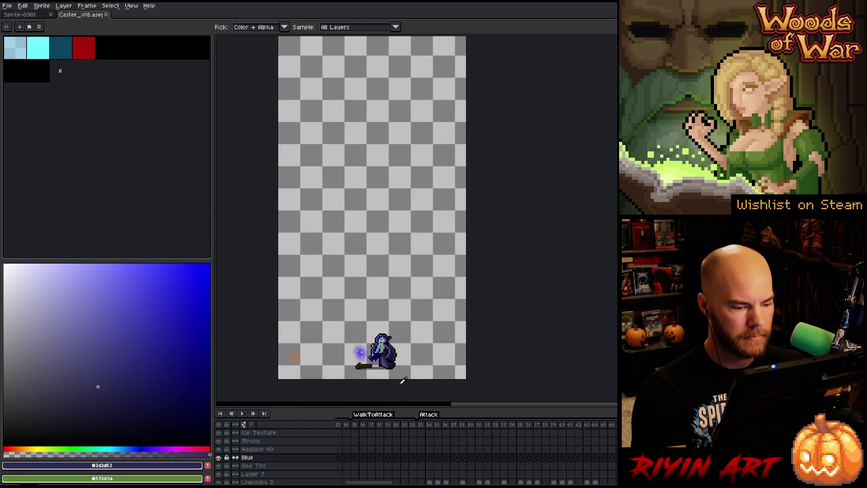
left_click_drag(565, 429, 612, 424)
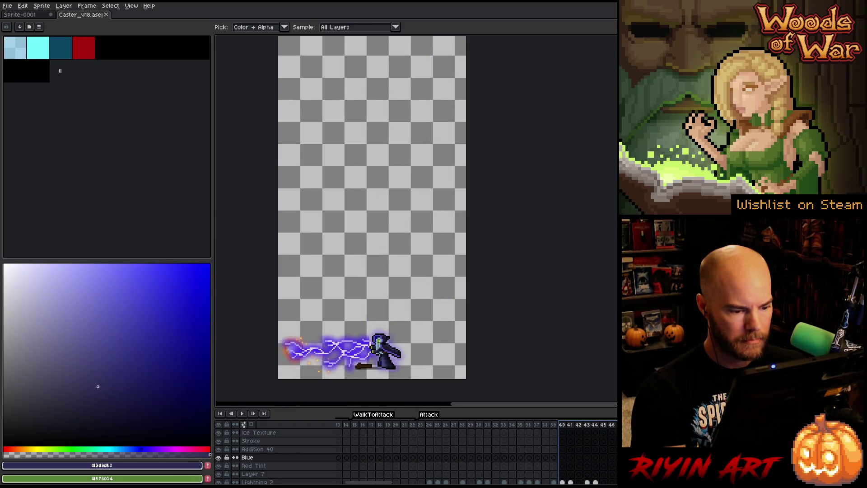
- Advance to the widest lightning frame, pick the rectangular marquee, and return to Sprite-0001
key("Right")
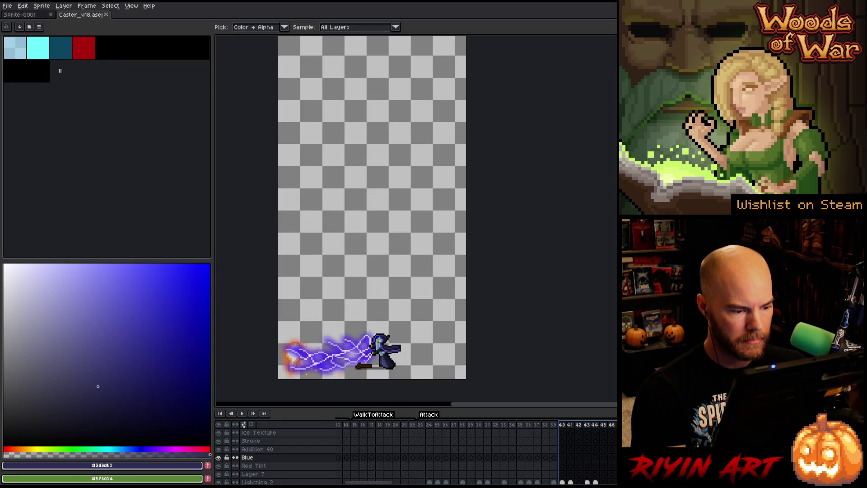
key("m")
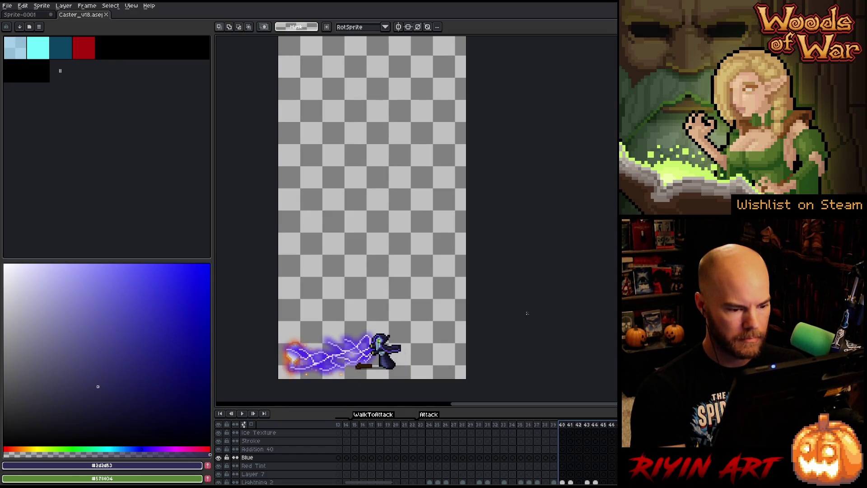
scroll(371, 207, "down", 1)
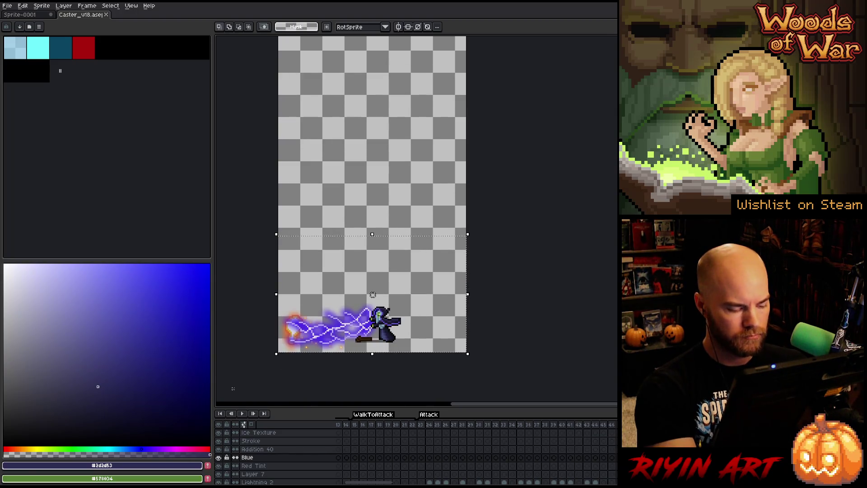
left_click(23, 15)
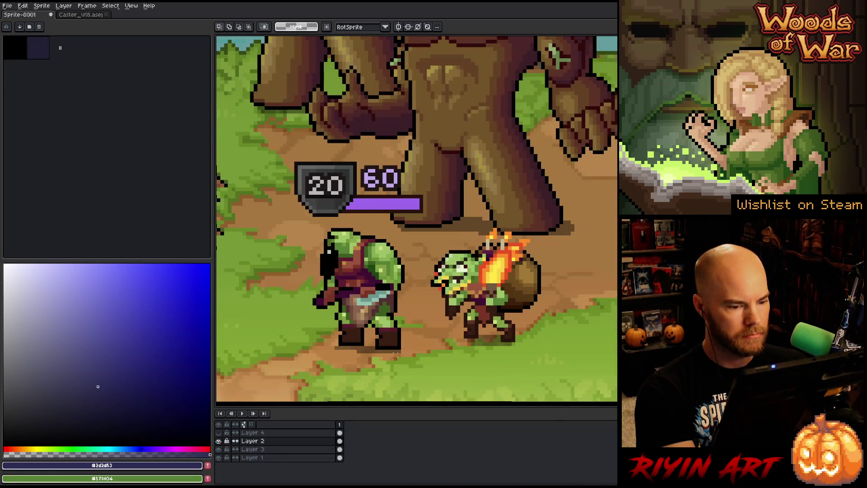
- Paste the lightning caster onto a new layer and place it beside the goblin
scroll(407, 226, "down", 2)
scroll(407, 226, "up", 1)
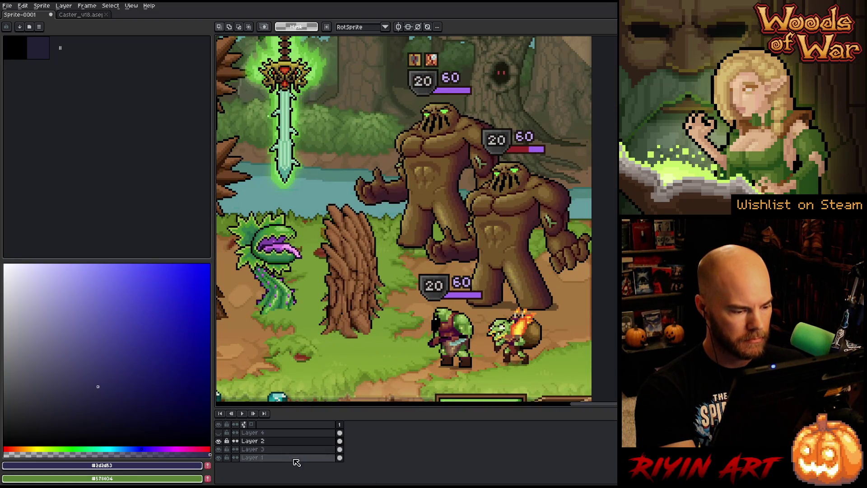
left_click(219, 441)
left_click(219, 441)
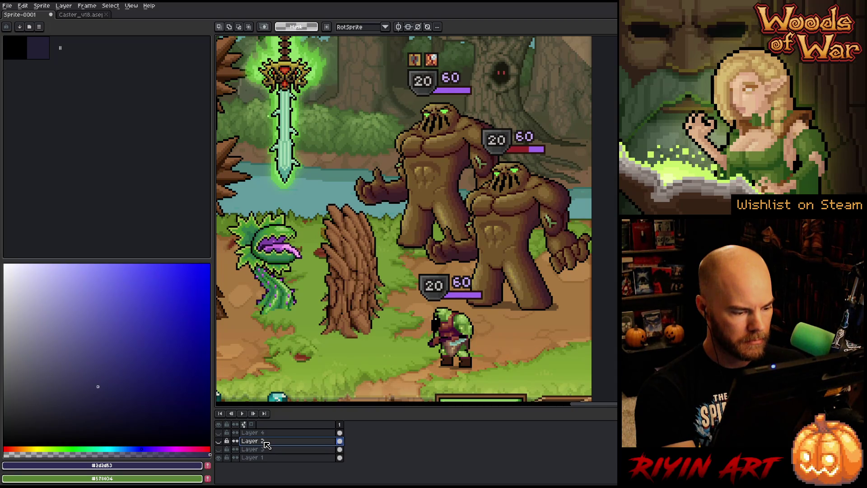
key("shift+ctrl+n")
key("ctrl+v")
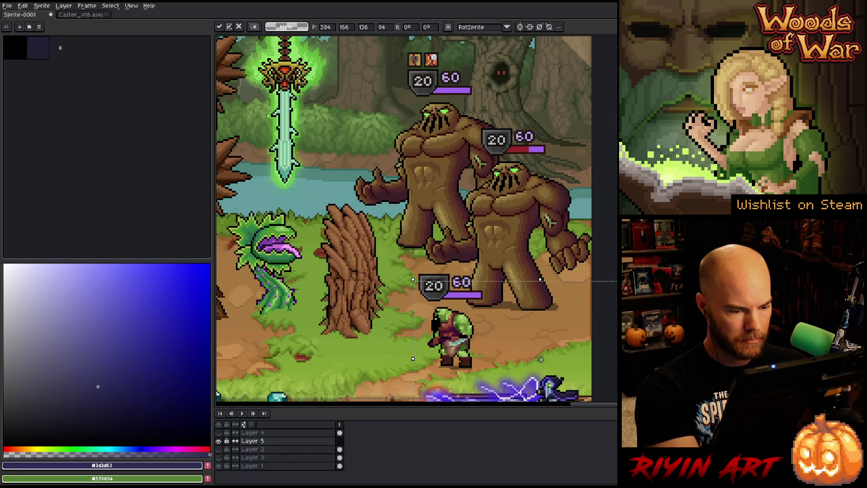
mouse_move(540, 394)
left_mouse_down()
mouse_move(507, 302)
mouse_move(423, 346)
mouse_move(391, 347)
left_mouse_up()
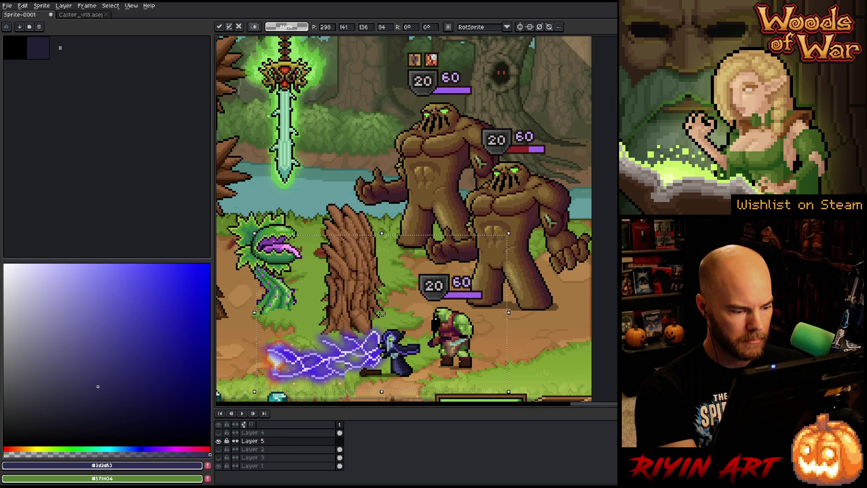
left_click(322, 441)
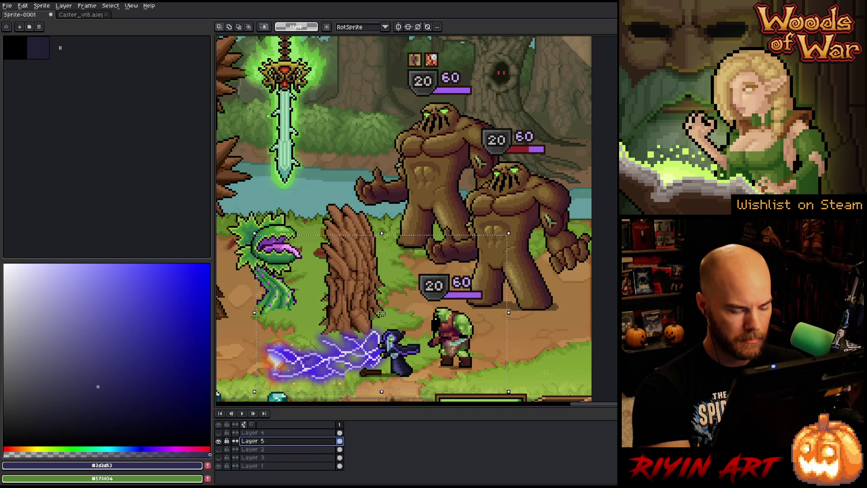
- Add a second animation frame to the scene and clear the selection
key("alt+n")
key("ctrl+d")
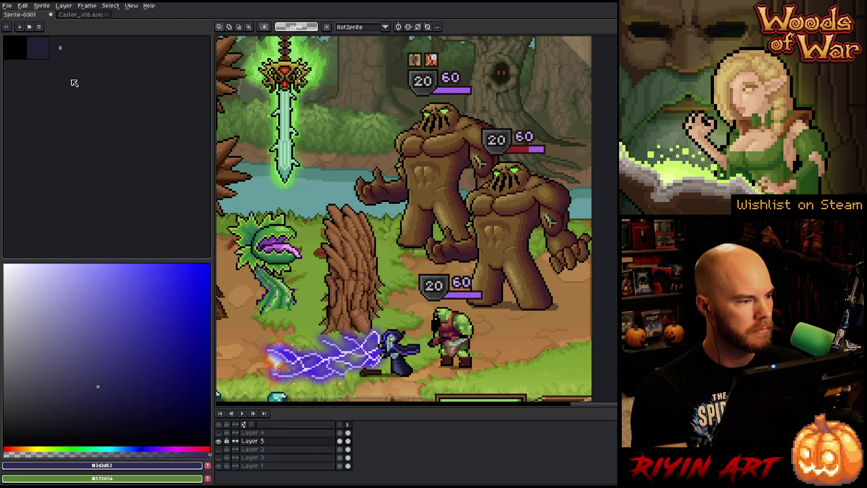
scroll(386, 244, "up", 3)
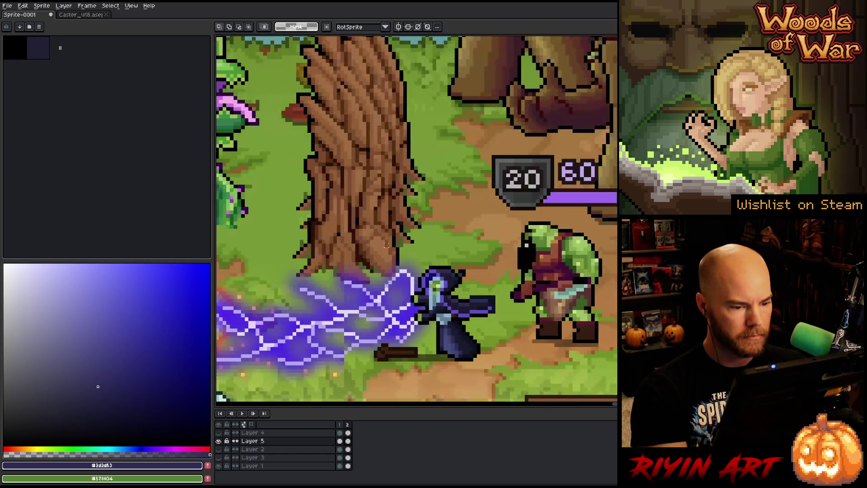
scroll(386, 244, "down", 1)
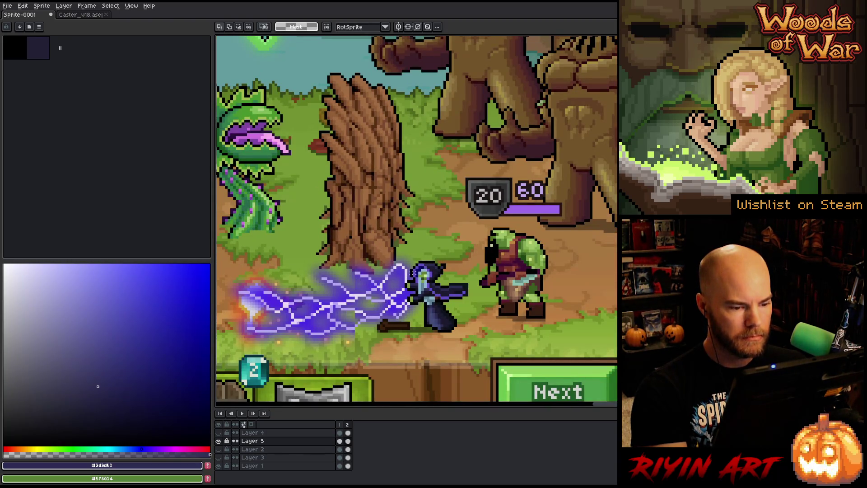
- Sample a scene green as foreground, select Layer 5's frame 2, and check the grayscale Layer 4
key("i")
left_click(424, 273)
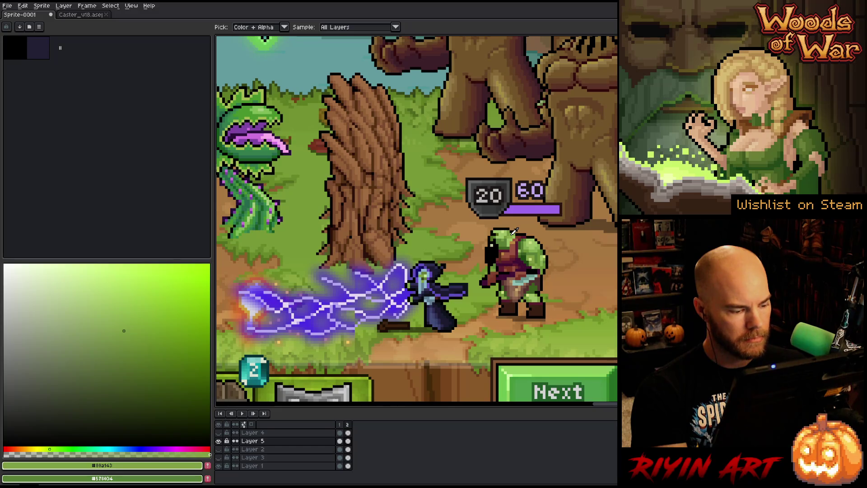
left_click(348, 441)
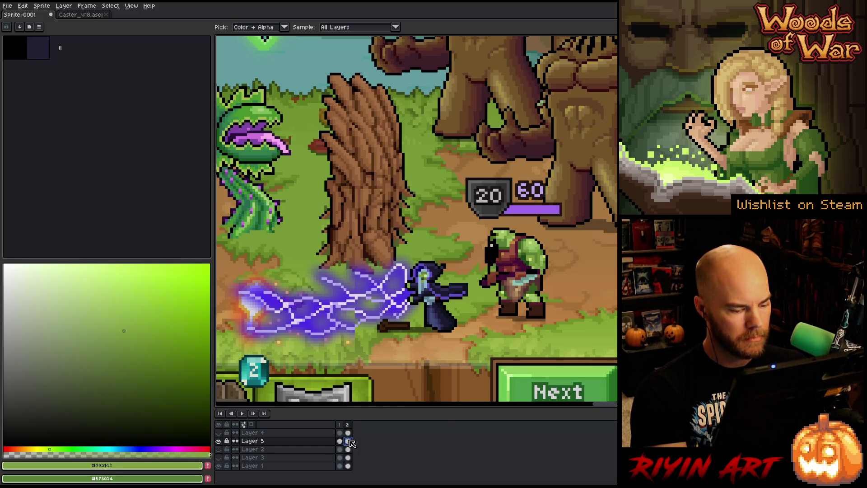
left_click(218, 432)
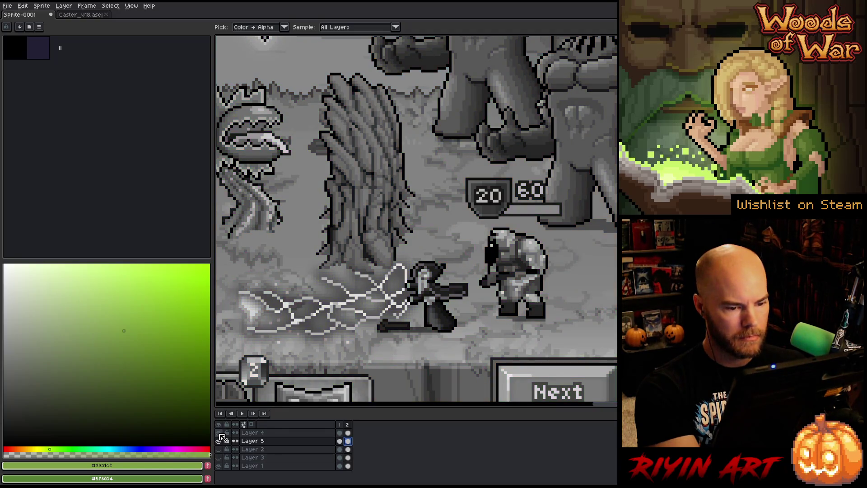
left_click(219, 433)
- In Replace Color, set both From and To to the caster's light blue, with HSV sliders
key("shift+r")
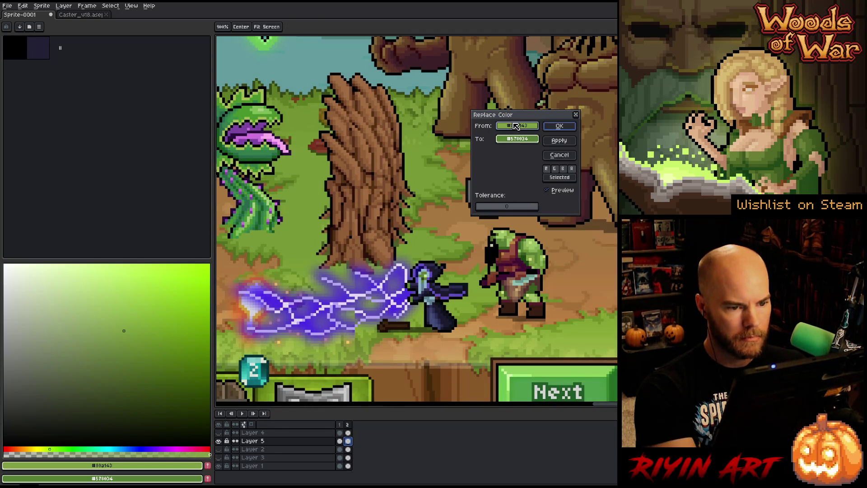
mouse_move(518, 125)
left_mouse_down()
mouse_move(445, 322)
mouse_move(448, 292)
mouse_move(431, 270)
left_mouse_up()
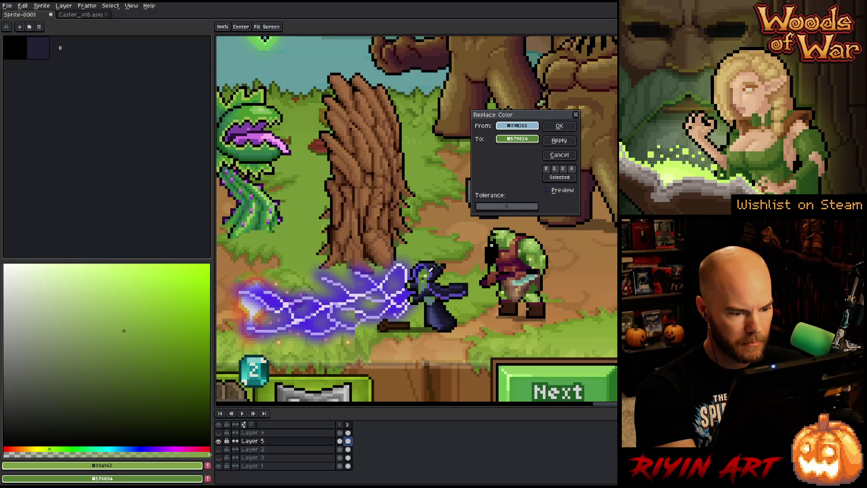
left_click_drag(530, 126, 520, 139)
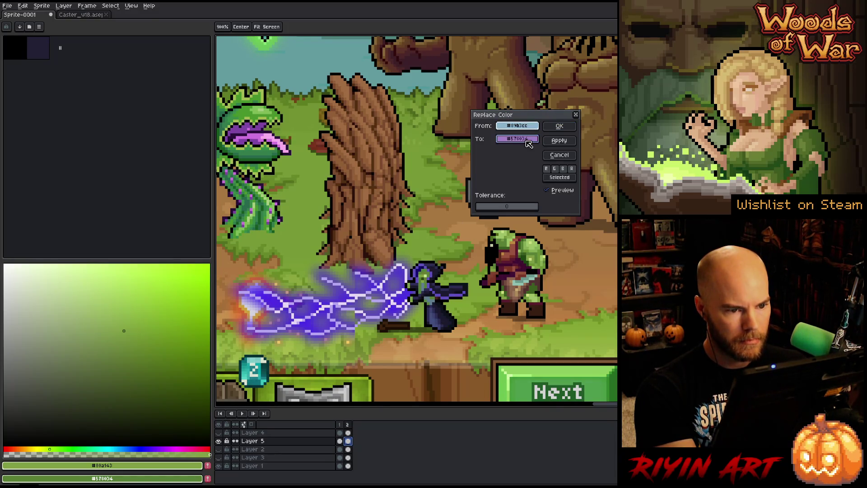
left_click(529, 128)
left_click(535, 139)
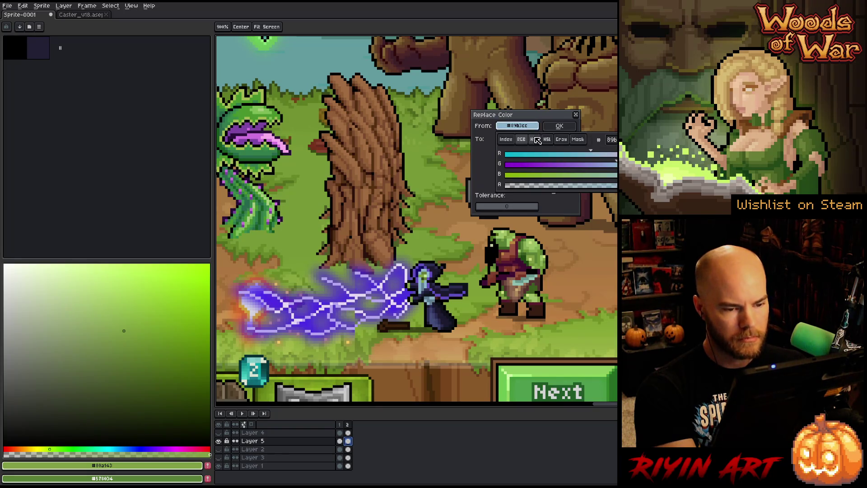
left_click(547, 139)
left_click(537, 140)
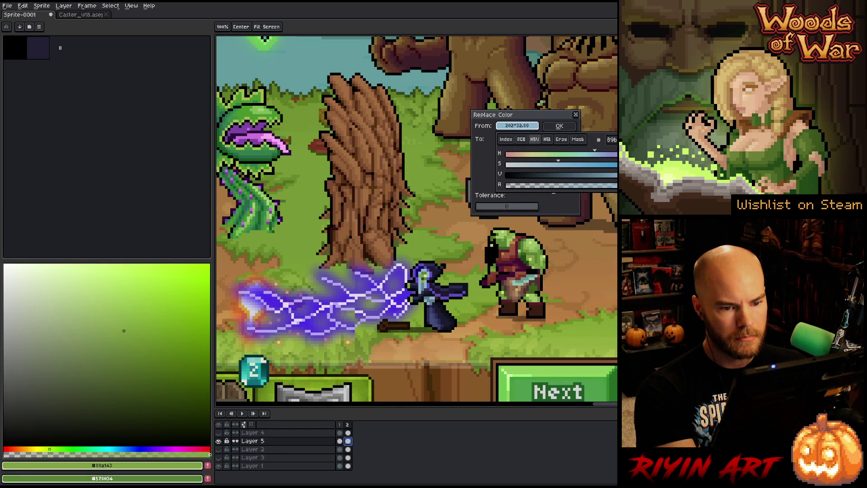
left_click_drag(633, 175, 655, 175)
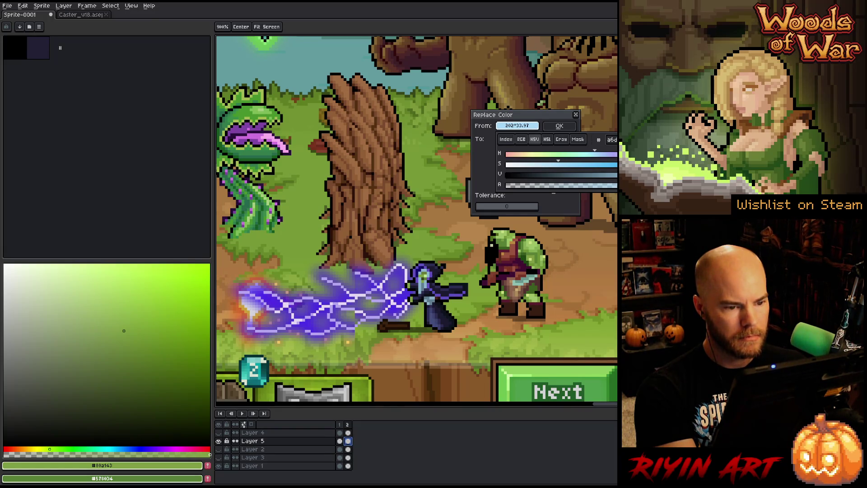
left_click(581, 116)
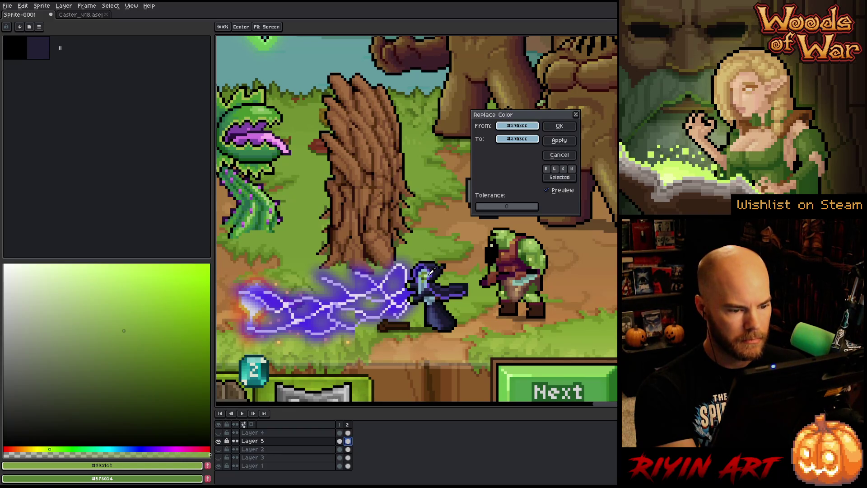
- Raise the replacement blue's value to 100 and apply the replacement
left_click(530, 139)
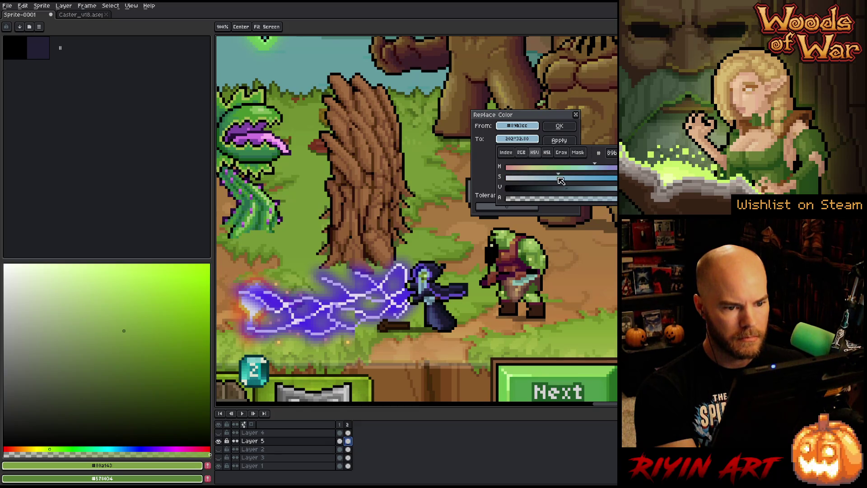
left_click(588, 109)
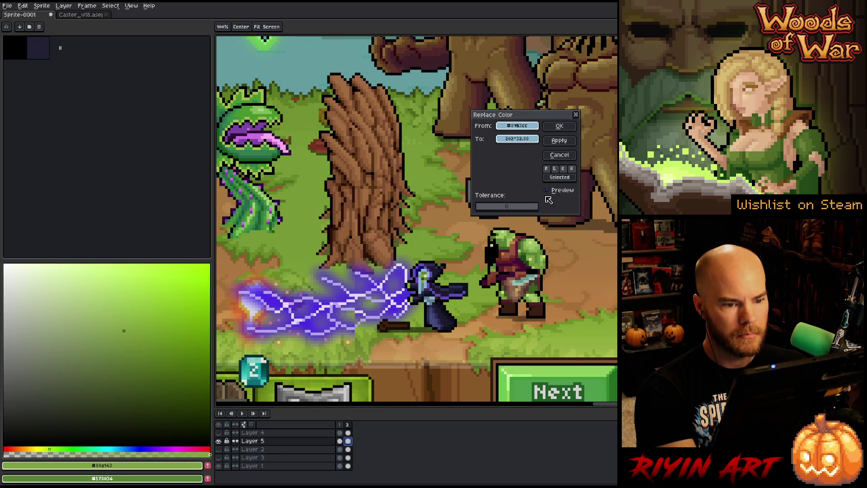
left_click_drag(519, 118, 149, 83)
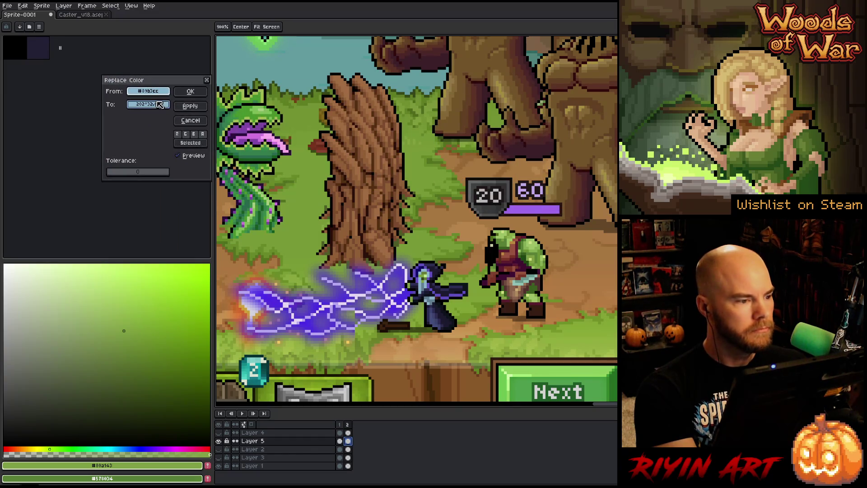
left_click(156, 104)
mouse_move(289, 154)
left_mouse_down()
mouse_move(307, 156)
mouse_move(273, 153)
mouse_move(284, 152)
left_mouse_up()
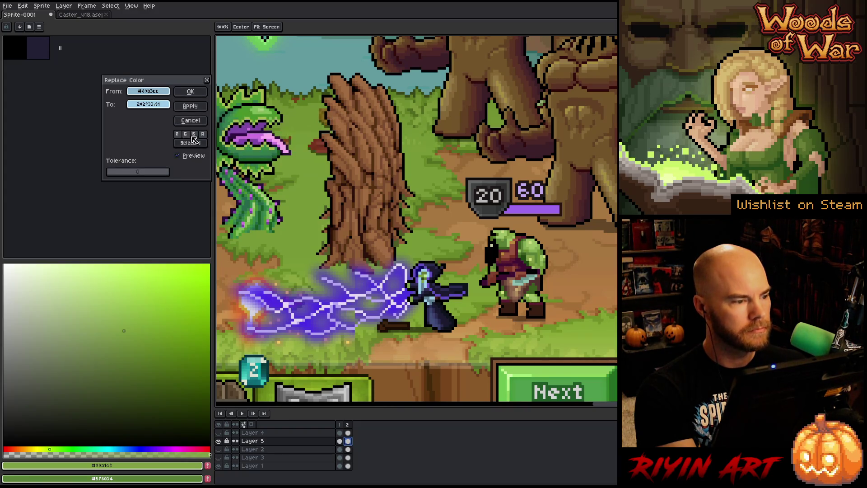
left_click(190, 92)
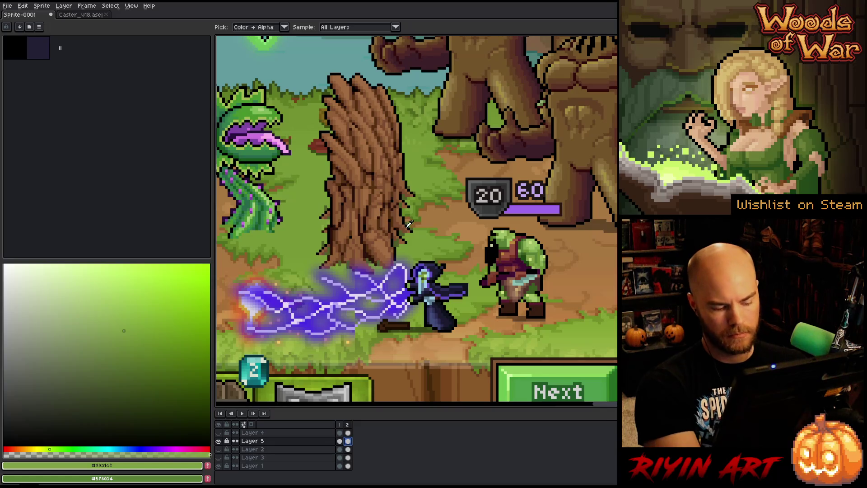
- Replace the caster's pale green with near-white at HSV saturation 0 and value 99
key("shift+r")
left_click(428, 271)
left_click_drag(152, 105, 161, 90)
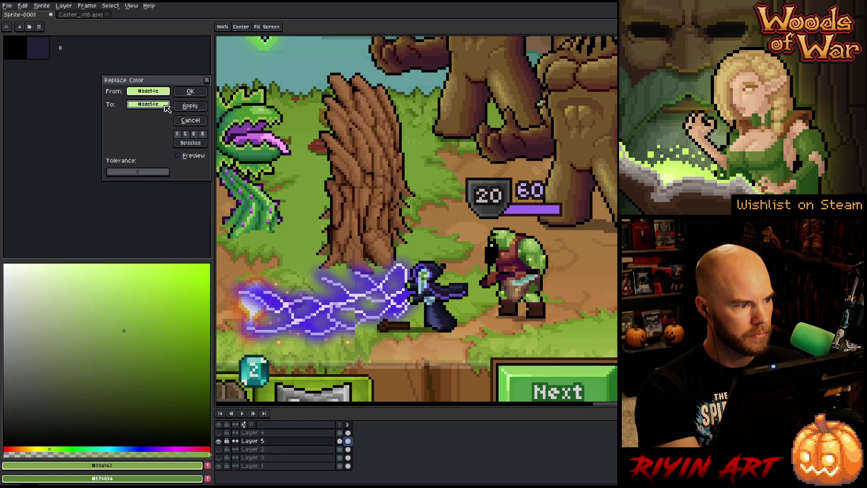
left_click(149, 104)
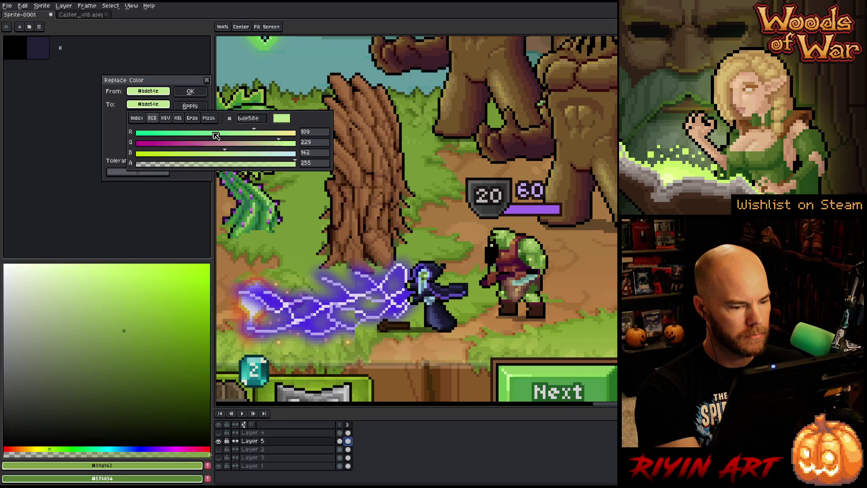
mouse_move(149, 104)
left_mouse_down()
mouse_move(453, 260)
mouse_move(409, 274)
left_mouse_up()
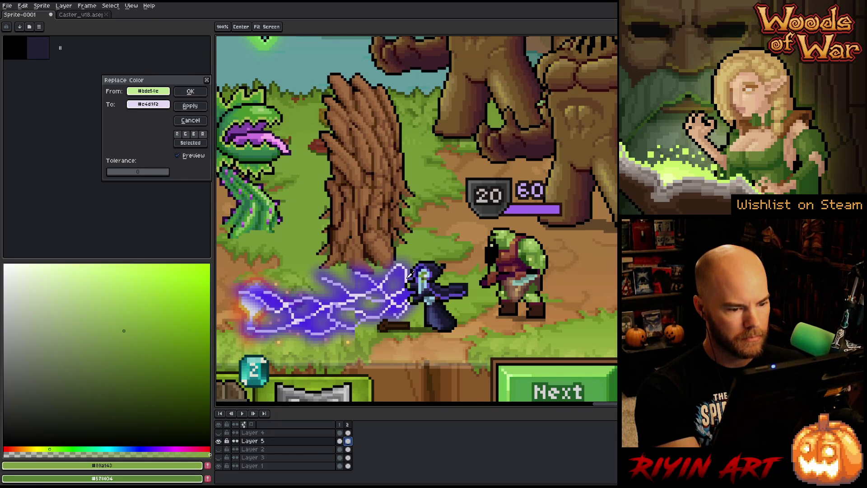
left_click(148, 107)
left_click(168, 120)
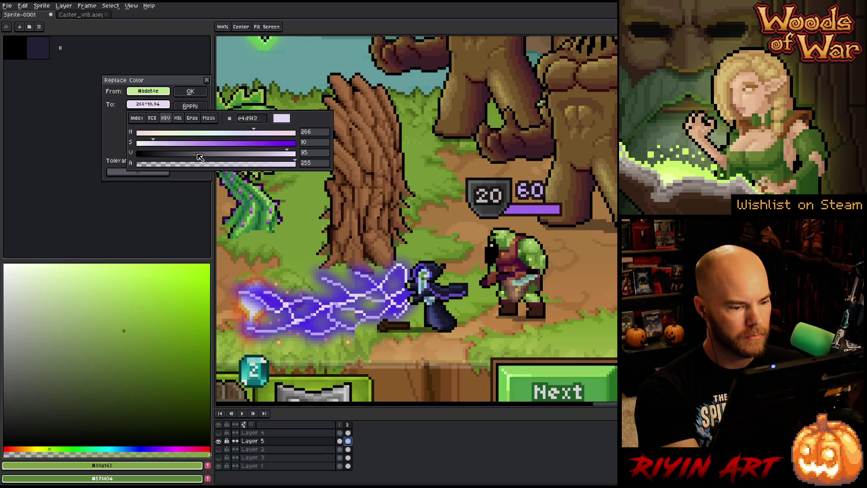
left_click(295, 154)
left_click(149, 144)
left_click_drag(150, 146, 111, 144)
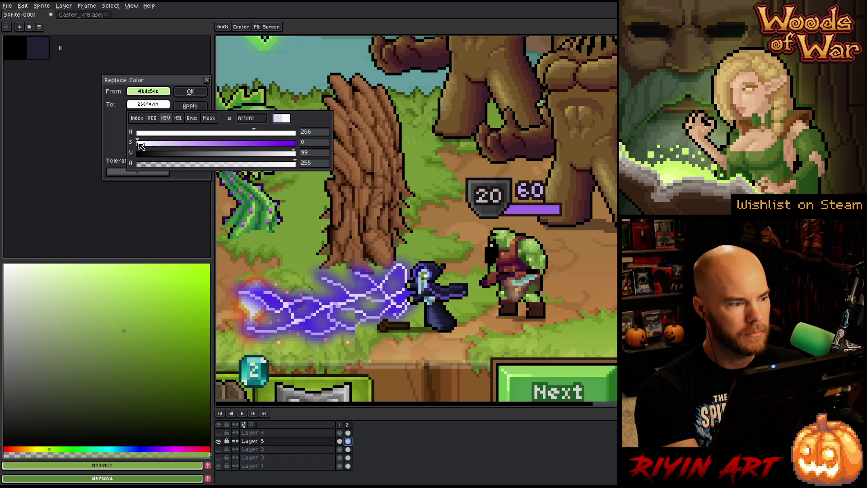
left_click(190, 91)
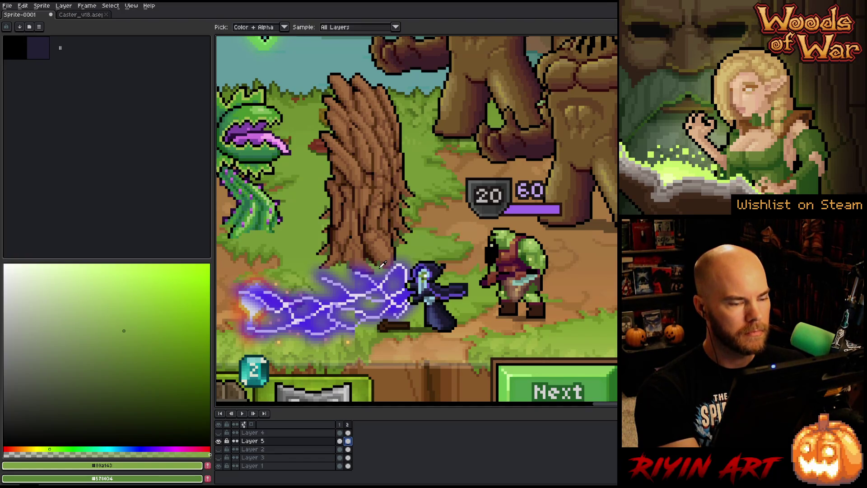
- Choose the black swatch as foreground and start a Replace Color with black as target
scroll(383, 270, "down", 1)
scroll(383, 271, "up", 2)
scroll(381, 282, "down", 1)
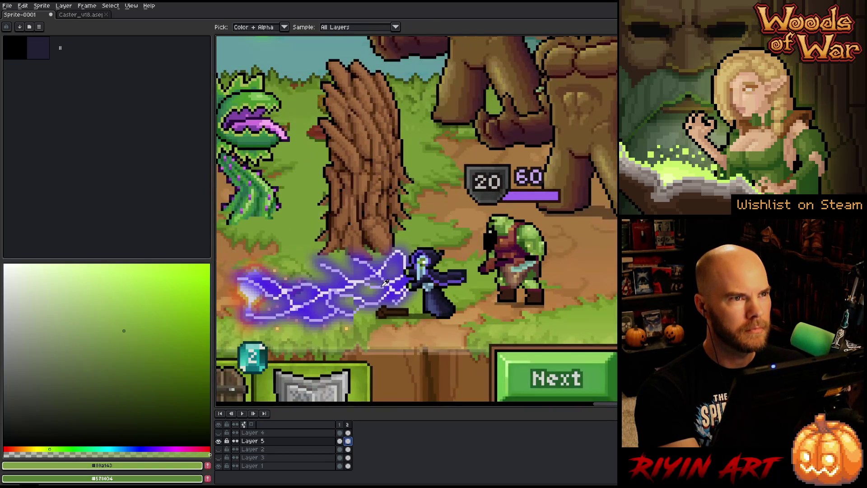
left_click(429, 247)
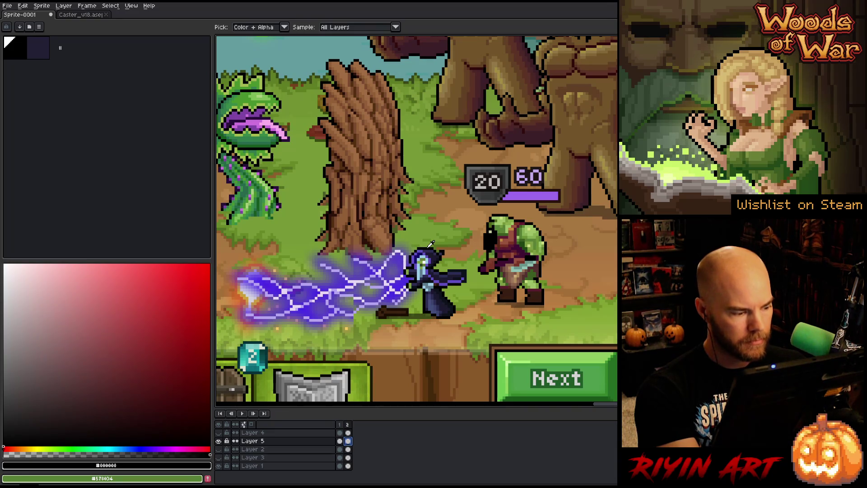
key("shift+r")
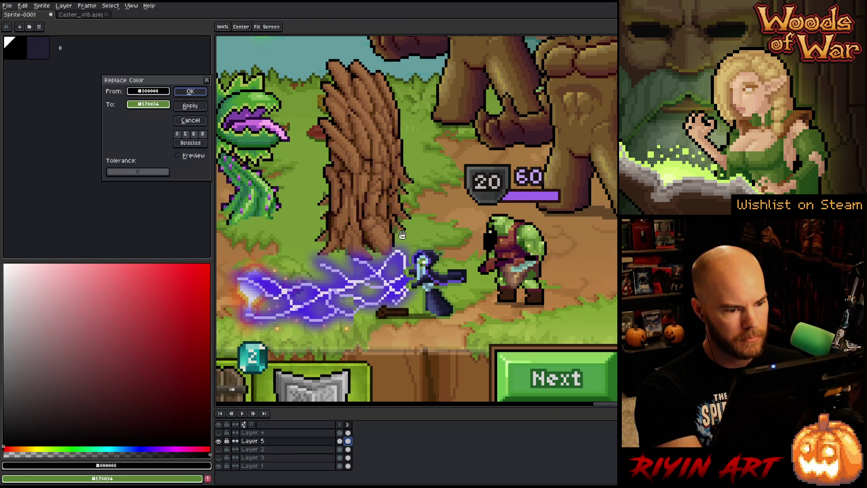
left_click(504, 212)
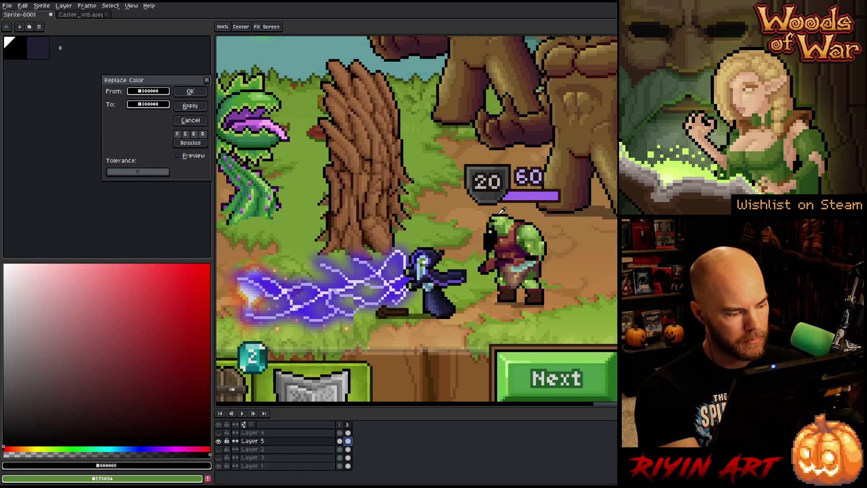